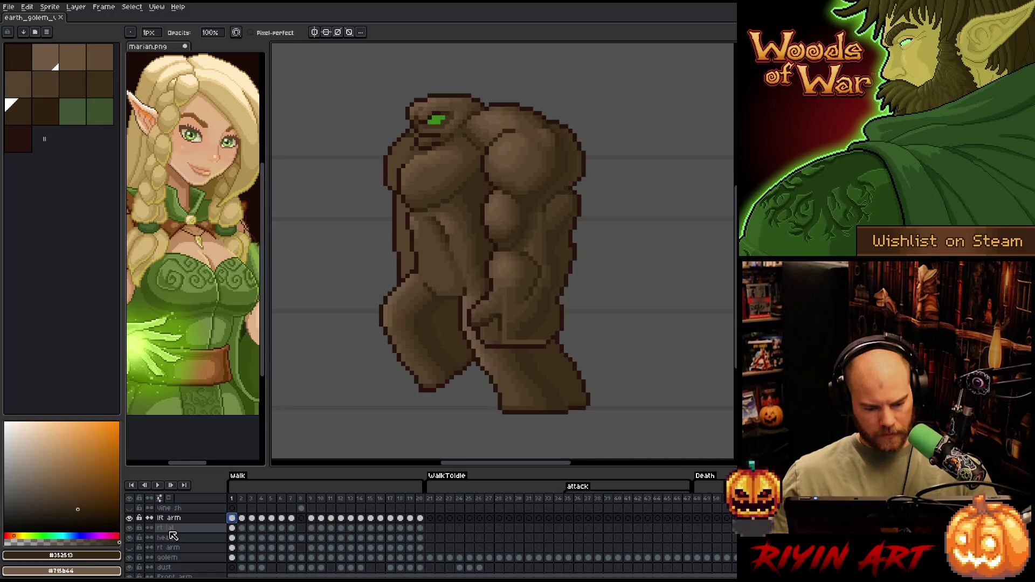
- Toggle the golem body layer off and on to check the arms, then select the lft arm layer
scroll(170, 534, down, 1)
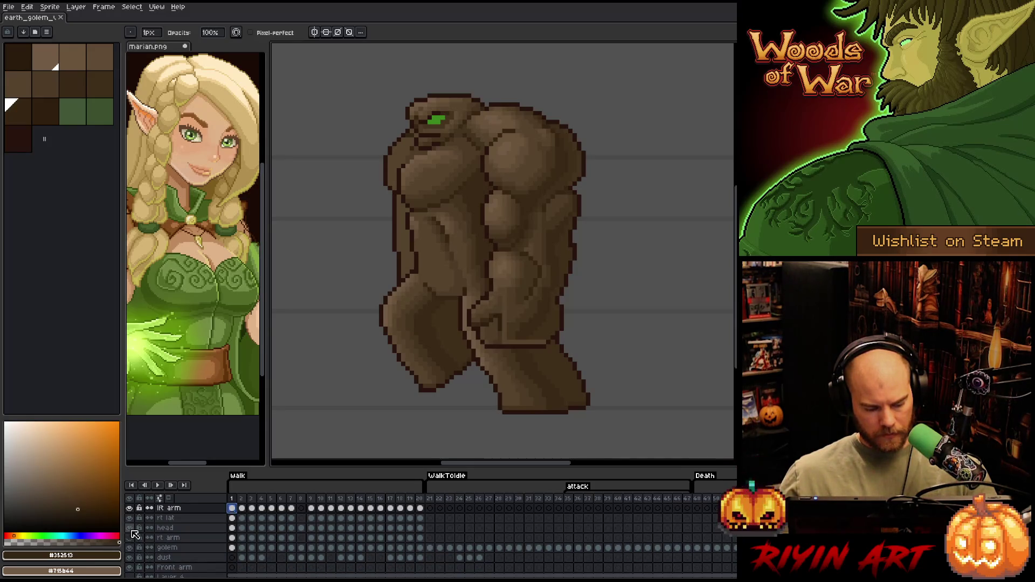
click(130, 548)
click(130, 548)
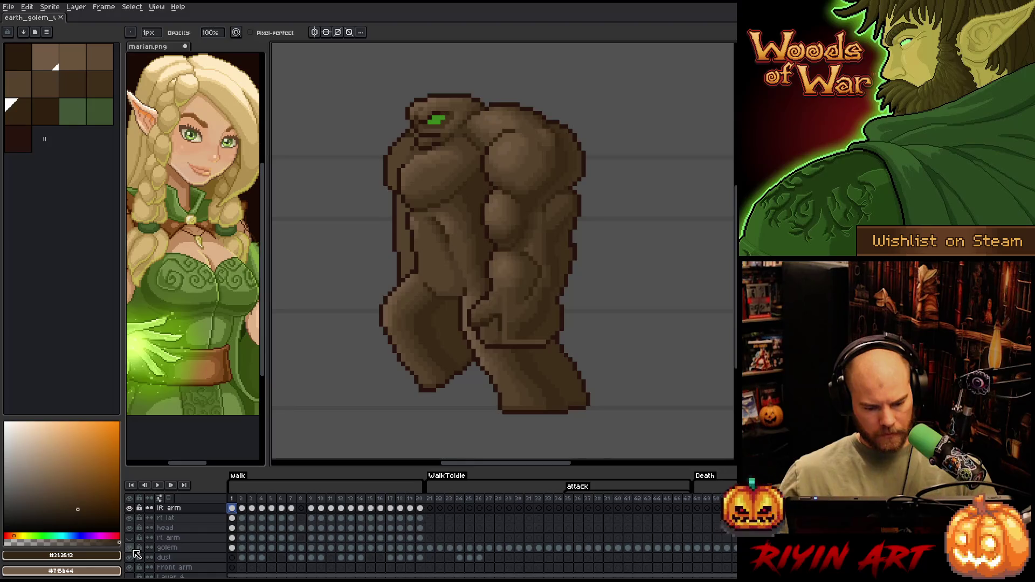
scroll(182, 540, up, 2)
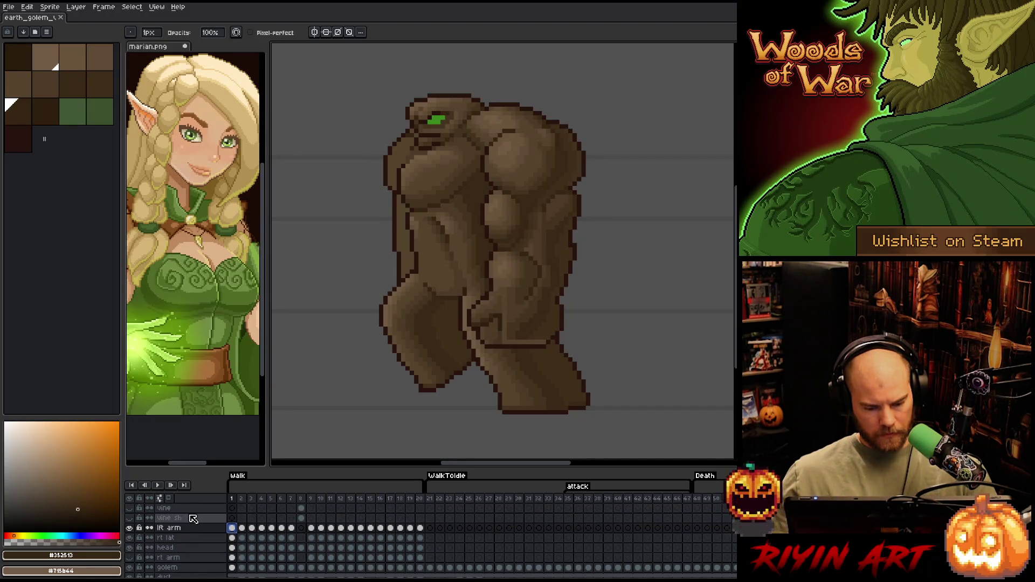
click(190, 530)
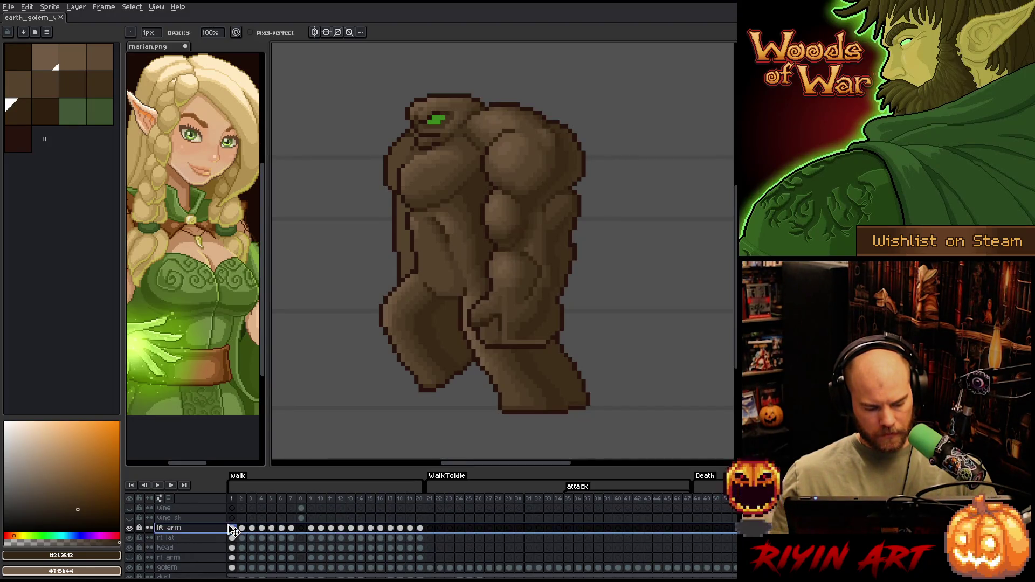
click(195, 530)
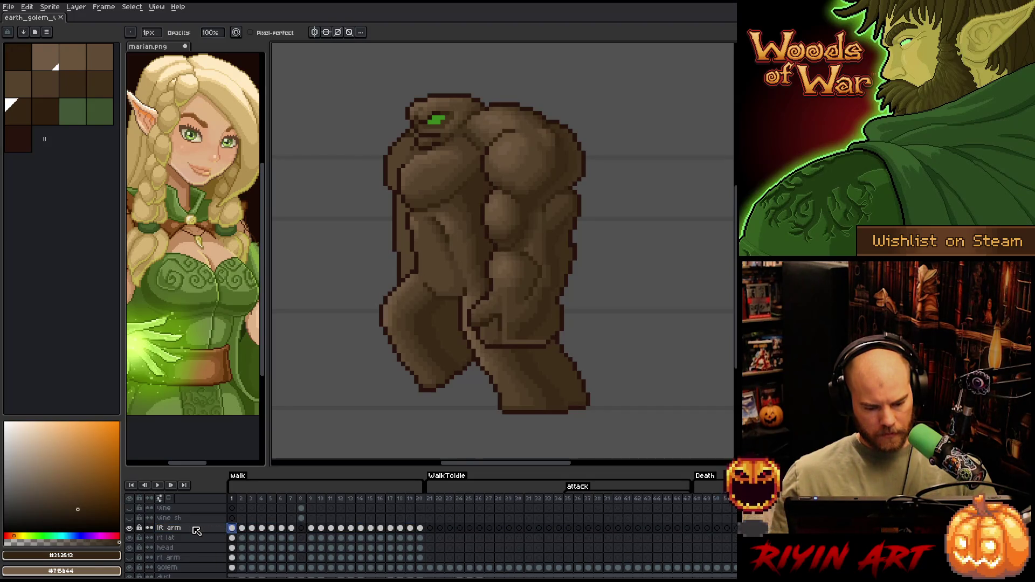
scroll(507, 356, up, 2)
- Sample mid and darker browns from the golem's body, dabbing a mid-brown pixel on the arm
drag(561, 329, 513, 351)
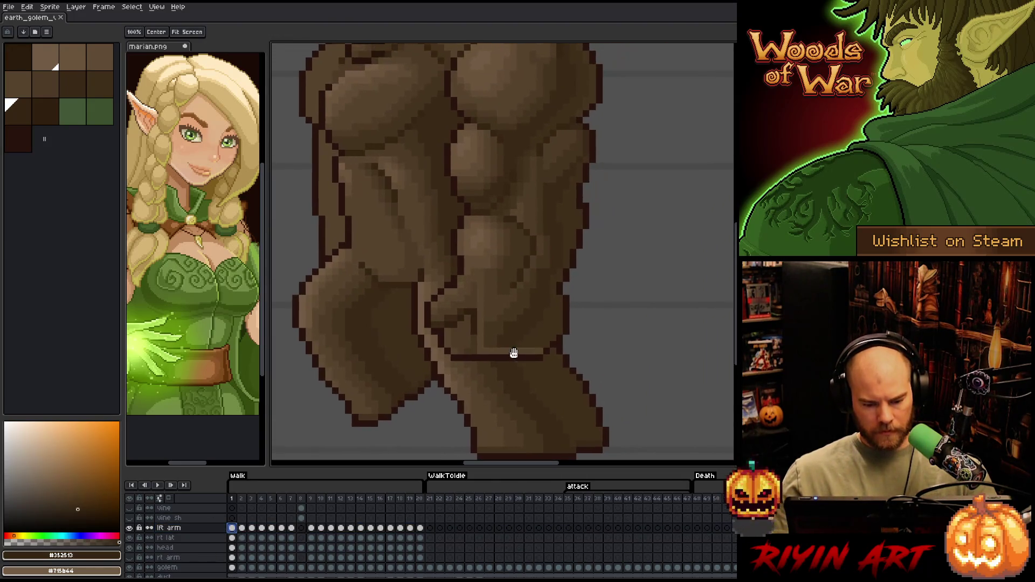
scroll(474, 339, down, 1)
scroll(473, 339, up, 1)
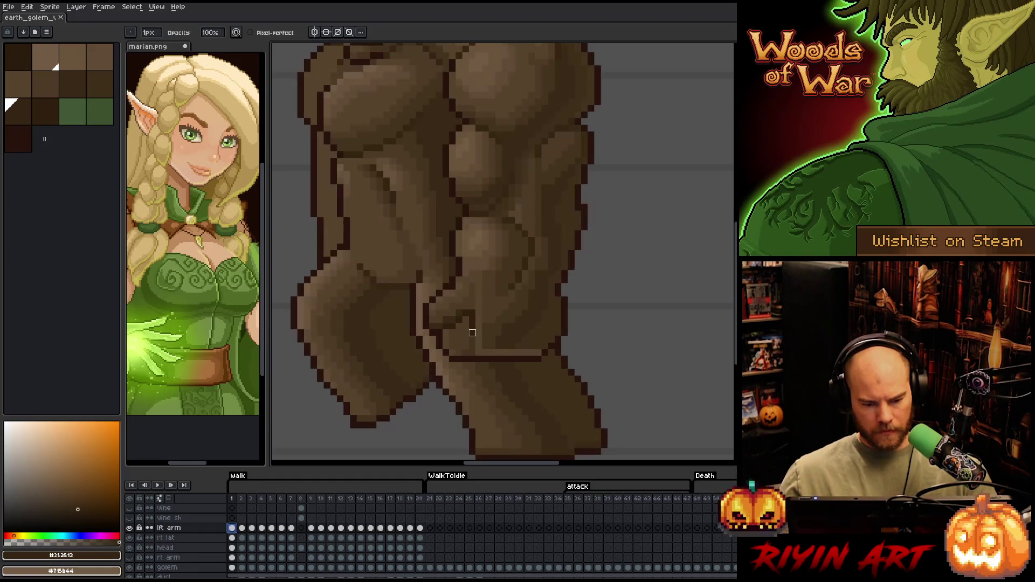
alt+click(493, 259)
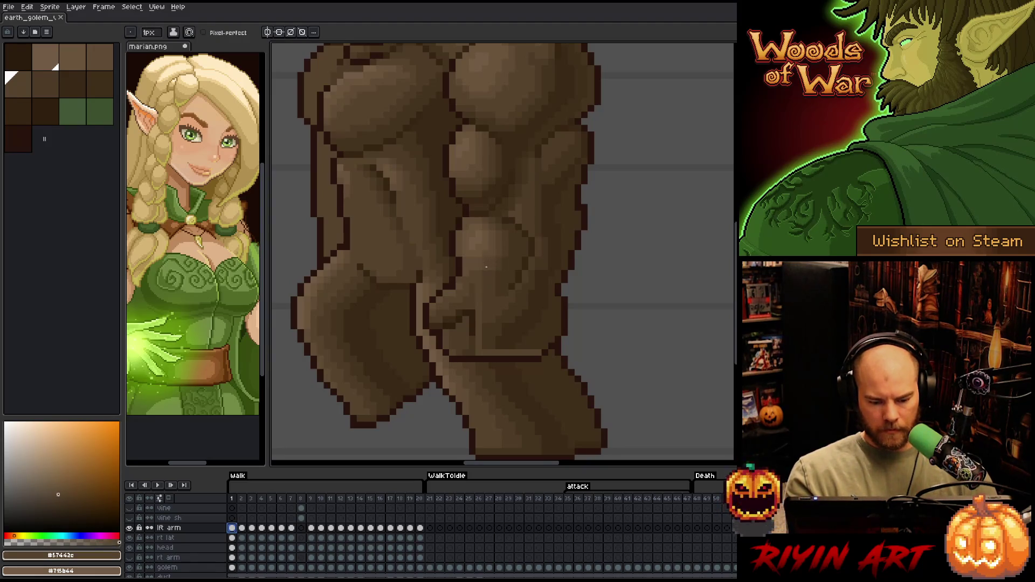
click(499, 214)
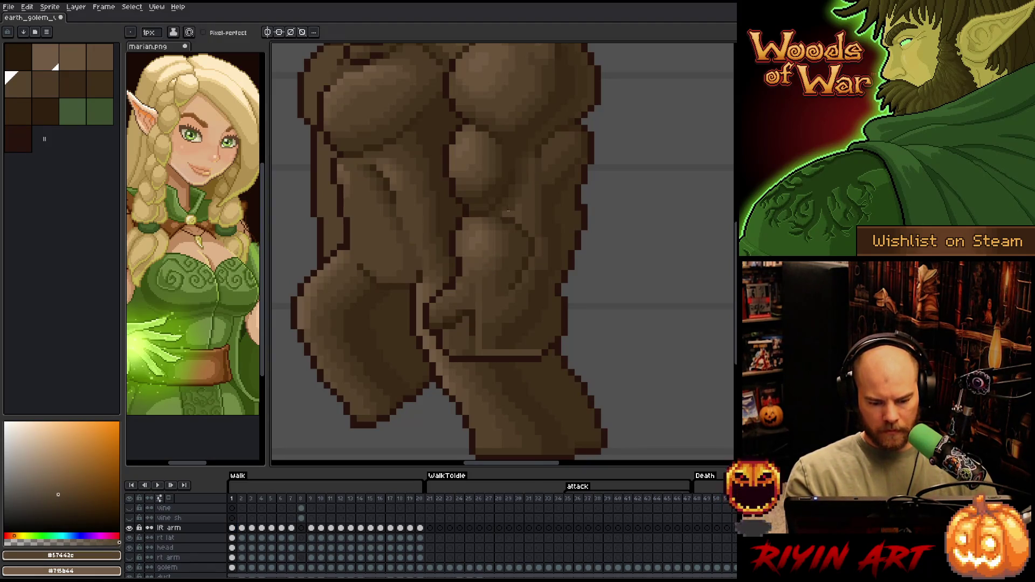
alt+click(480, 301)
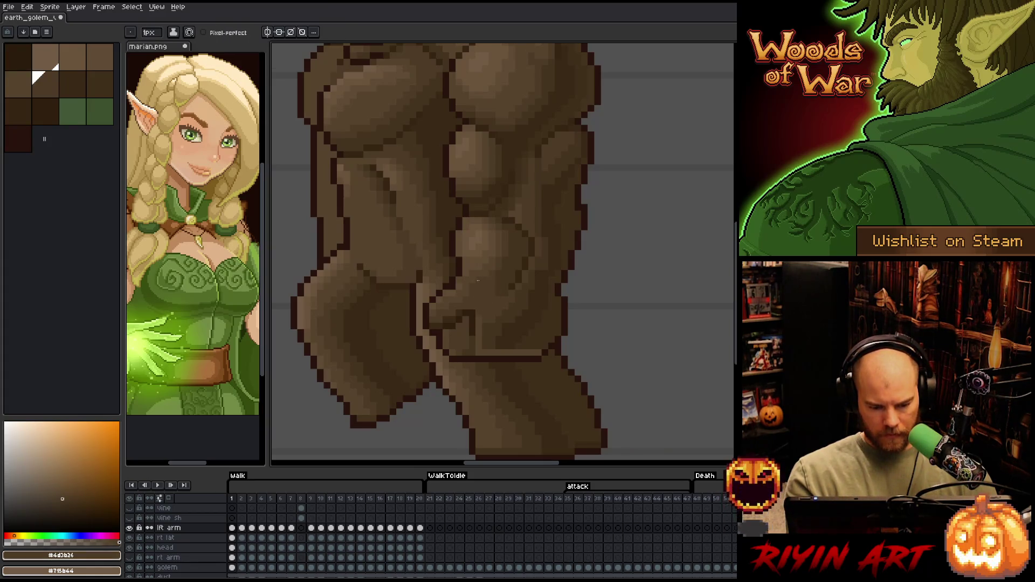
alt+click(504, 214)
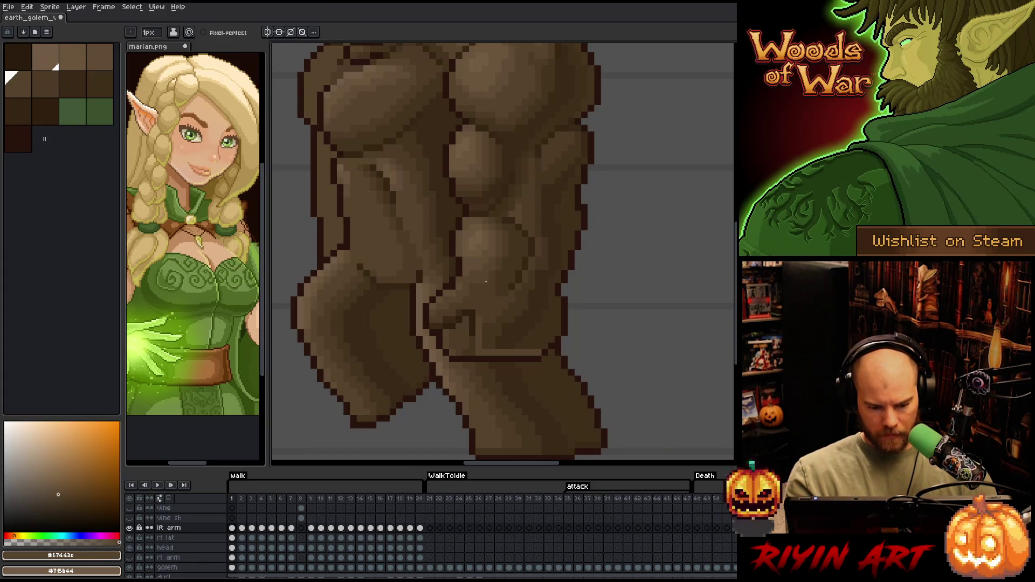
alt+click(482, 280)
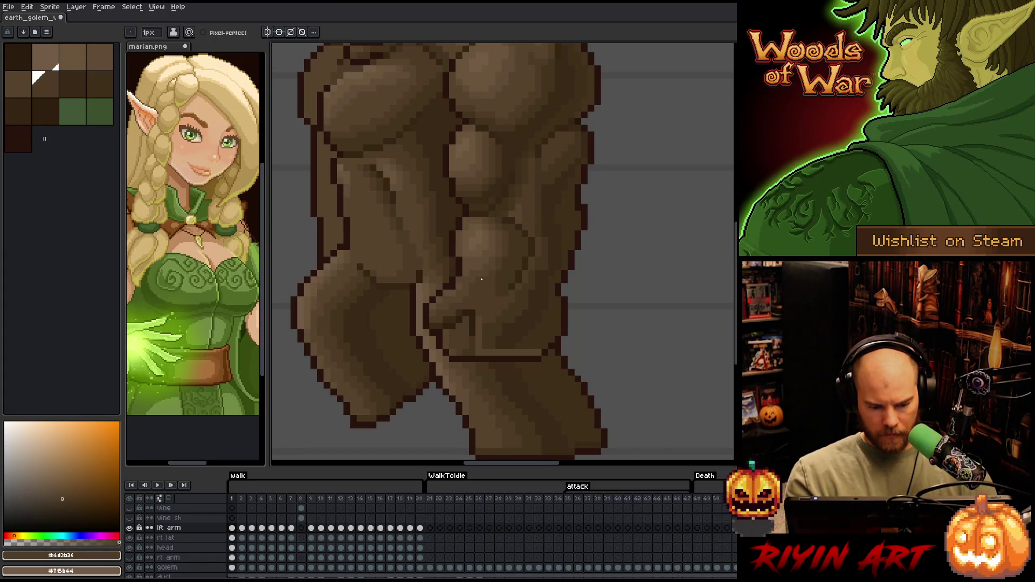
alt+click(479, 338)
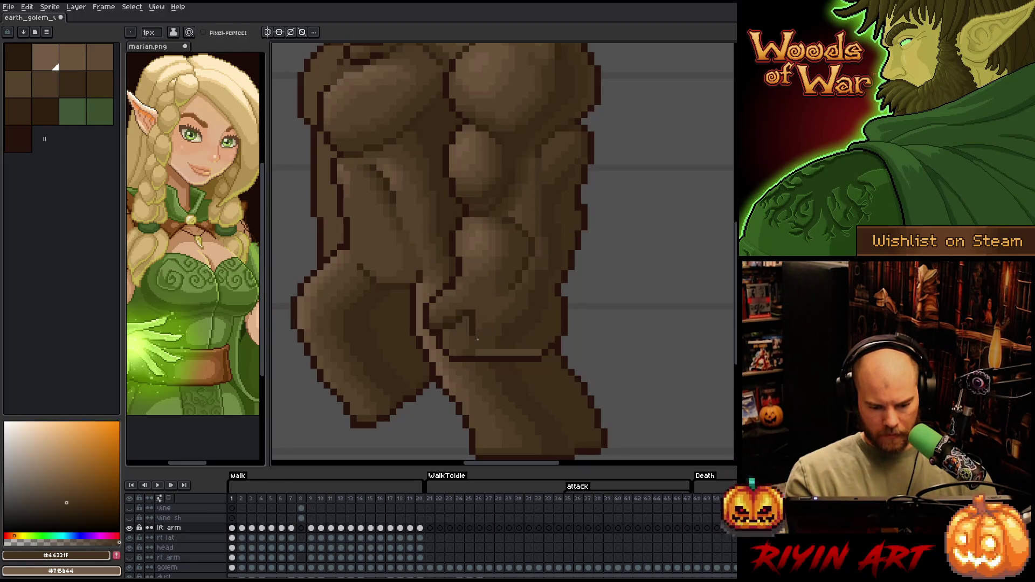
alt+click(498, 347)
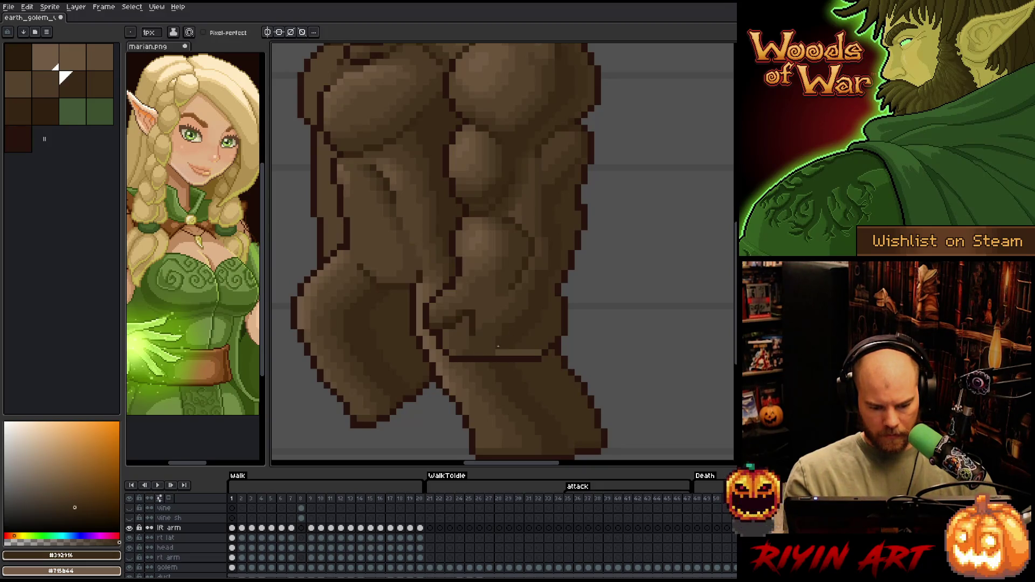
- Darken the light pixels along the forearm's lower muscle edge with dark brown
drag(509, 353, 496, 353)
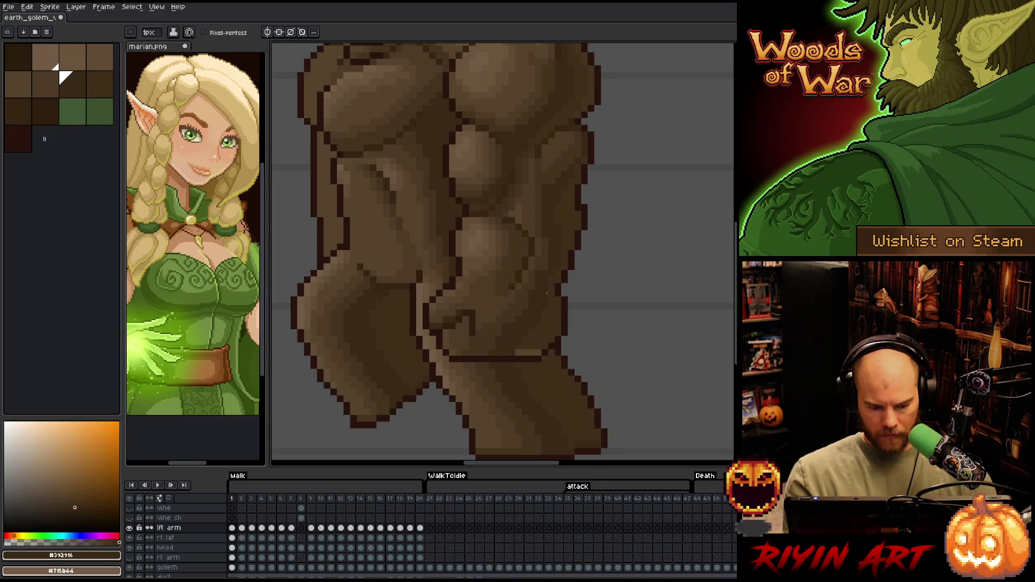
click(518, 353)
alt+click(523, 307)
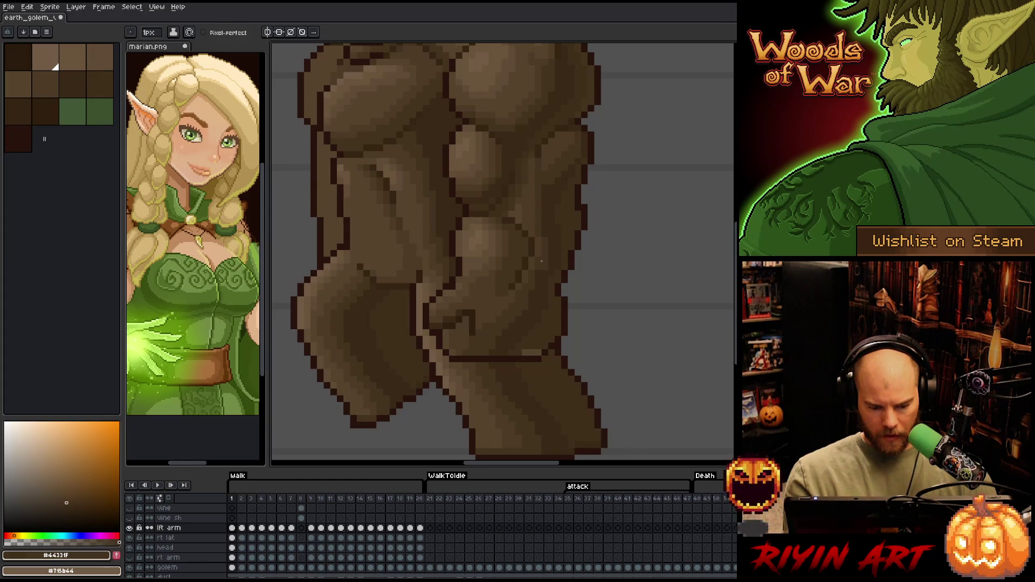
click(523, 352)
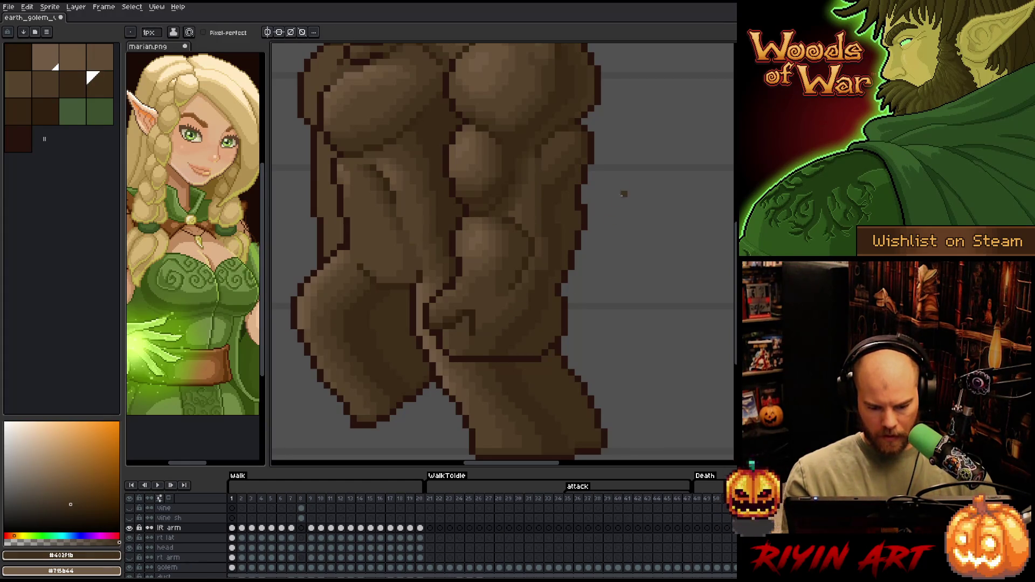
scroll(555, 327, down, 2)
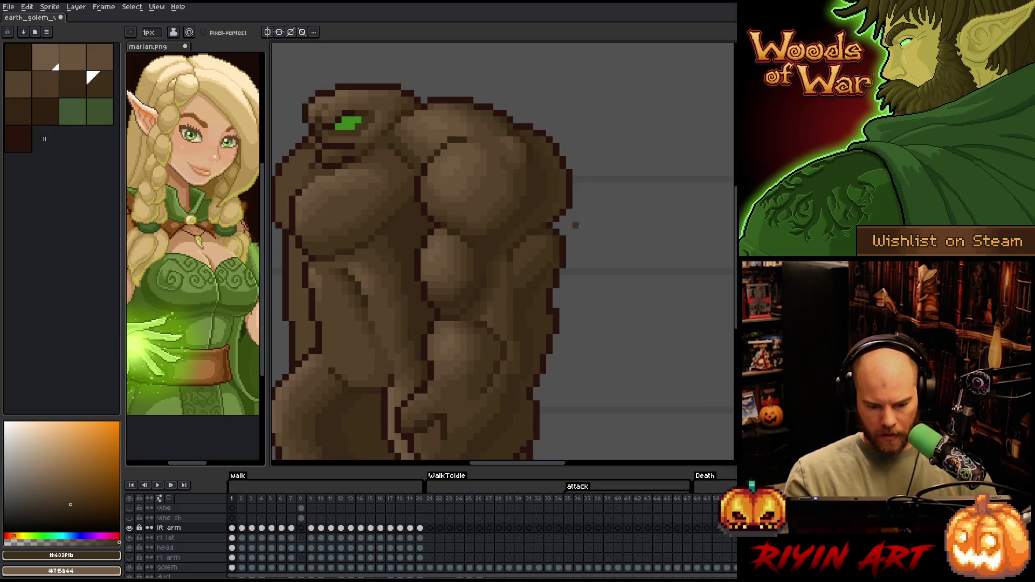
- On walk frame 2, draw a dark outline down the inner edge of the golem's arm
mouse_move(532, 358)
mouse_down()
mouse_move(579, 258)
mouse_move(565, 327)
mouse_up()
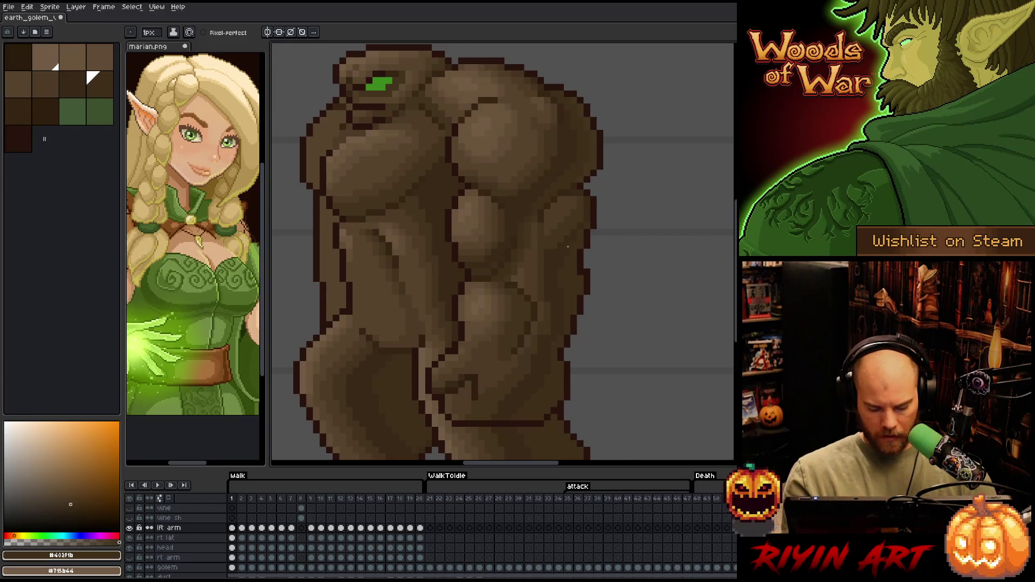
key(period)
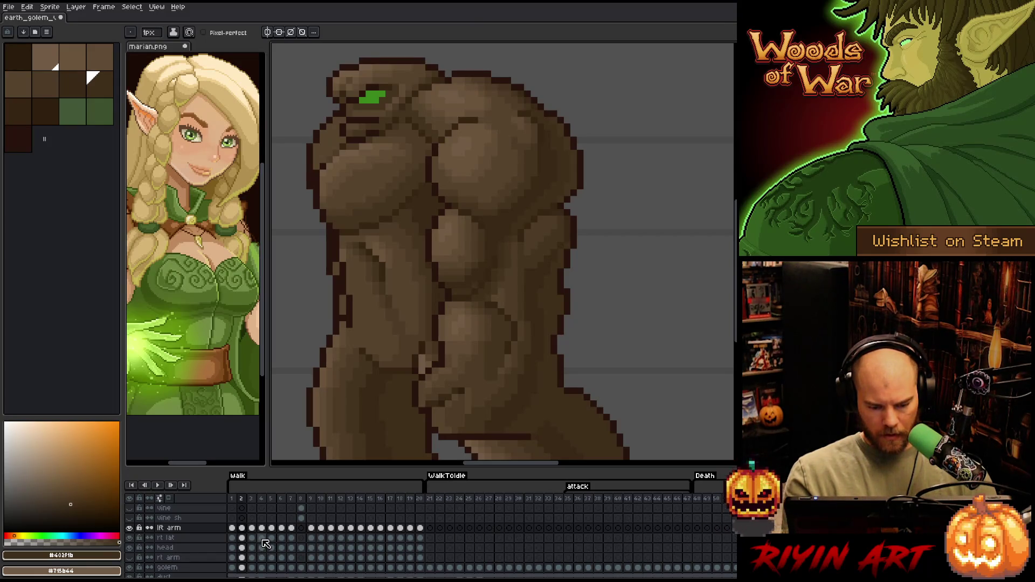
drag(575, 368, 587, 342)
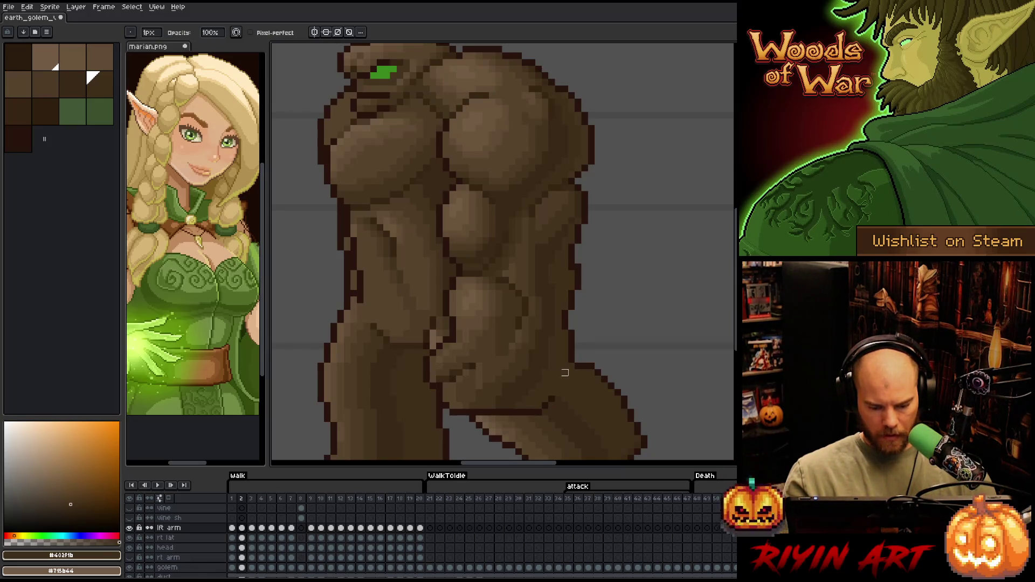
click(559, 393)
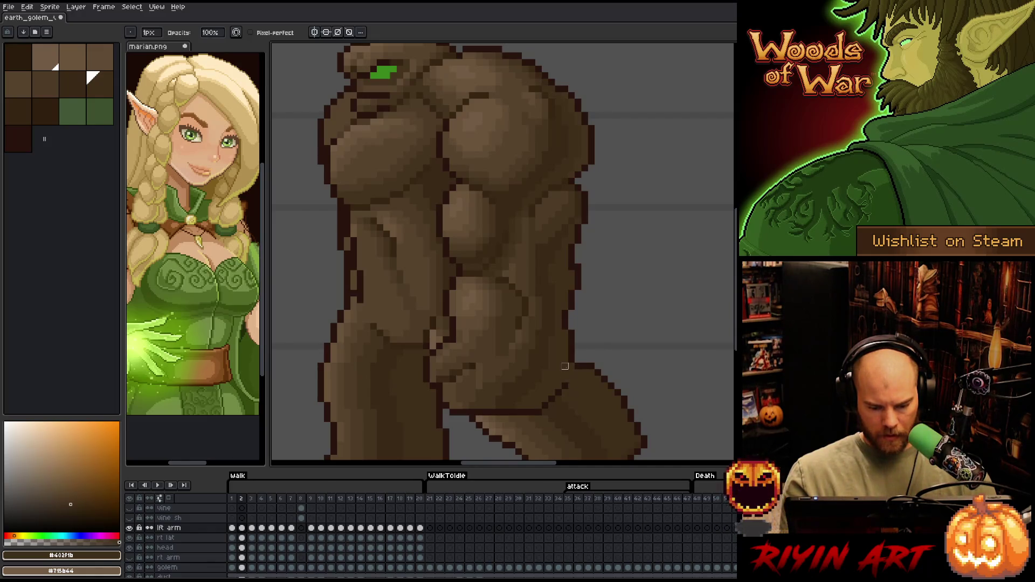
drag(565, 366, 565, 386)
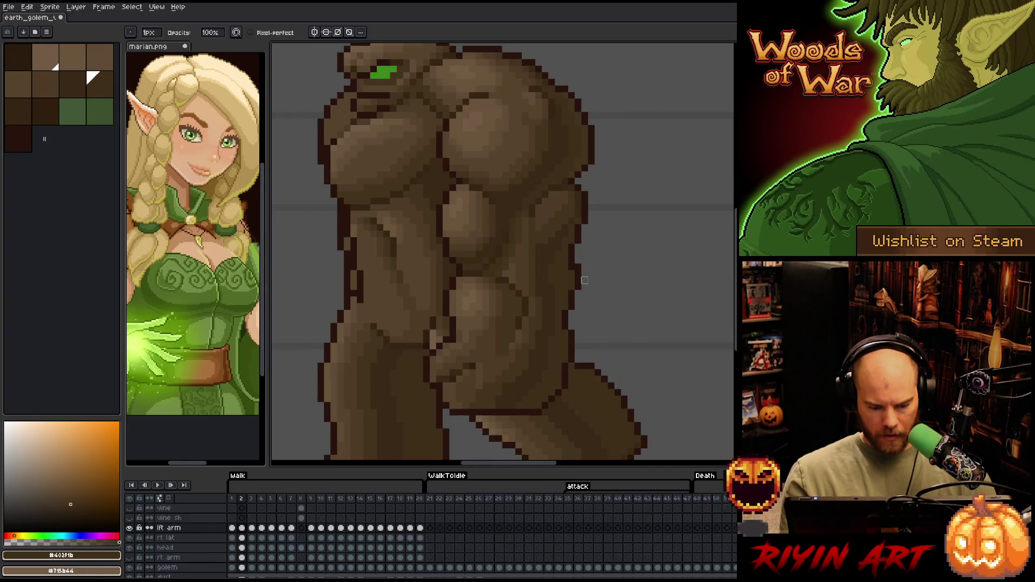
alt+click(480, 366)
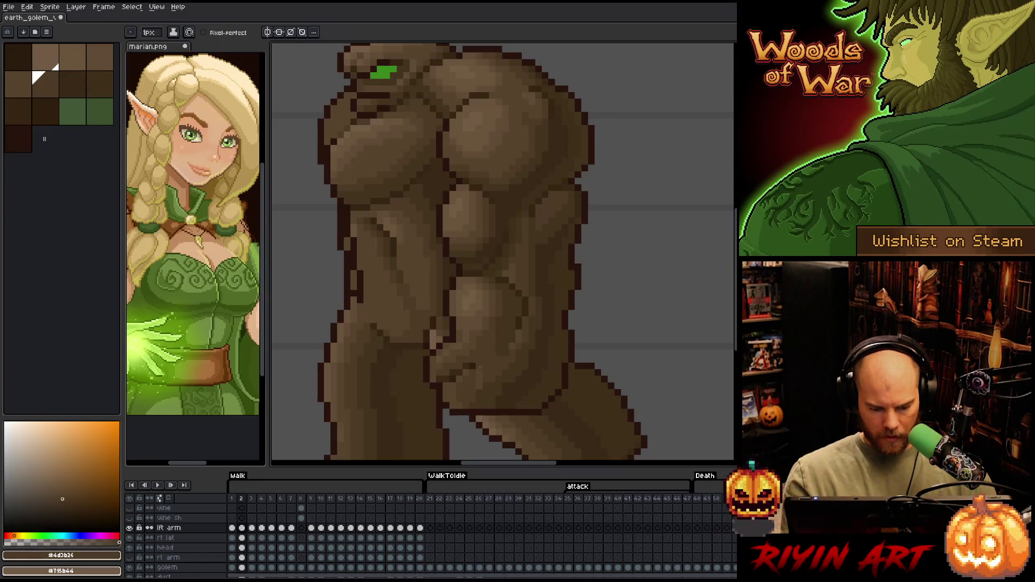
- Switch to the pencil and paint a short darker column on the golem's arm
key(Right)
key(Right)
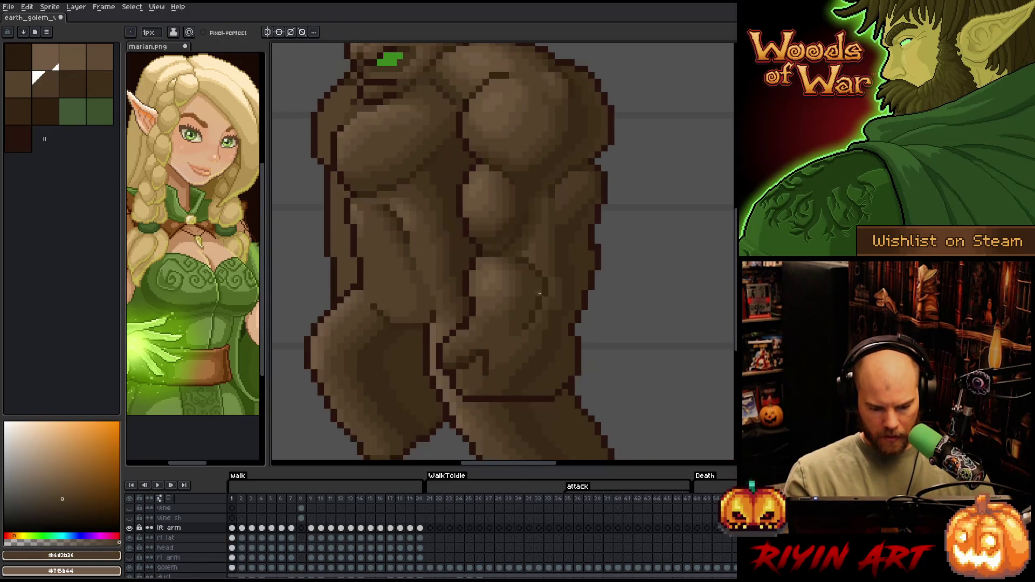
key(Left)
key(Left)
key(b)
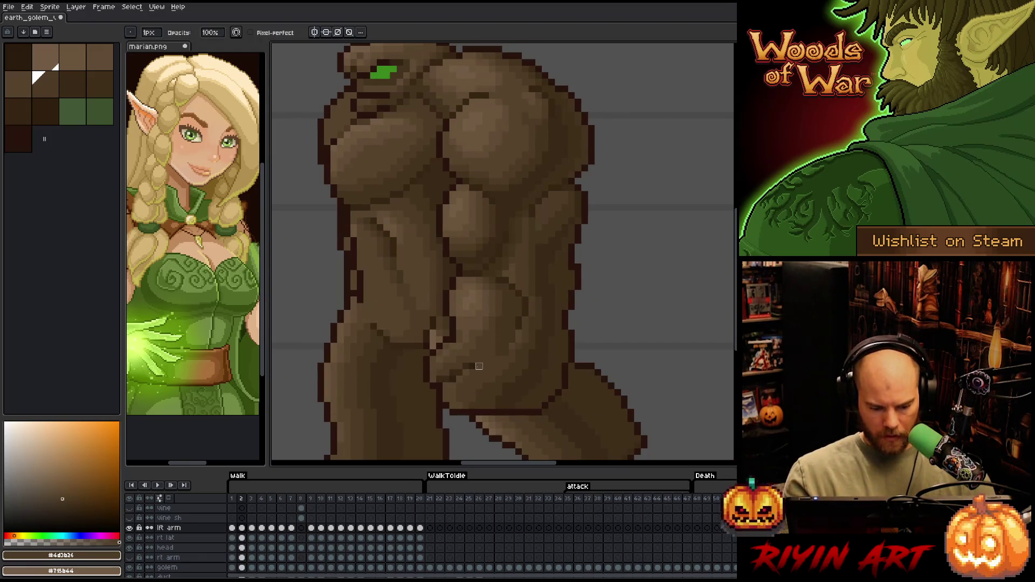
drag(473, 366, 472, 386)
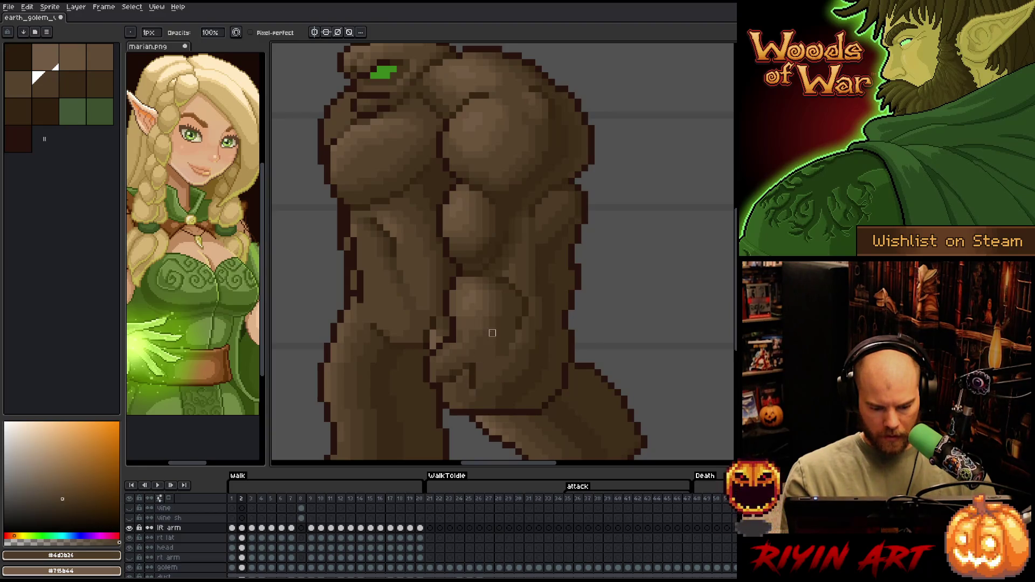
- Compare walk frames 1 and 2, picking the dark outline colour on frame 2
key(Left)
key(Right)
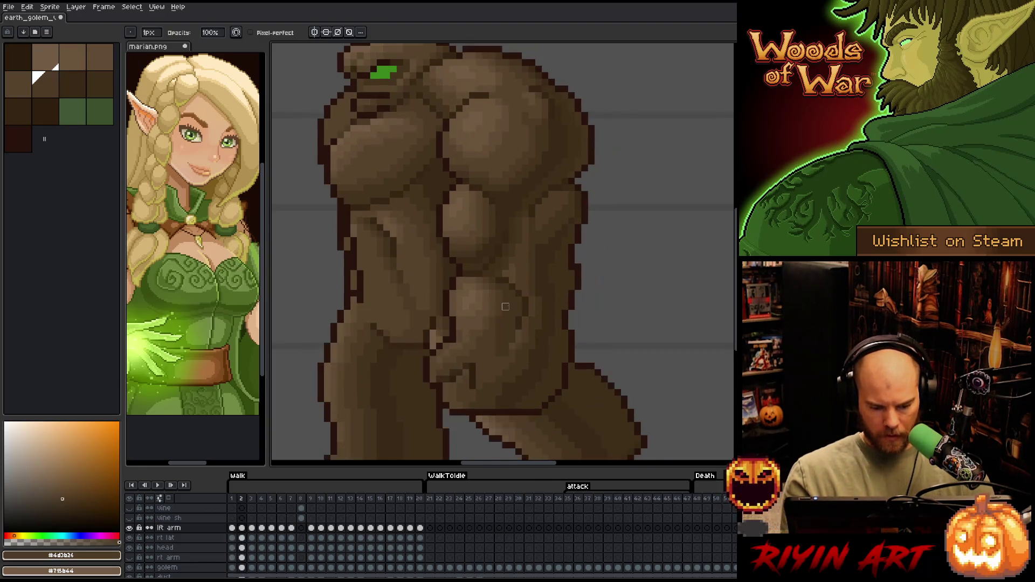
key(Left)
key(Right)
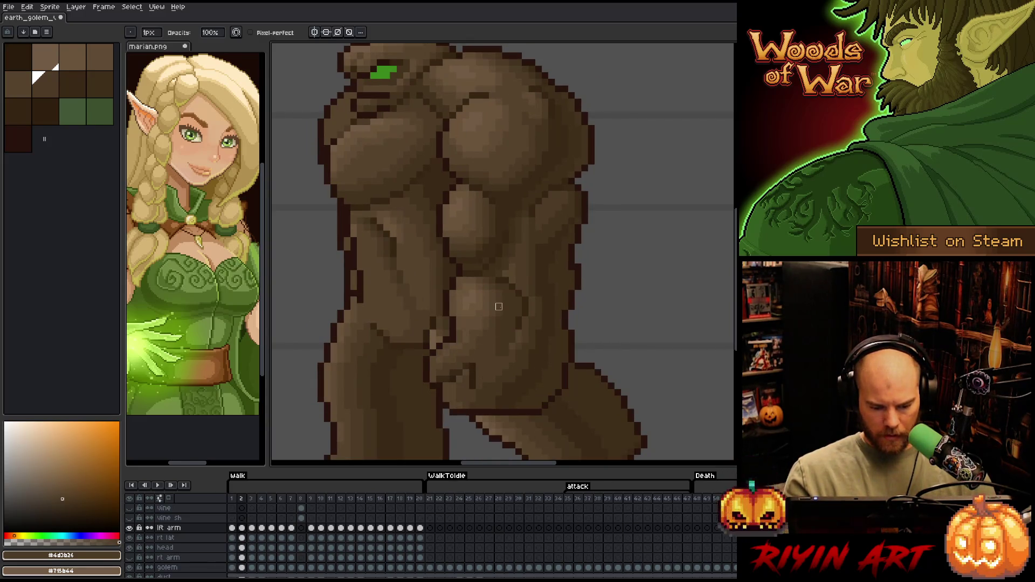
alt+click(461, 380)
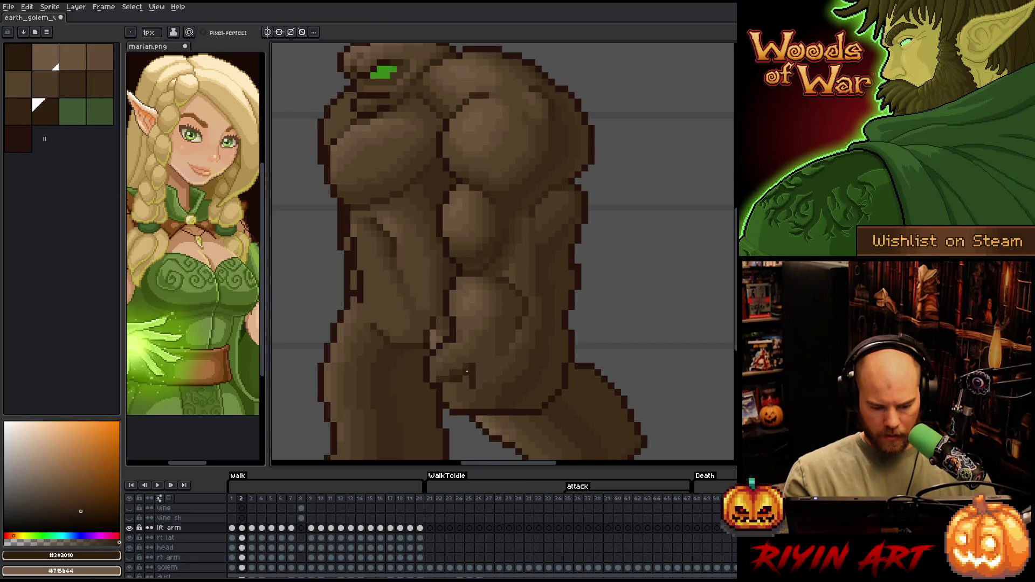
key(Right)
key(Left)
key(Left)
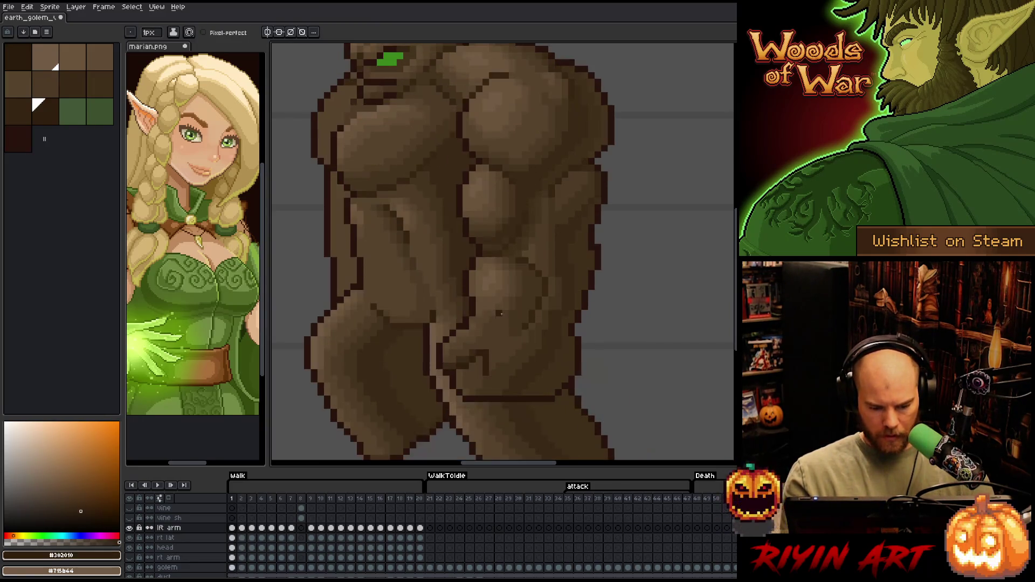
key(Right)
- Pick mid brown #4d3b26 and keep flipping between walk frames 1 and 2
alt+click(482, 344)
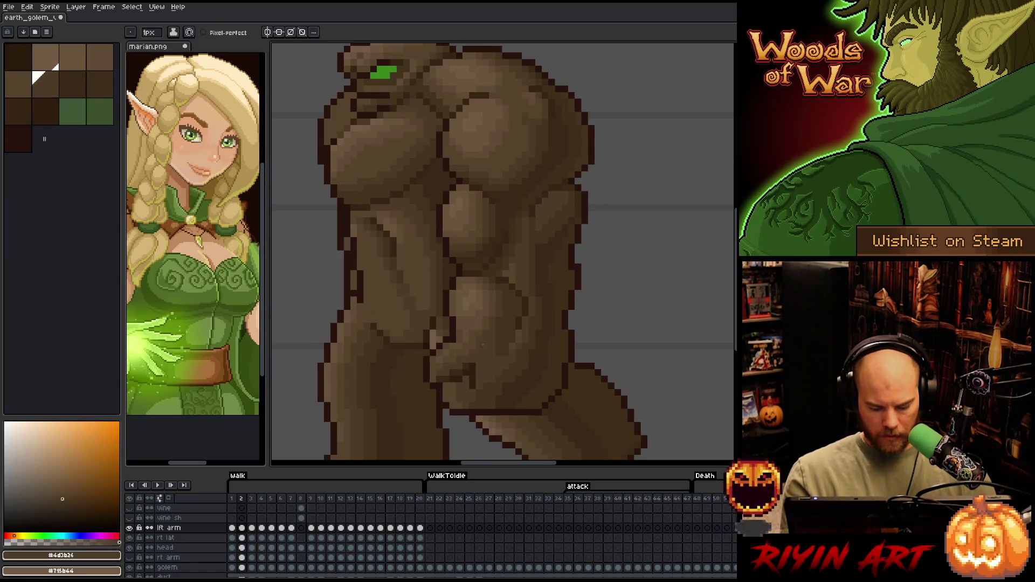
key(Left)
key(Right)
key(Left)
key(Right)
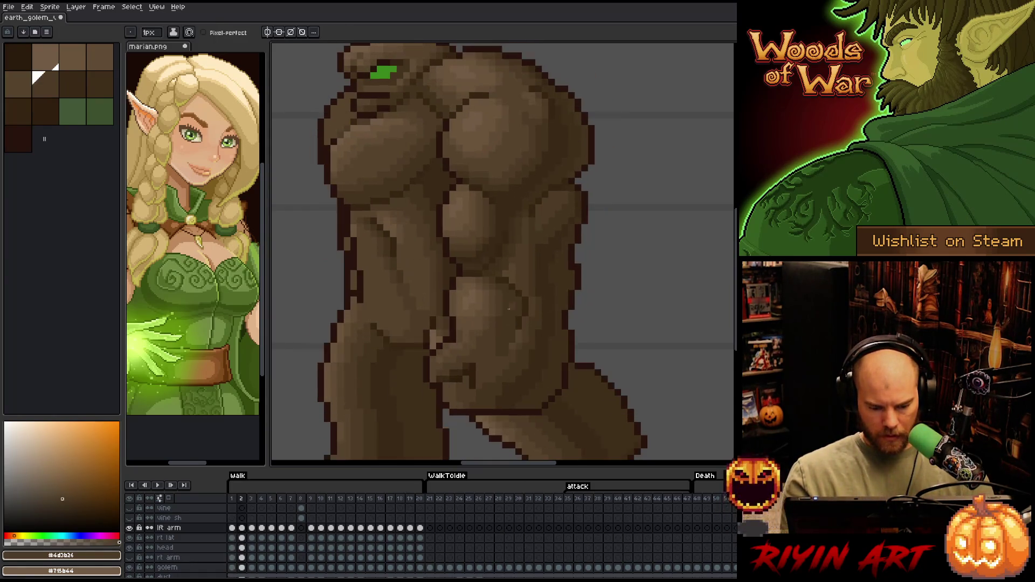
key(Left)
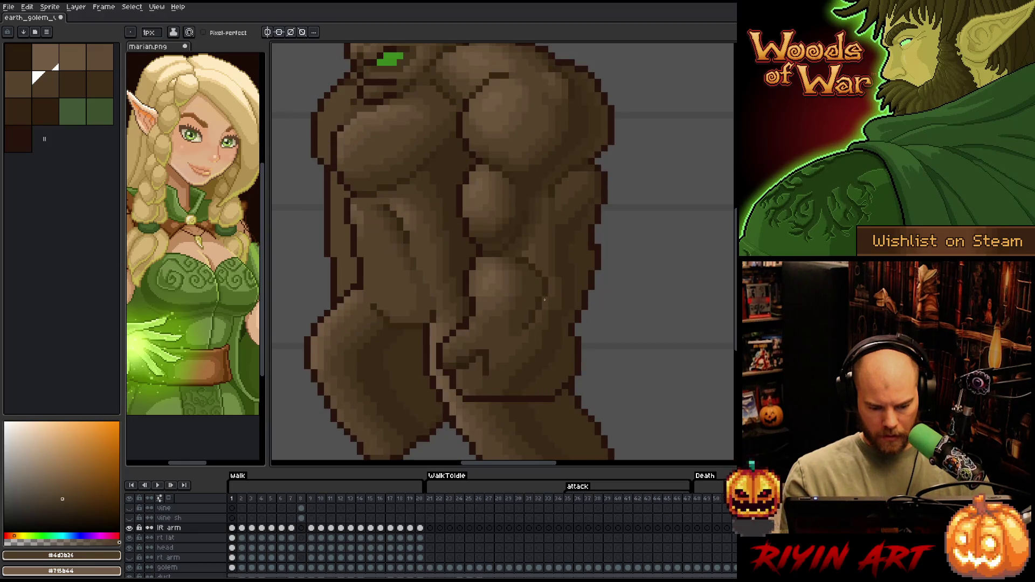
key(Right)
key(Left)
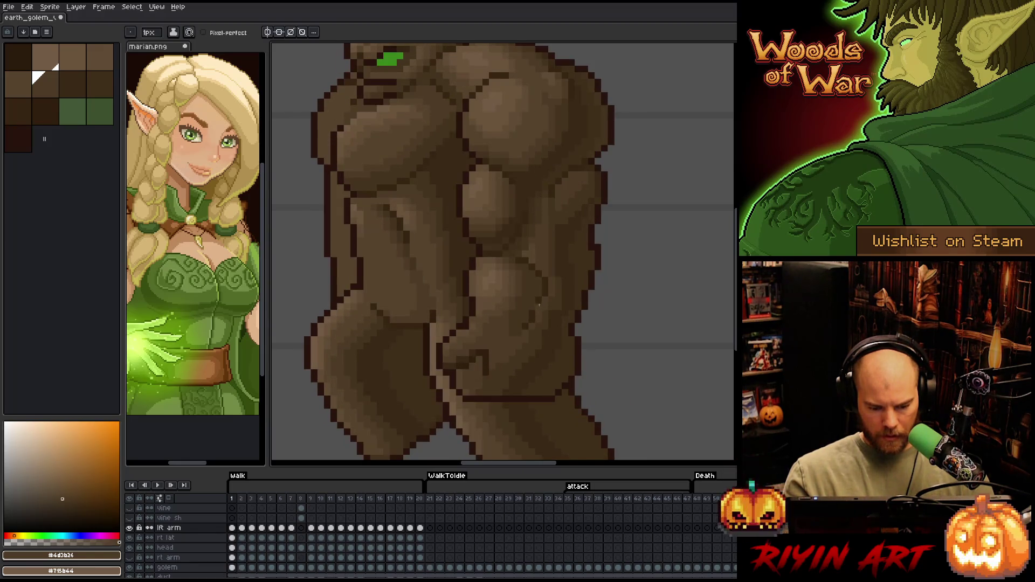
key(Right)
key(Left)
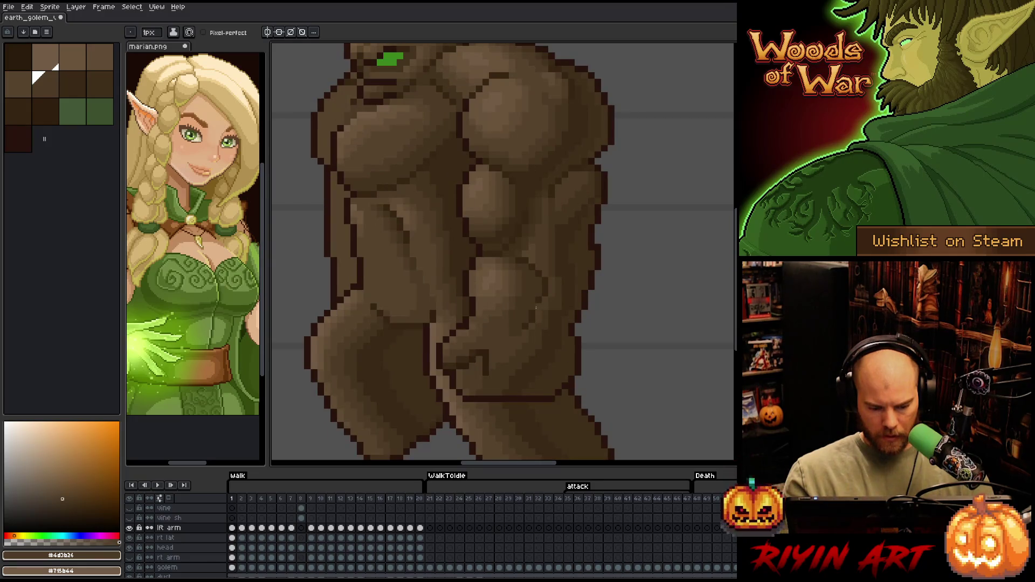
key(Right)
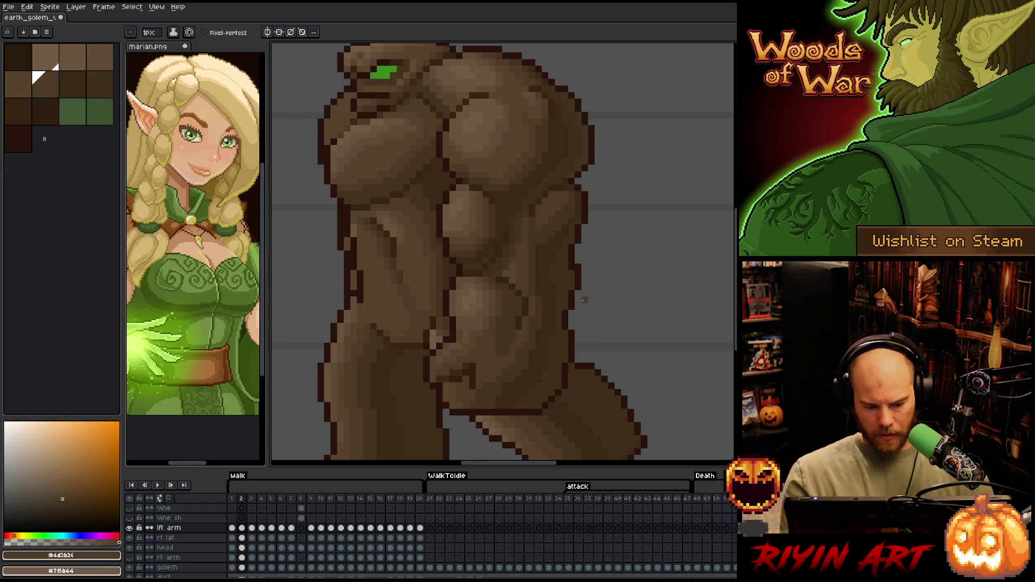
key(Left)
key(Right)
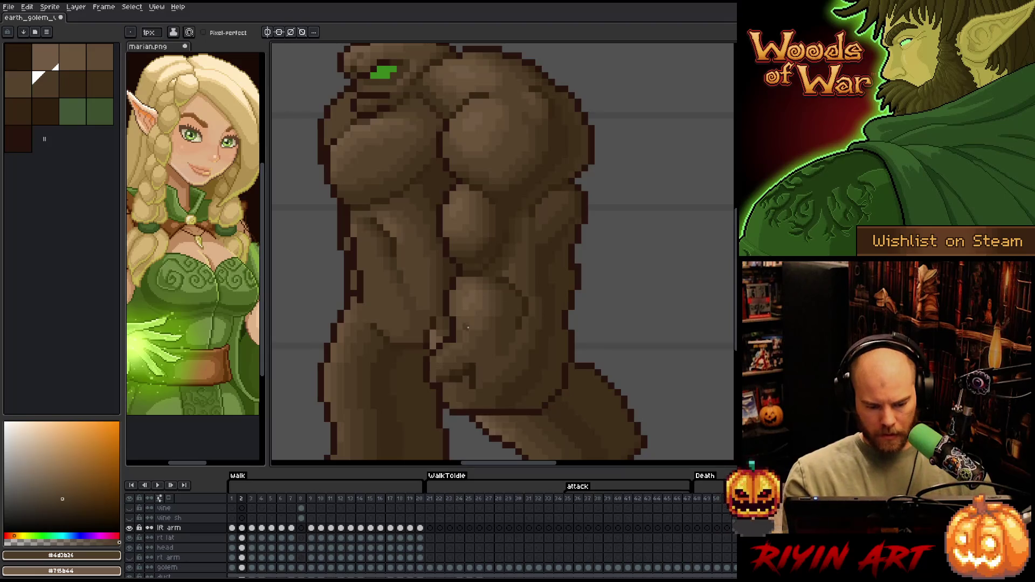
- Try browns #604c35 and #57442c while comparing frames 1 and 2, ending on #604c35
alt+click(460, 342)
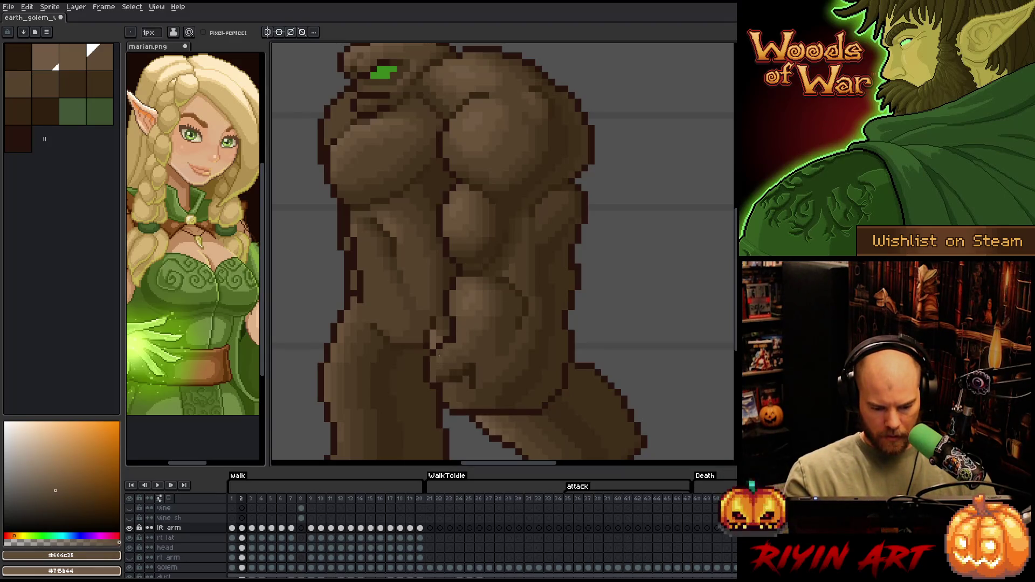
alt+click(470, 340)
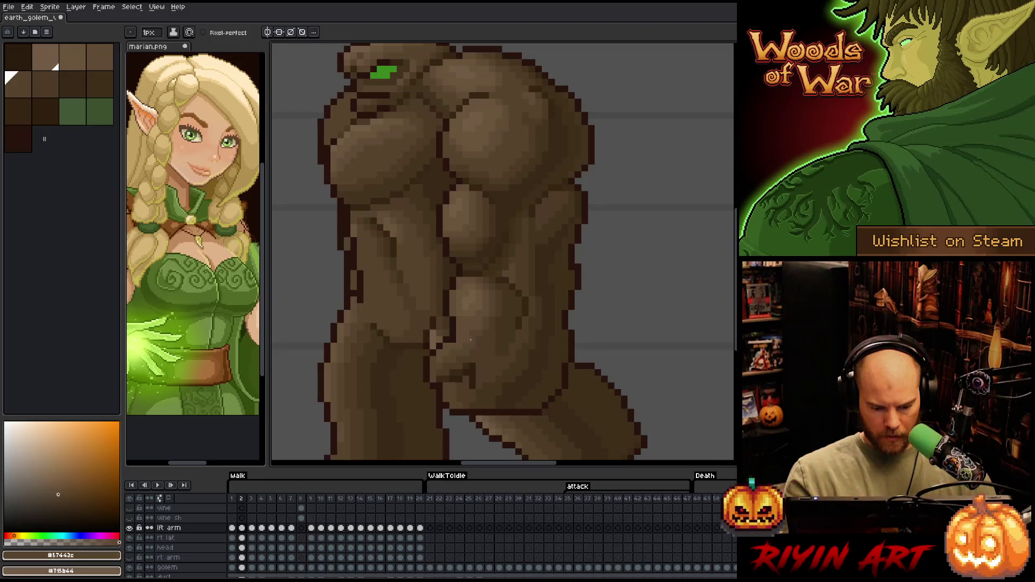
alt+click(433, 363)
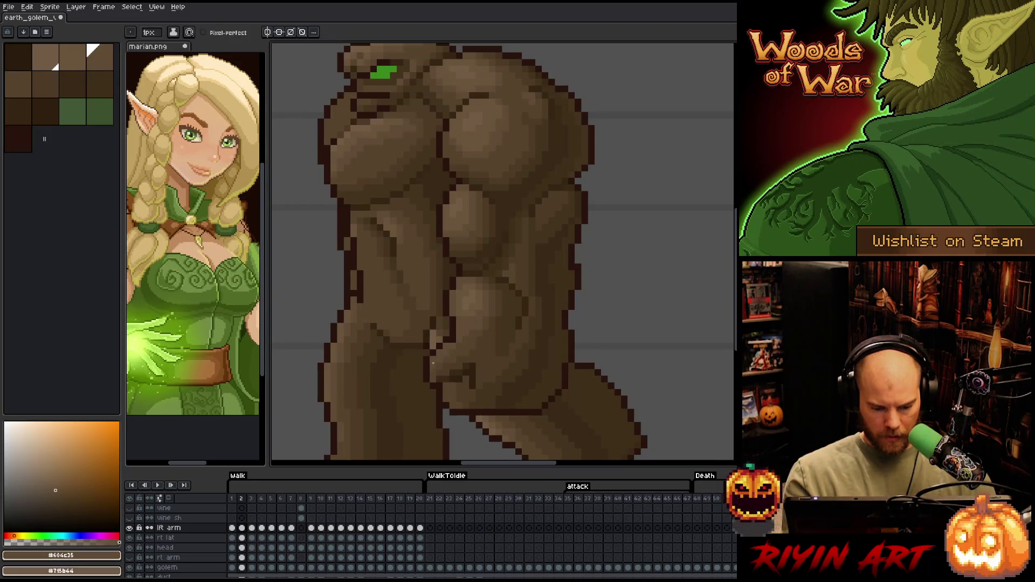
alt+click(440, 361)
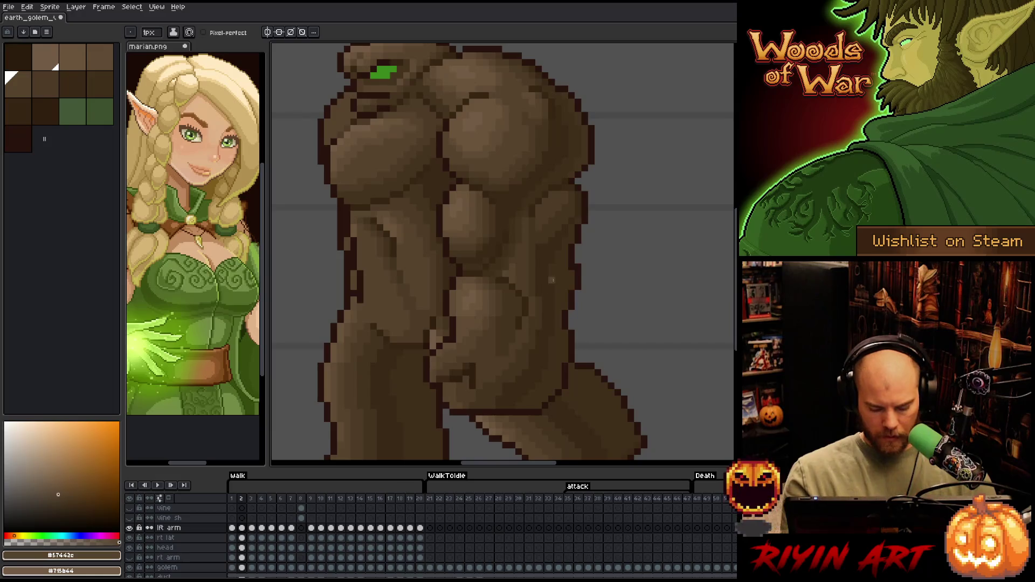
key(comma)
key(period)
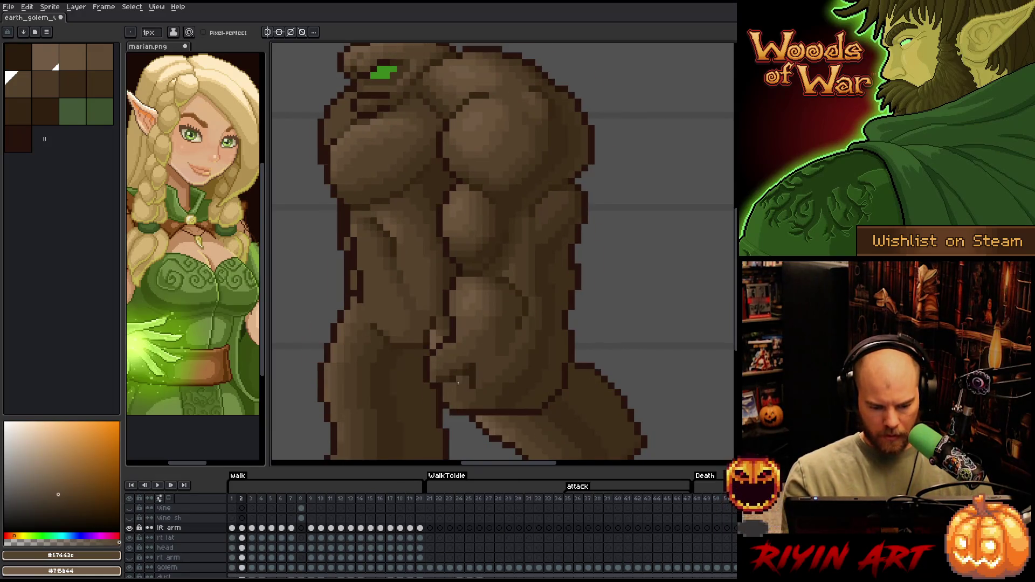
key(comma)
alt+click(492, 293)
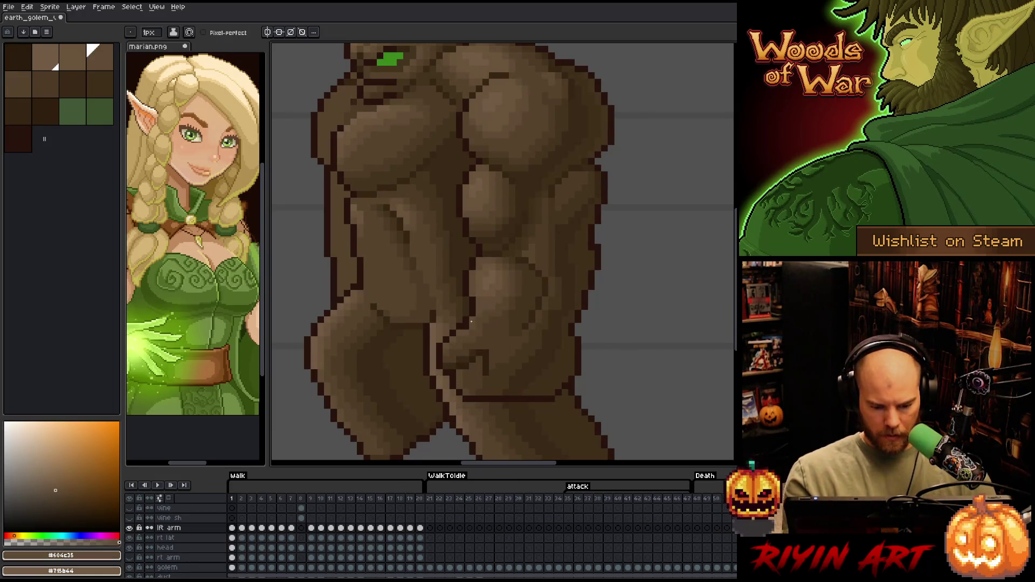
- Check last walk frame 20 against frames 1 and 2, then choose dark brown #392916
key(comma)
key(period)
key(period)
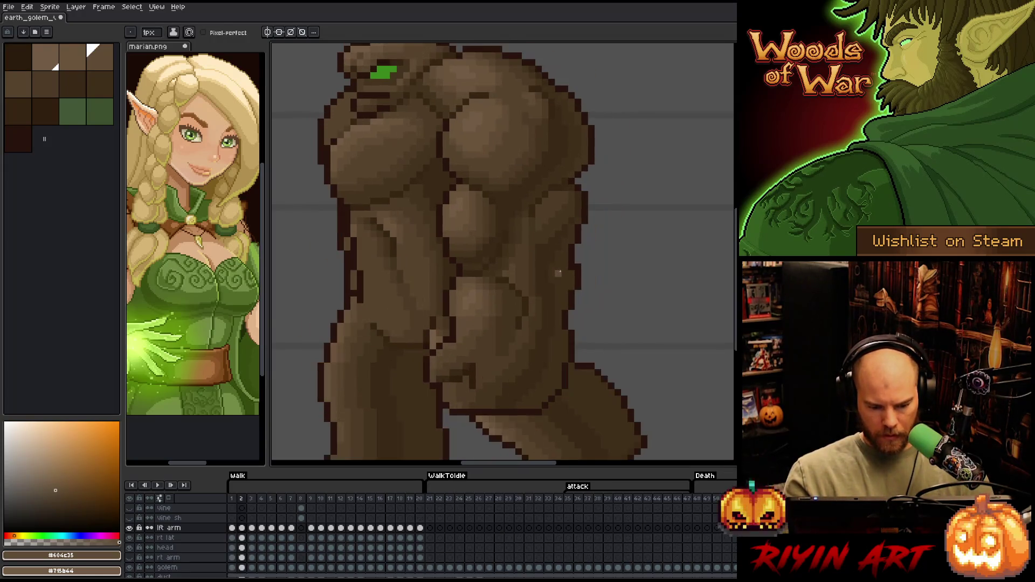
key(comma)
key(period)
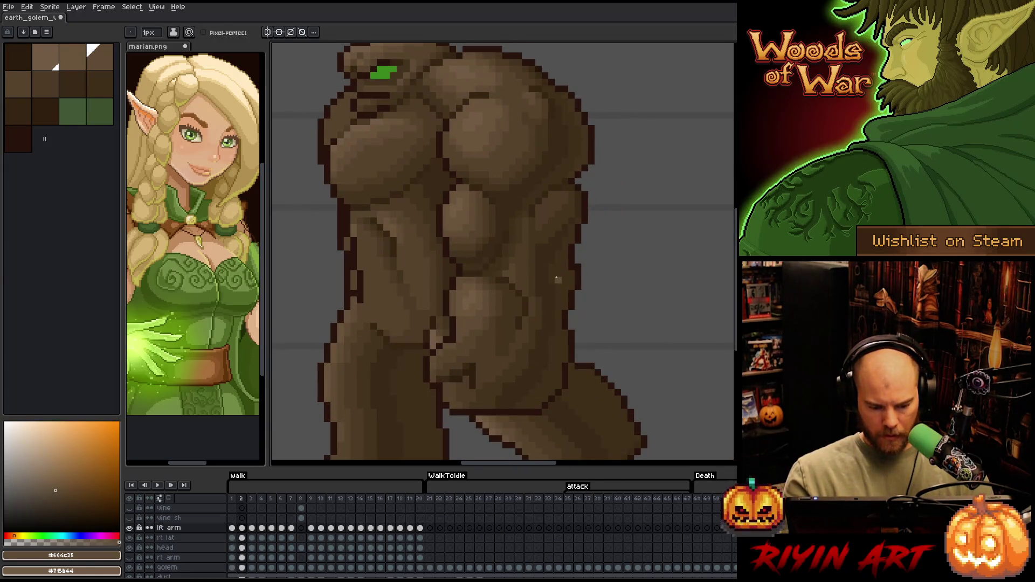
key(comma)
key(period)
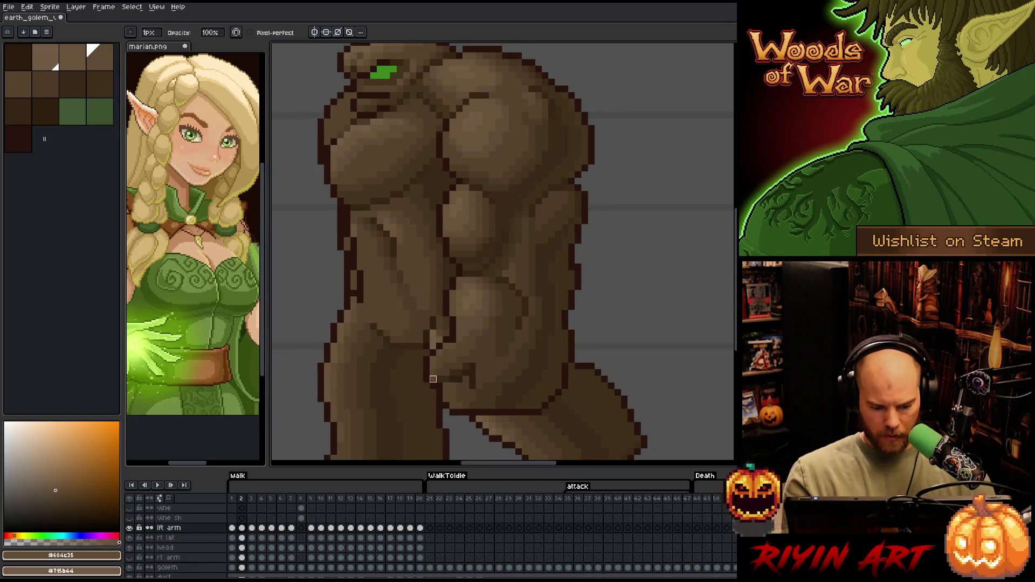
alt+click(439, 379)
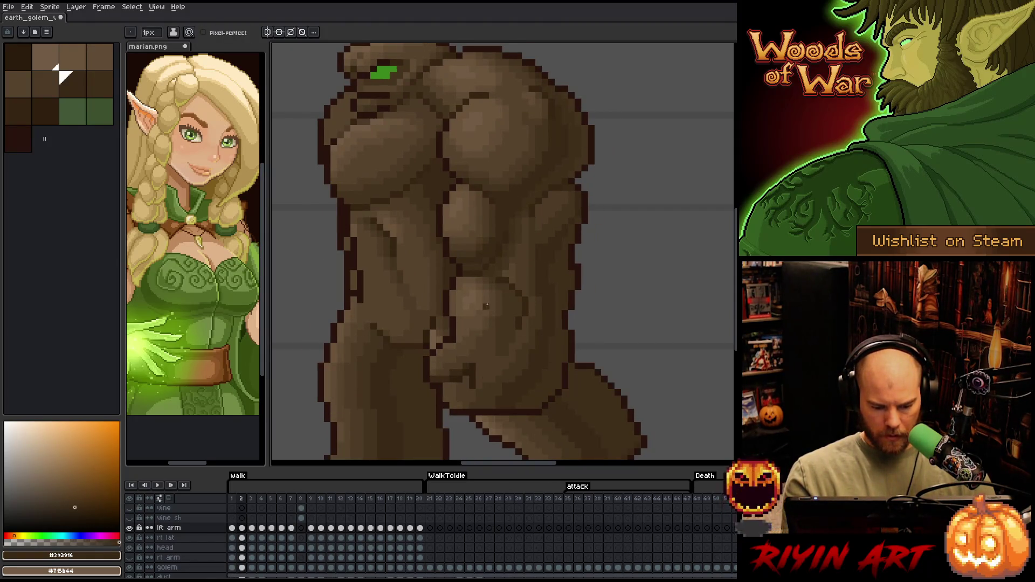
- Flip through walk frames 1 to 3 comparing poses, returning to frame 2
key(comma)
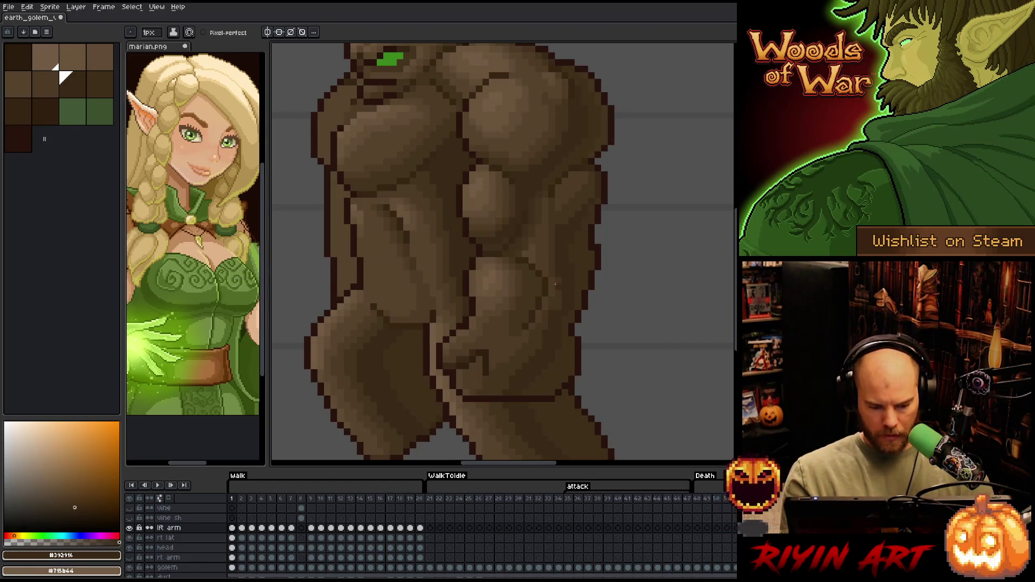
key(period)
key(comma)
key(period)
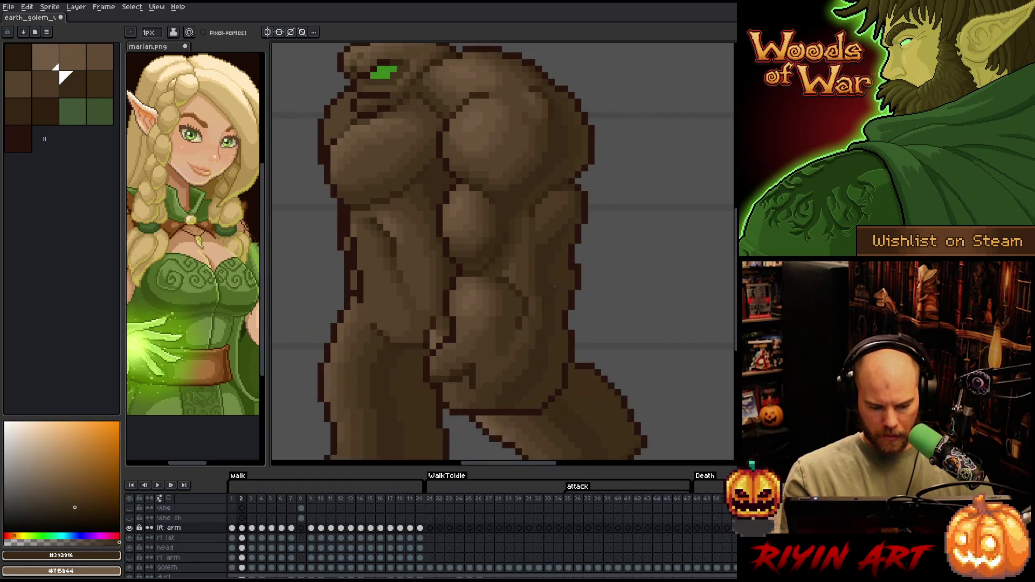
key(comma)
key(period)
key(comma)
key(period)
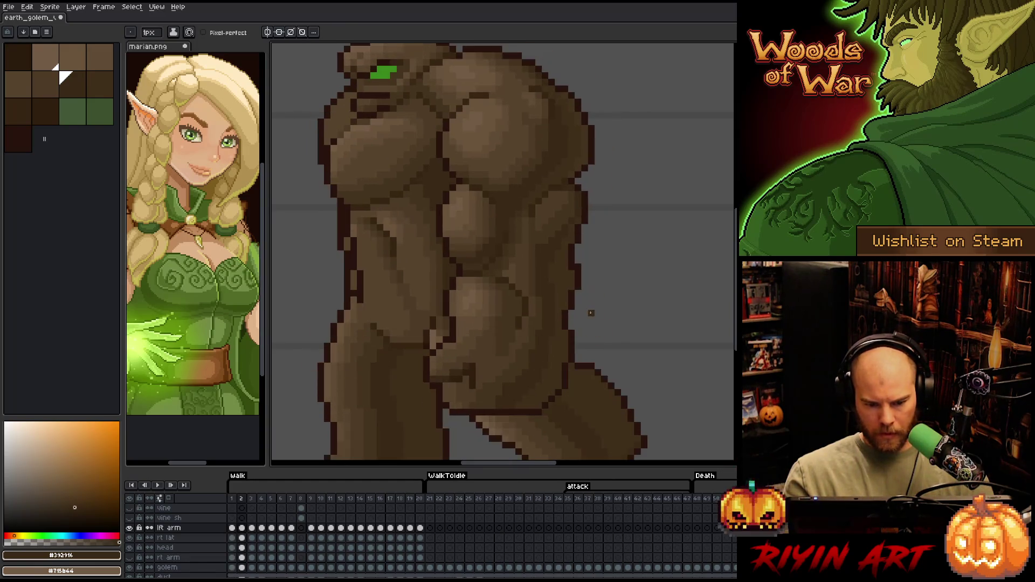
key(comma)
key(period)
key(period)
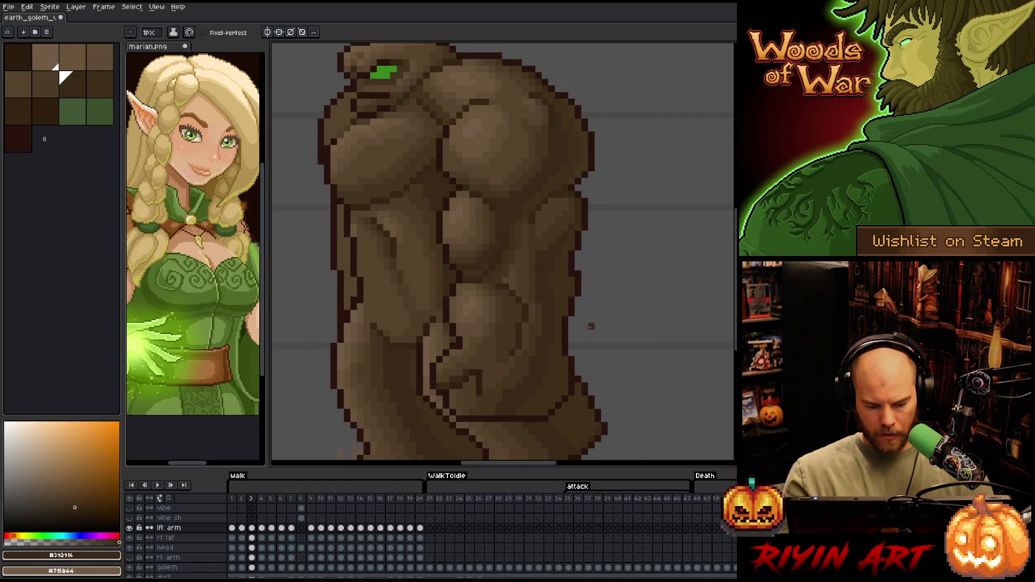
key(comma)
key(period)
key(comma)
key(period)
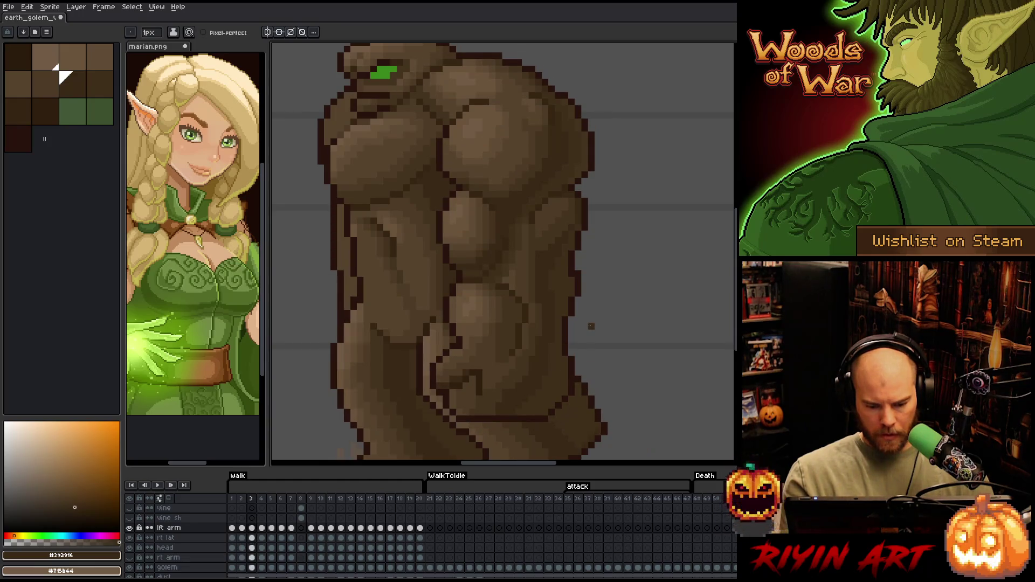
key(comma)
key(period)
key(comma)
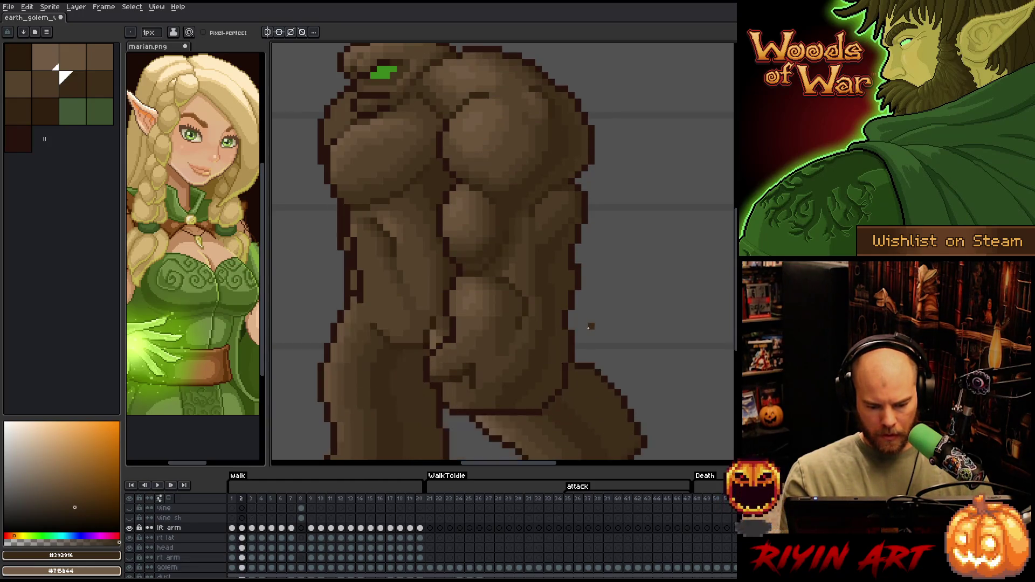
key(period)
key(comma)
key(period)
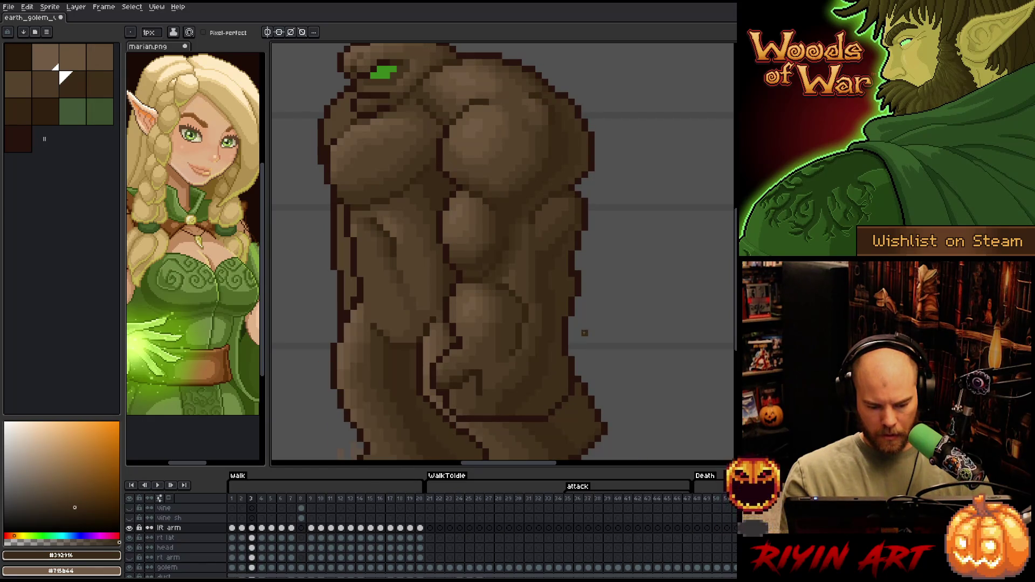
key(comma)
key(period)
key(comma)
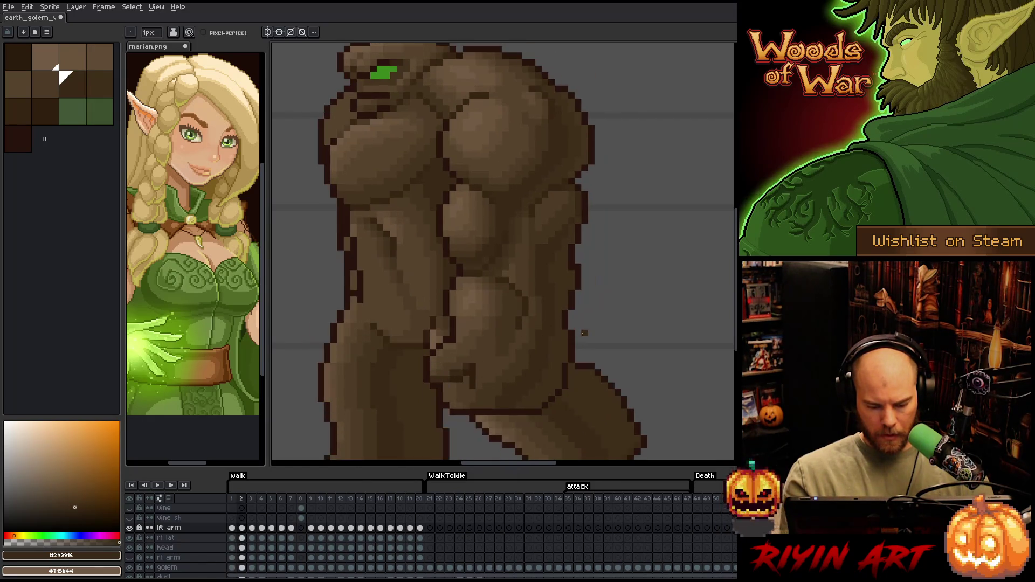
- Pick mid brown #4d3b26 and compare walk frames 2 and 3
alt+click(453, 391)
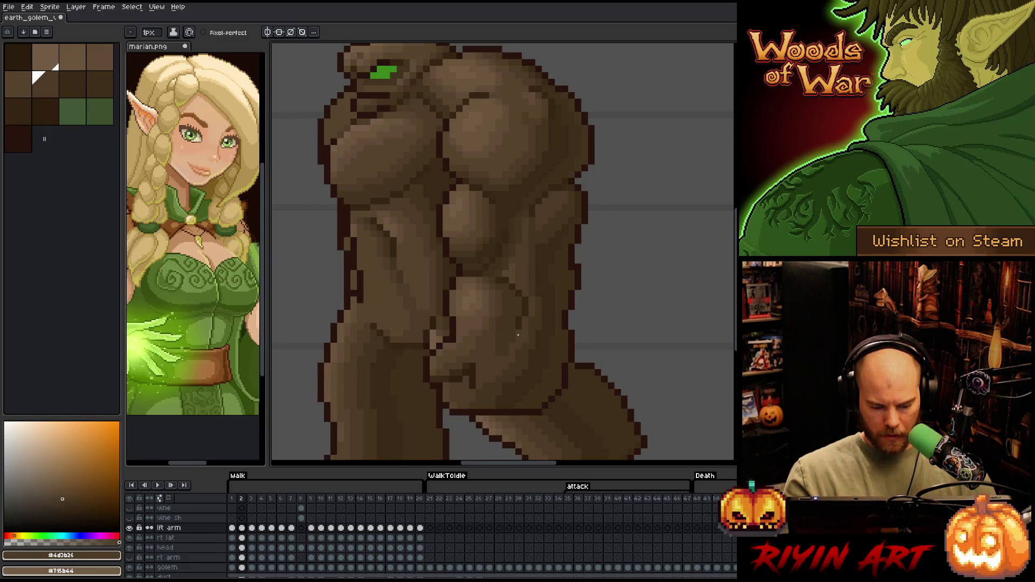
key(period)
key(comma)
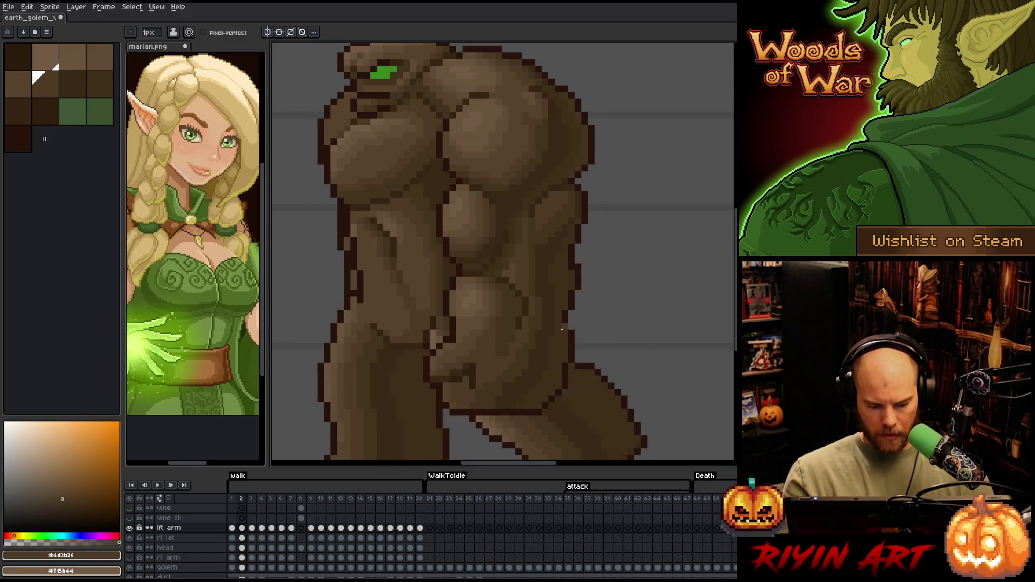
key(period)
key(comma)
key(period)
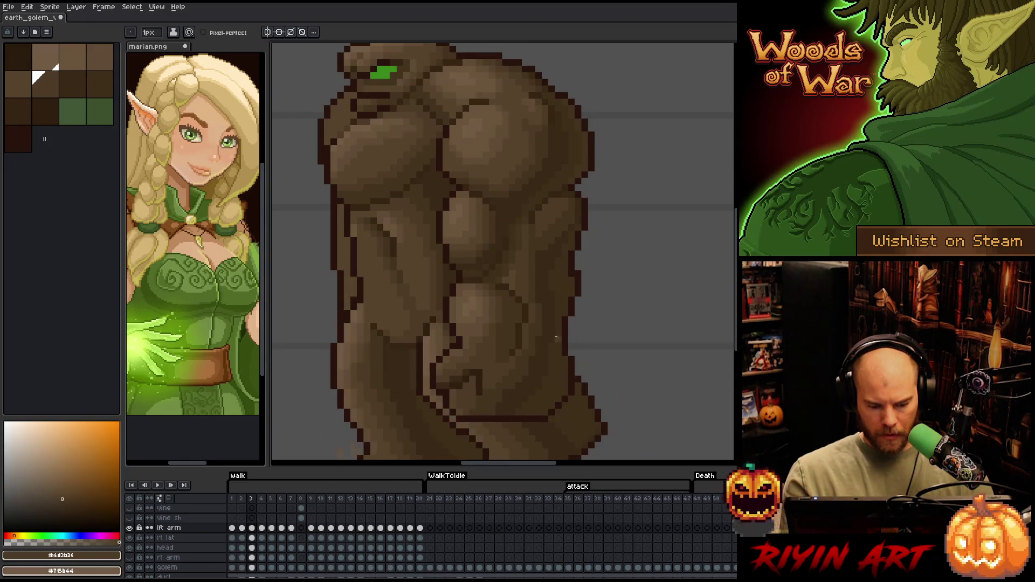
key(comma)
- Pick brown #57442c and flip between frames 2 and 3, ending on frame 3
alt+click(525, 351)
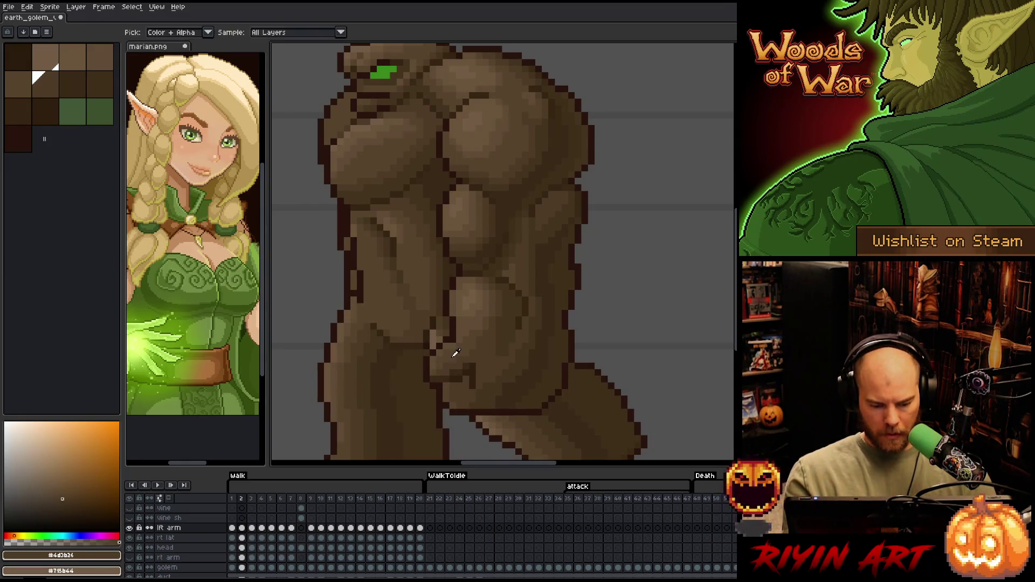
key(period)
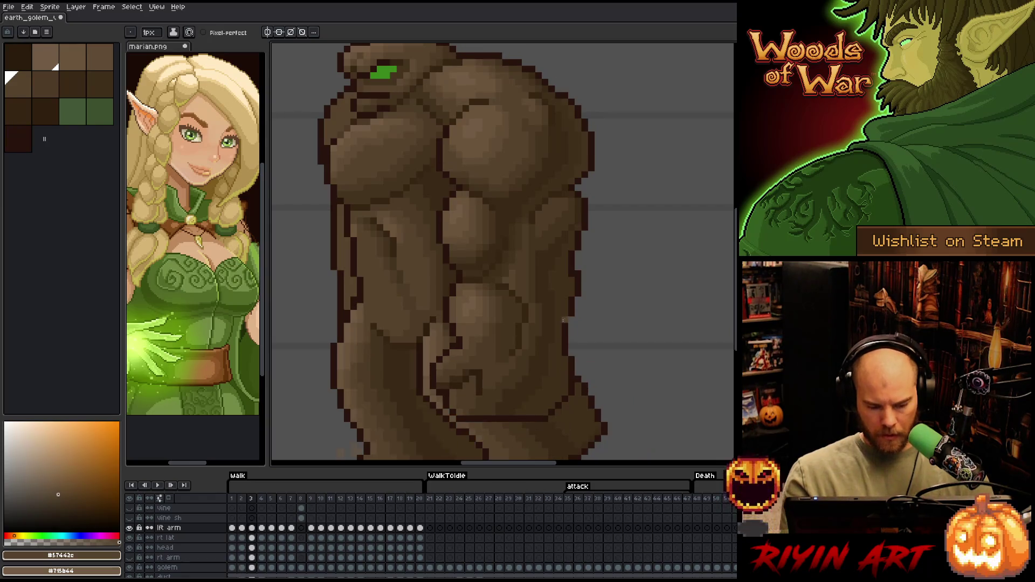
key(comma)
key(period)
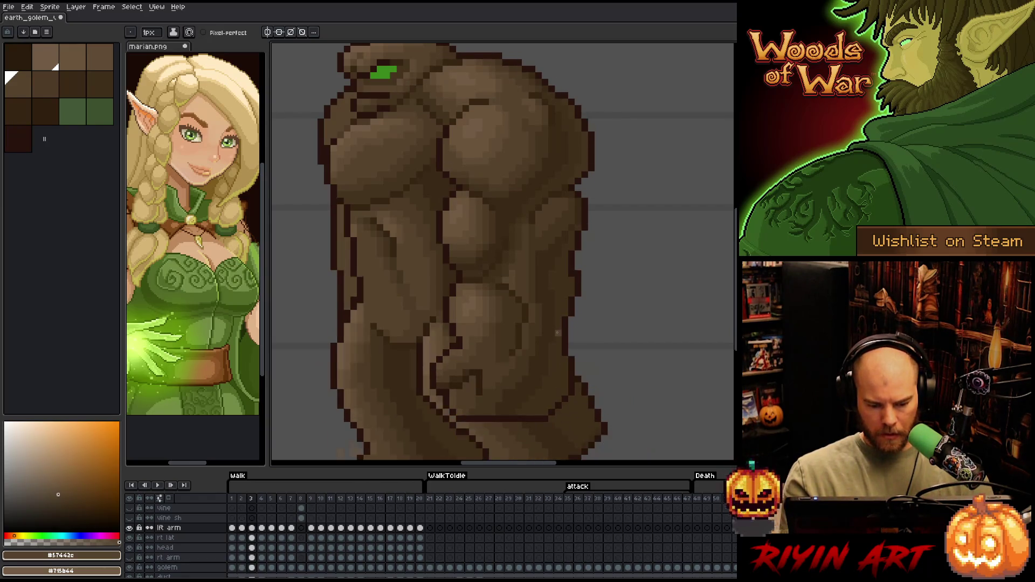
key(comma)
key(period)
key(comma)
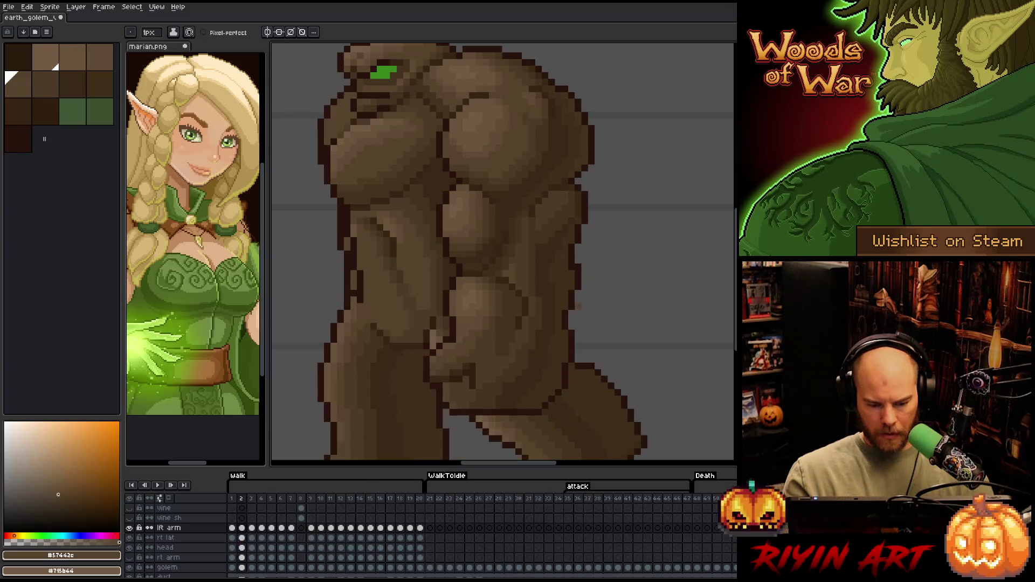
key(period)
key(comma)
key(e)
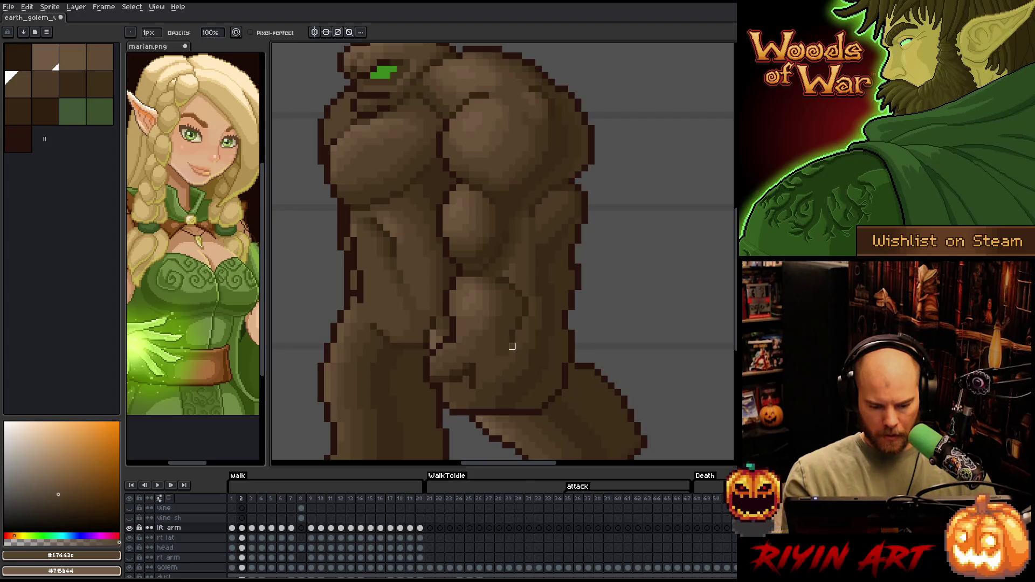
key(period)
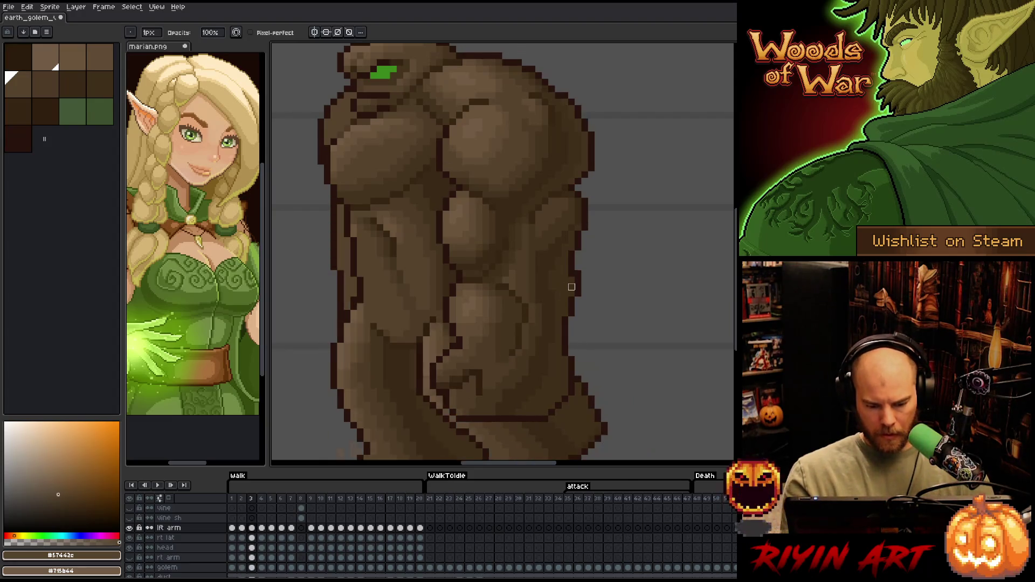
key(comma)
key(period)
key(comma)
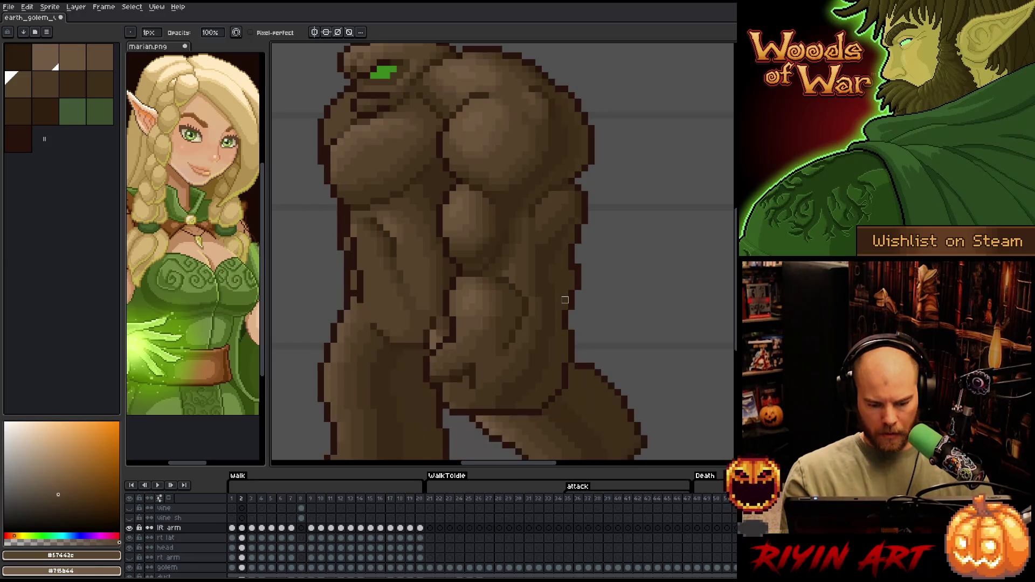
key(period)
key(comma)
key(period)
key(comma)
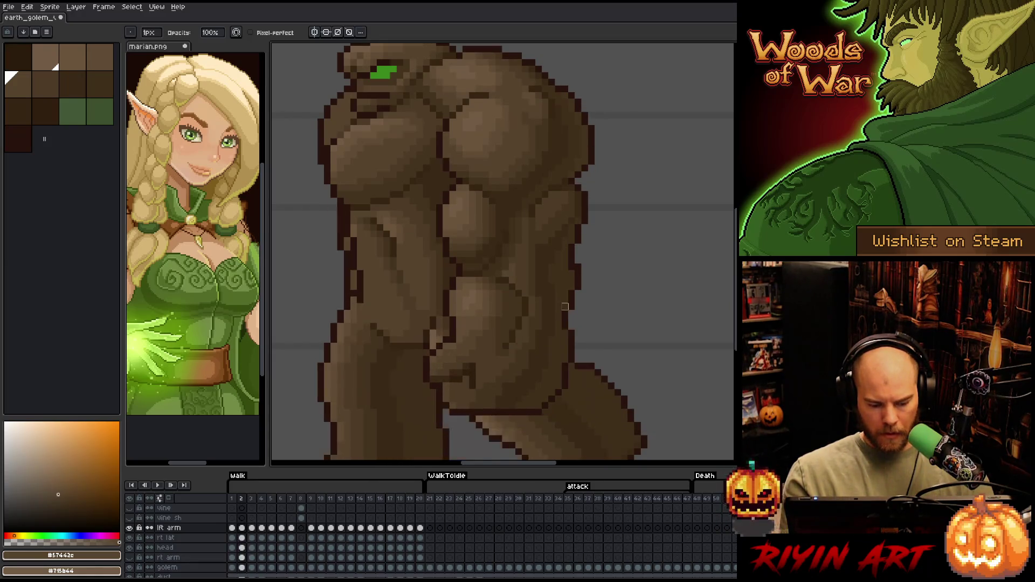
key(comma)
key(period)
key(period)
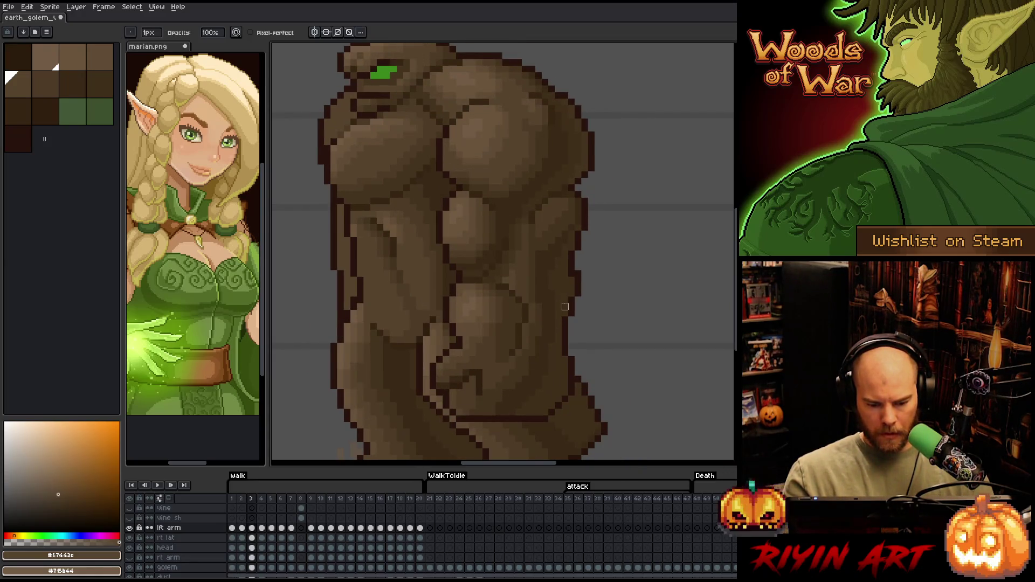
key(period)
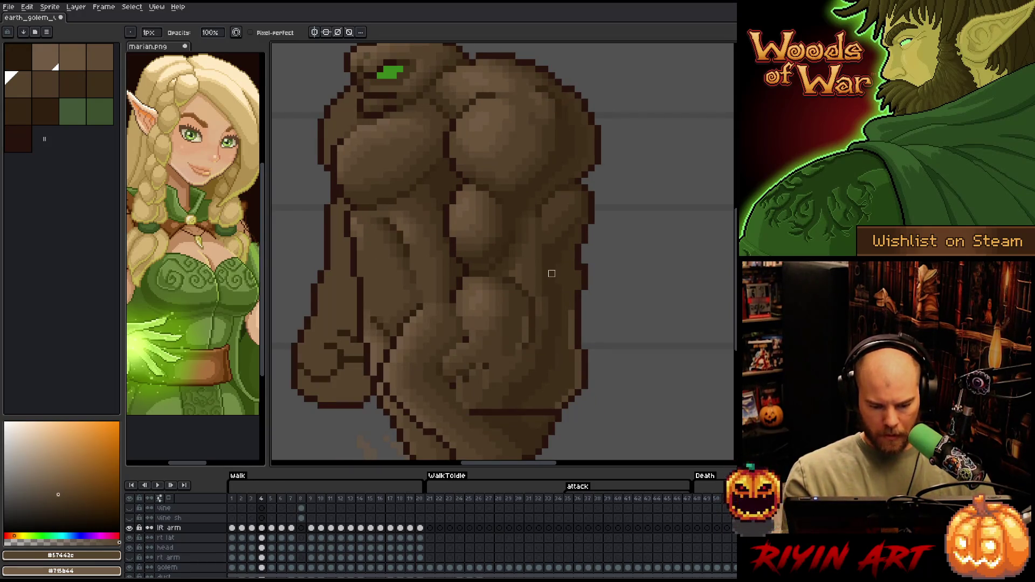
- Pick dark brown #44331f and fade the lft arm layer to 38% opacity
alt+click(525, 326)
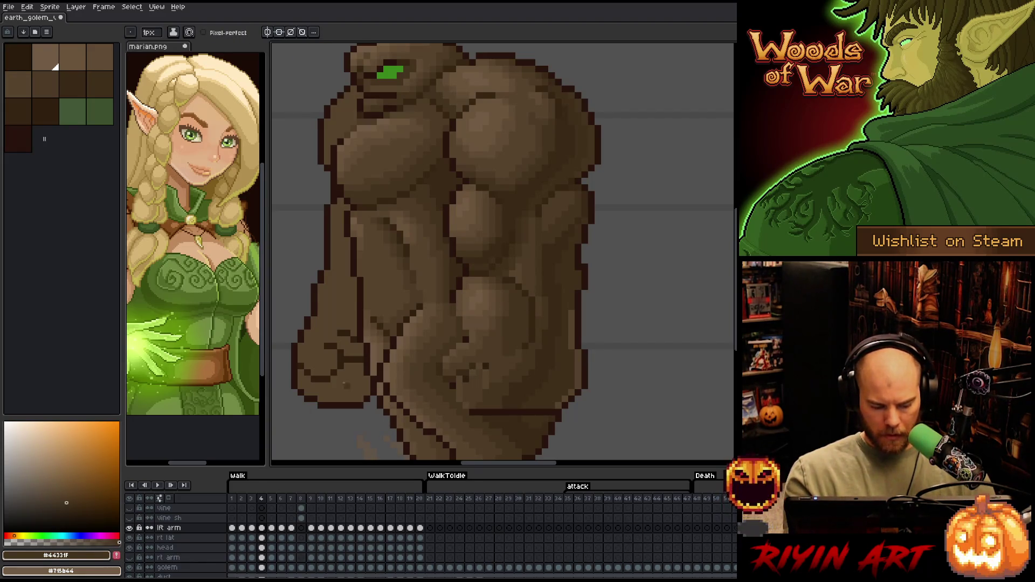
double_click(169, 527)
click(238, 102)
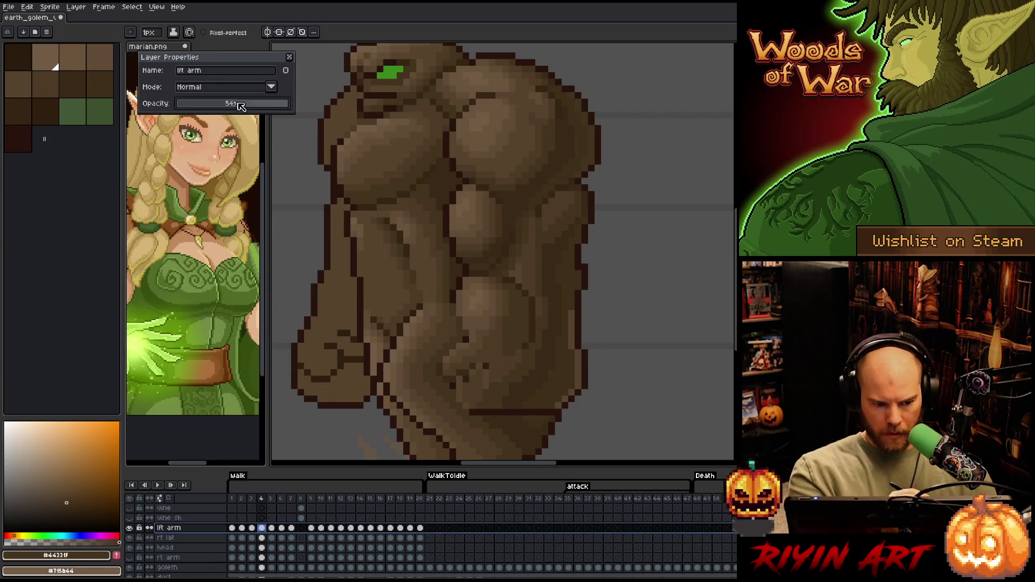
click(219, 103)
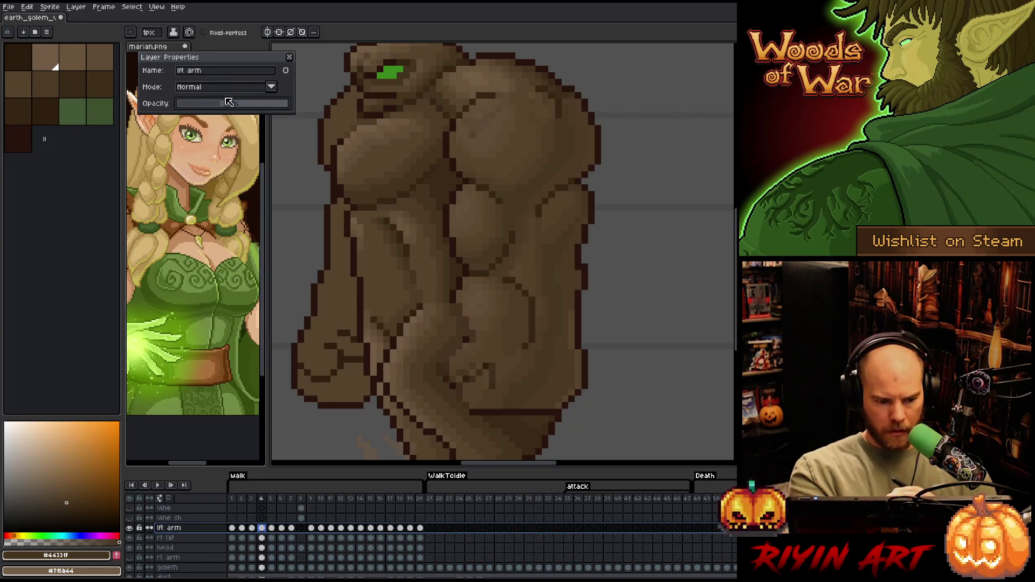
click(290, 56)
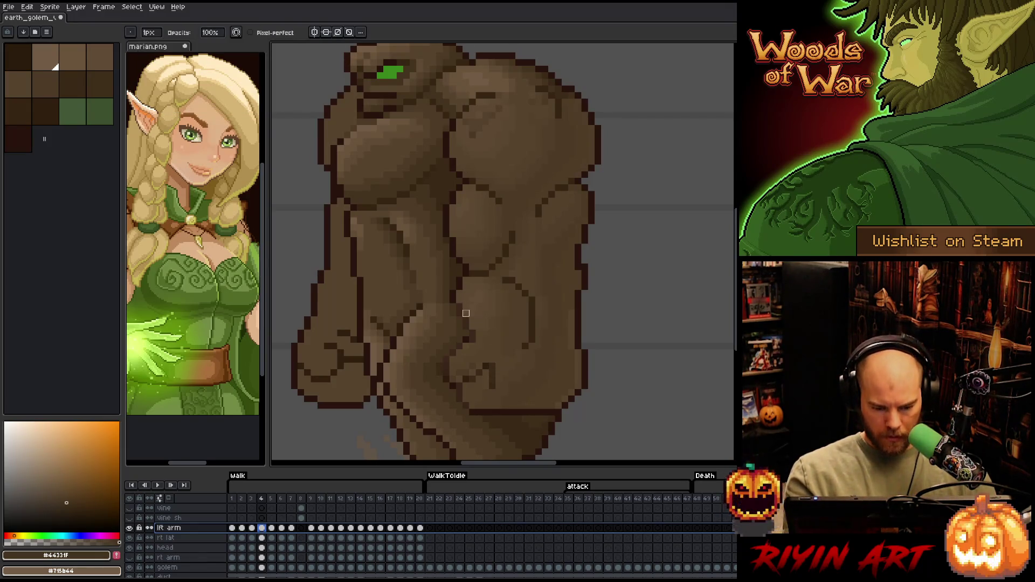
- Draw dark brown outline strokes on the golem's lower arm and reopen the lft arm layer's properties
click(460, 313)
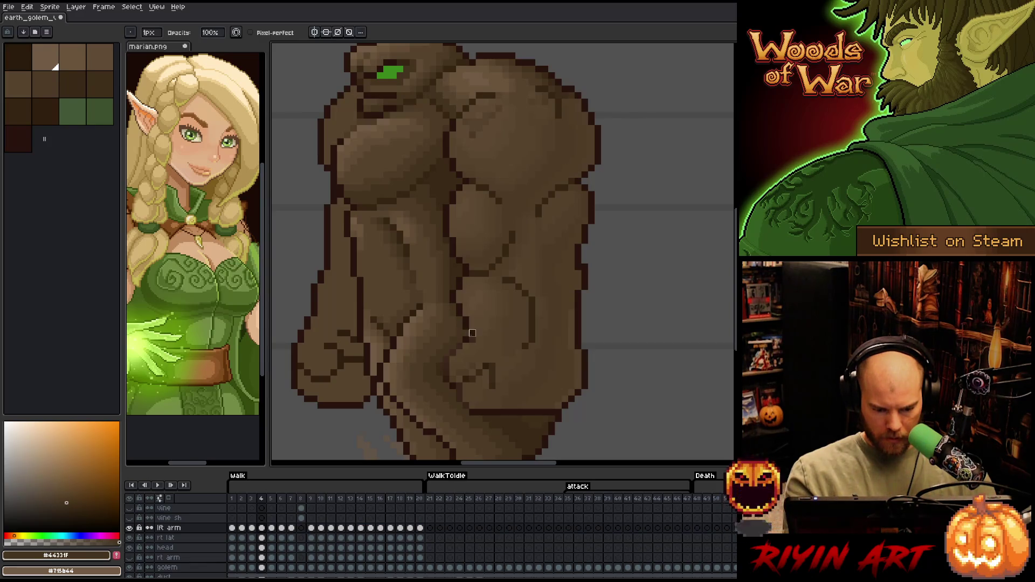
click(473, 337)
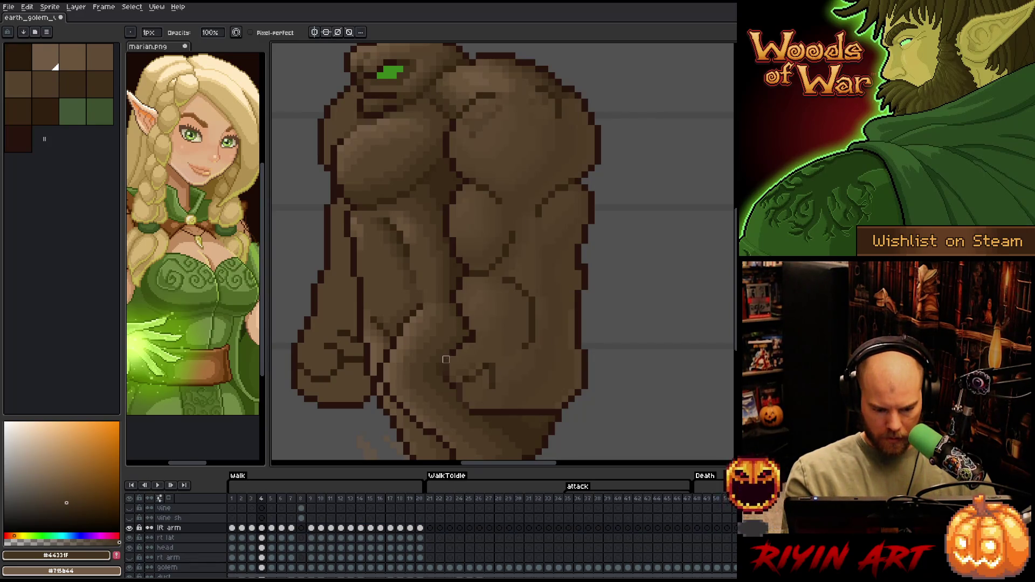
drag(446, 357, 446, 378)
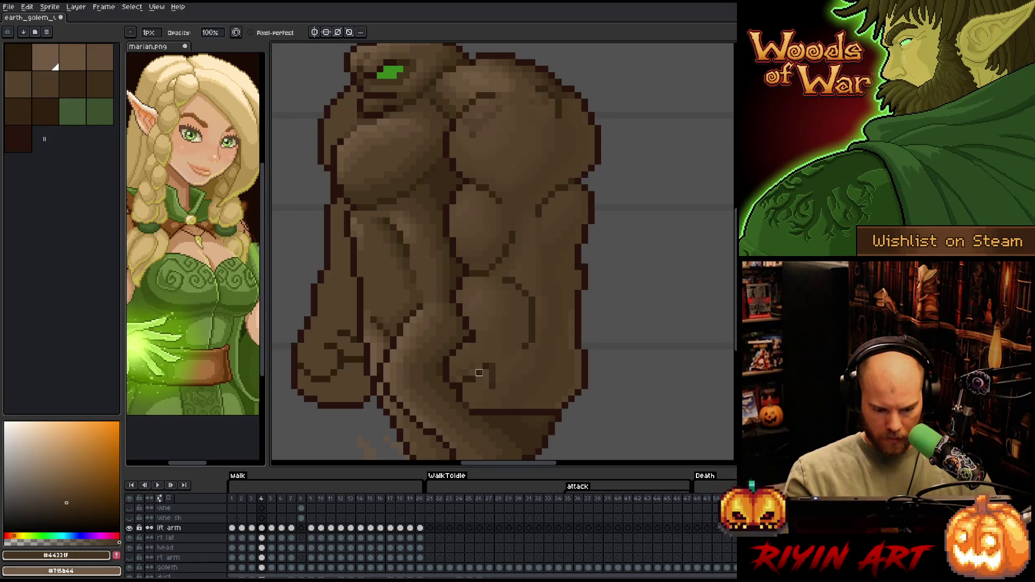
drag(489, 371, 492, 385)
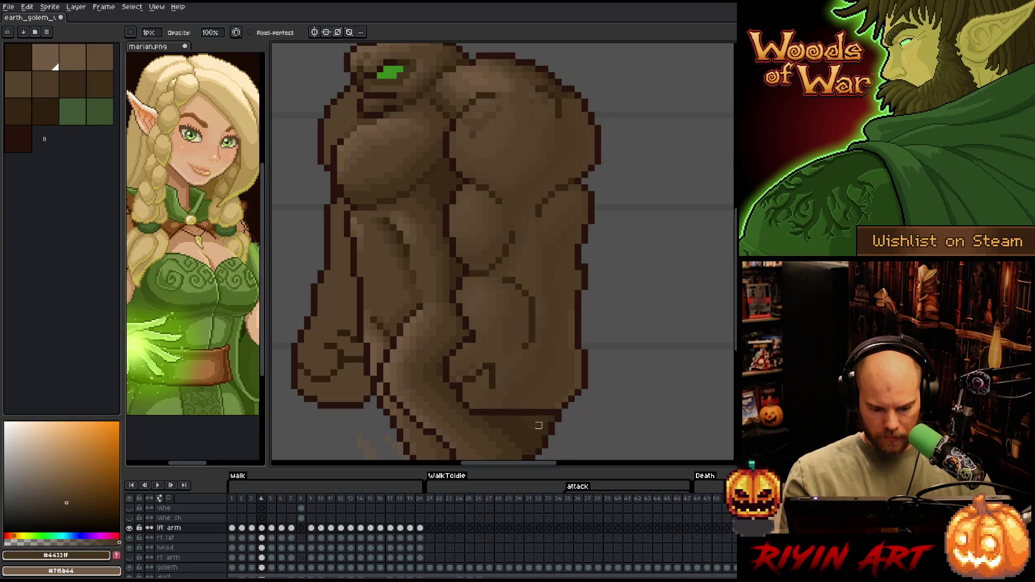
click(174, 529)
double_click(174, 529)
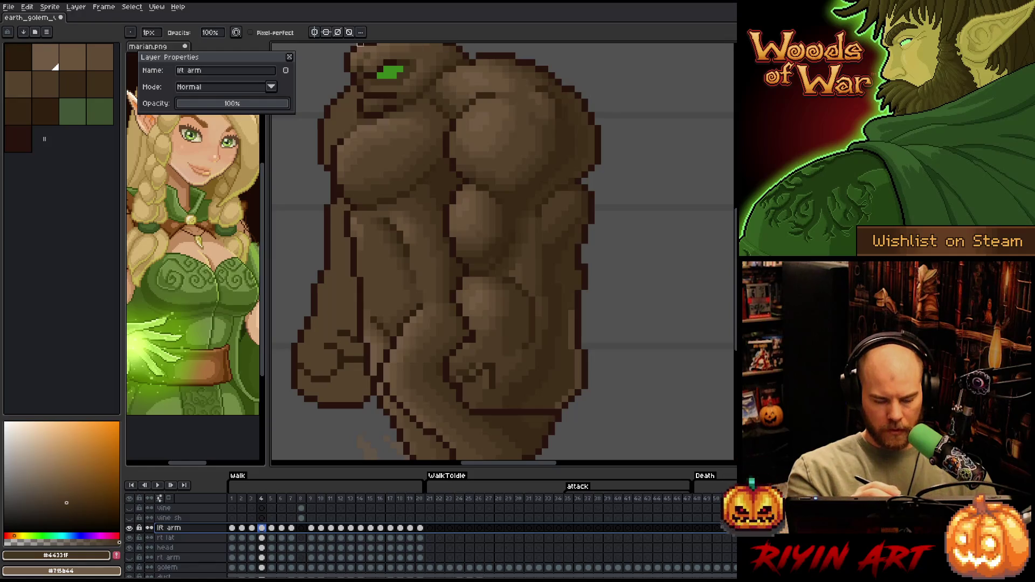
- Sample the #392916, #4d3b26 and #402f1b browns, then darken the golem's right edge with a stroke
click(290, 57)
key(i)
click(459, 373)
key(b)
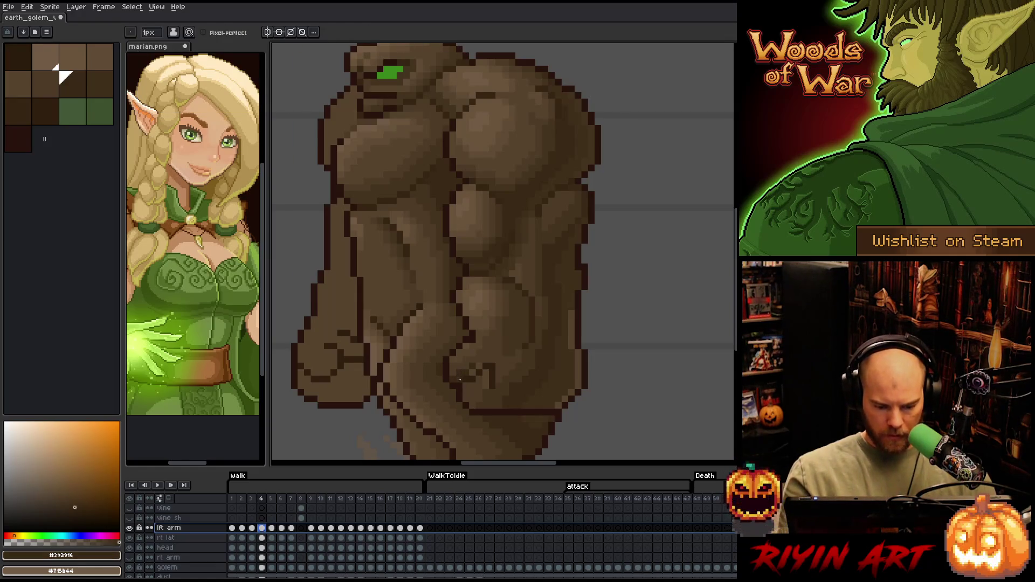
key(i)
click(484, 375)
key(b)
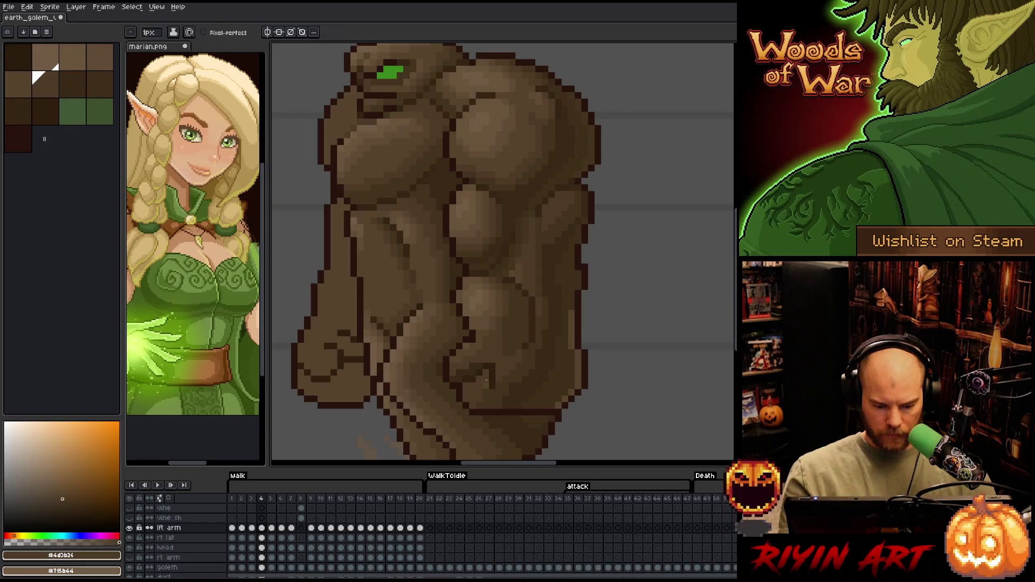
key(i)
click(575, 346)
key(b)
drag(571, 312, 573, 389)
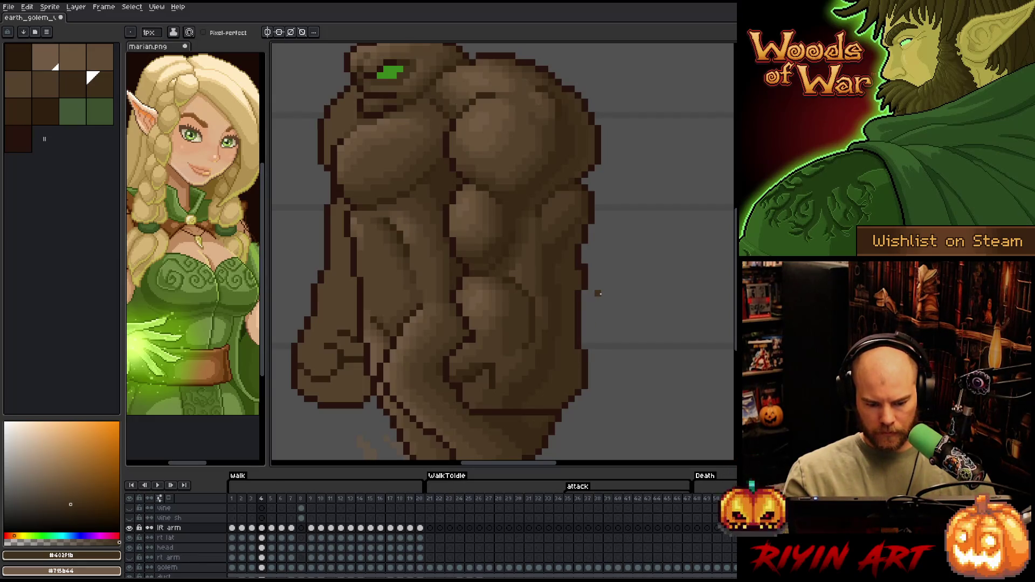
- Compare walk frames 3 and 4, sampling #4d3b26 and #44331f browns from the body
key(Left)
key(Right)
key(Left)
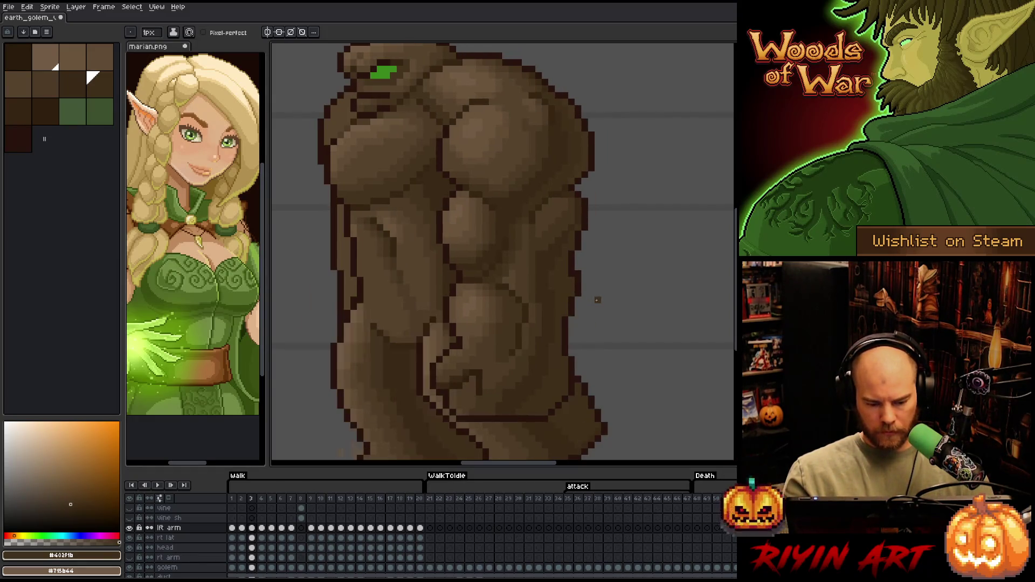
key(Right)
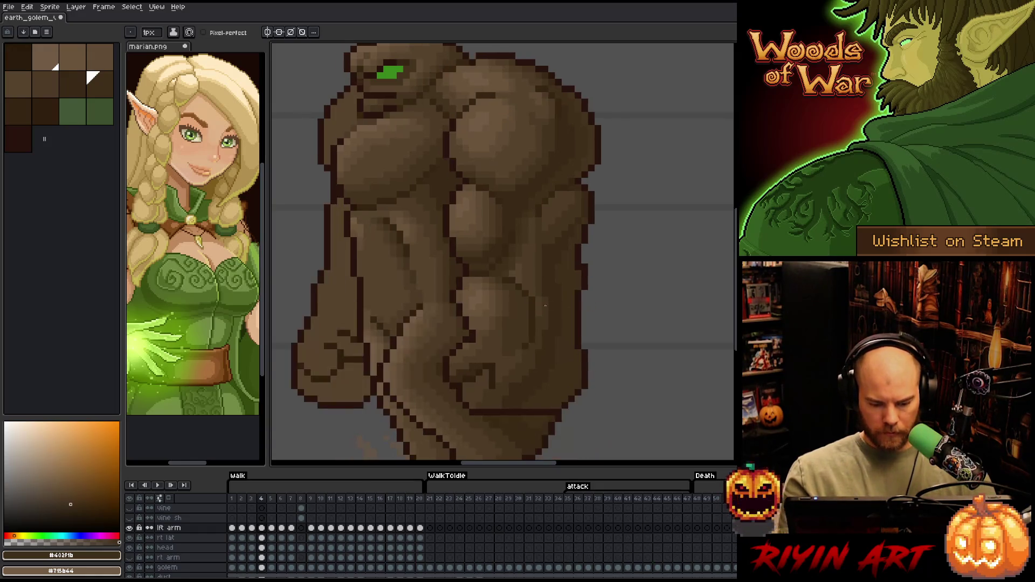
alt+click(540, 312)
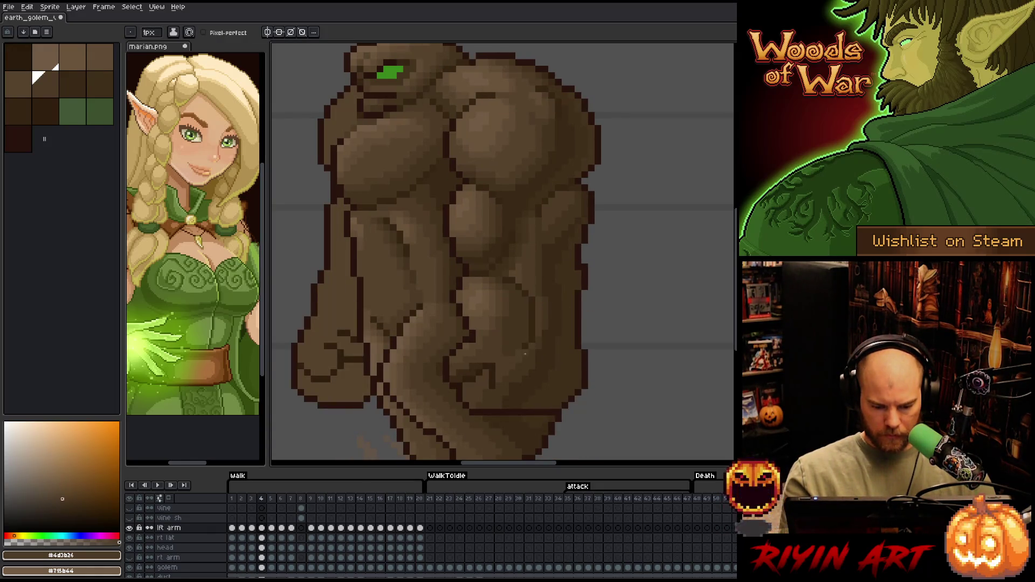
key(Left)
key(Left)
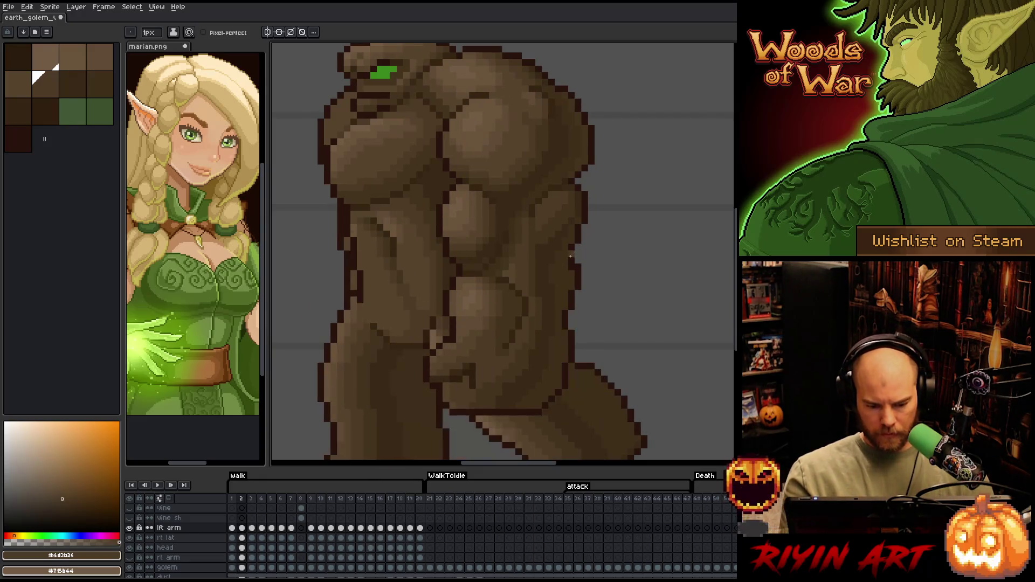
alt+click(525, 358)
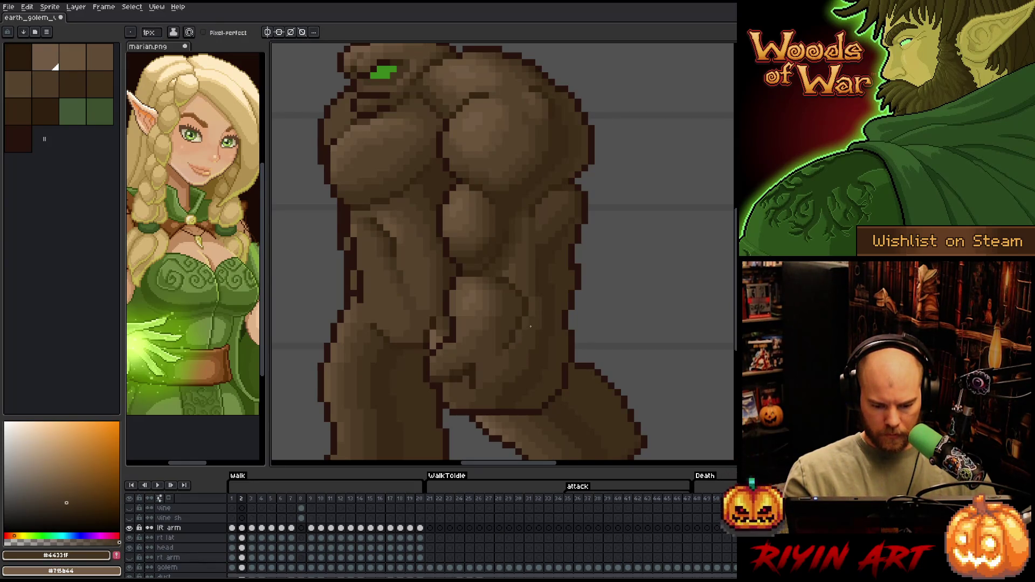
- Flip between walk frames 1 and 2 to compare poses, then step forward to frame 5
key(Left)
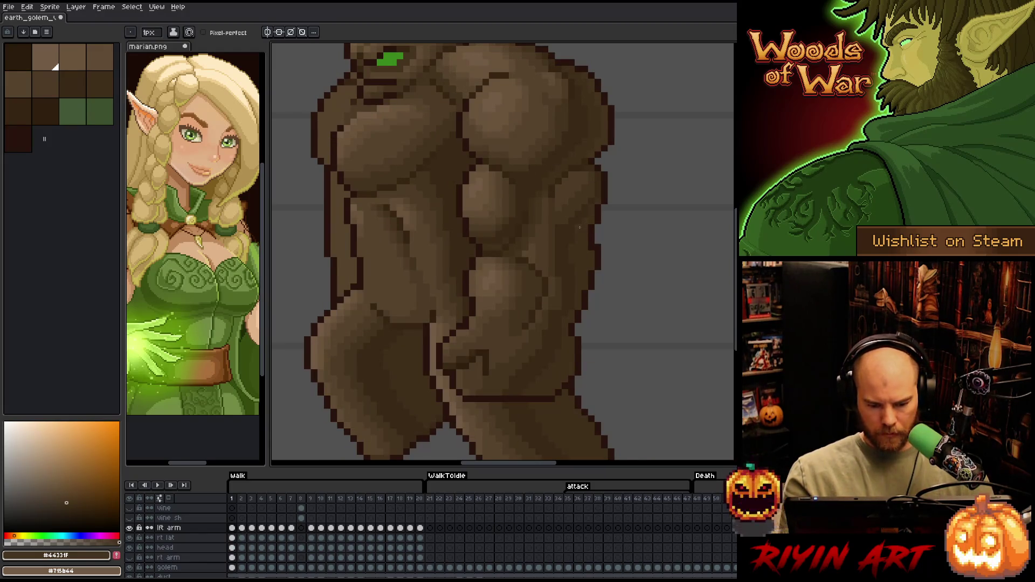
key(Right)
key(Left)
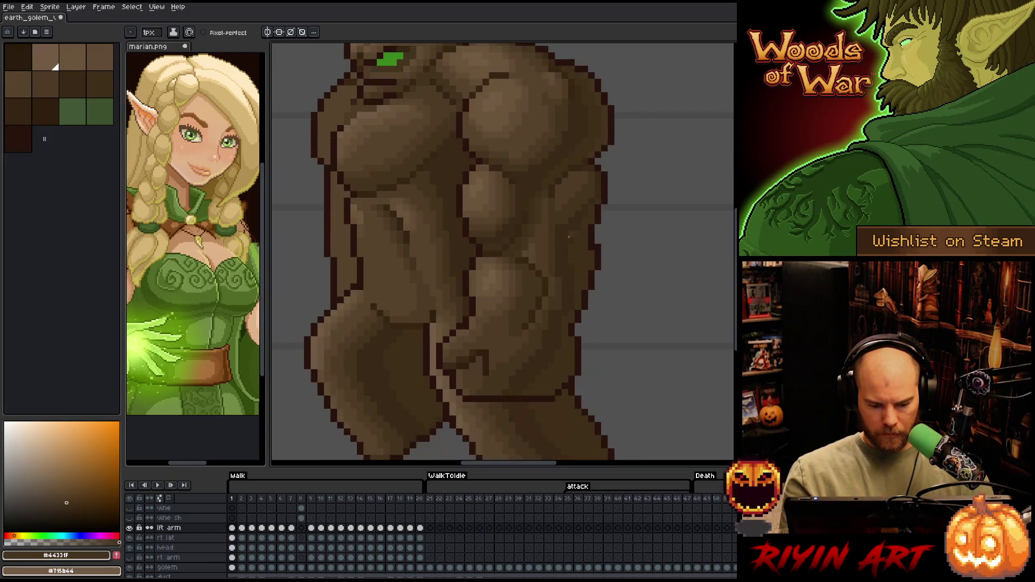
key(Right)
key(Left)
key(Right)
key(Right)
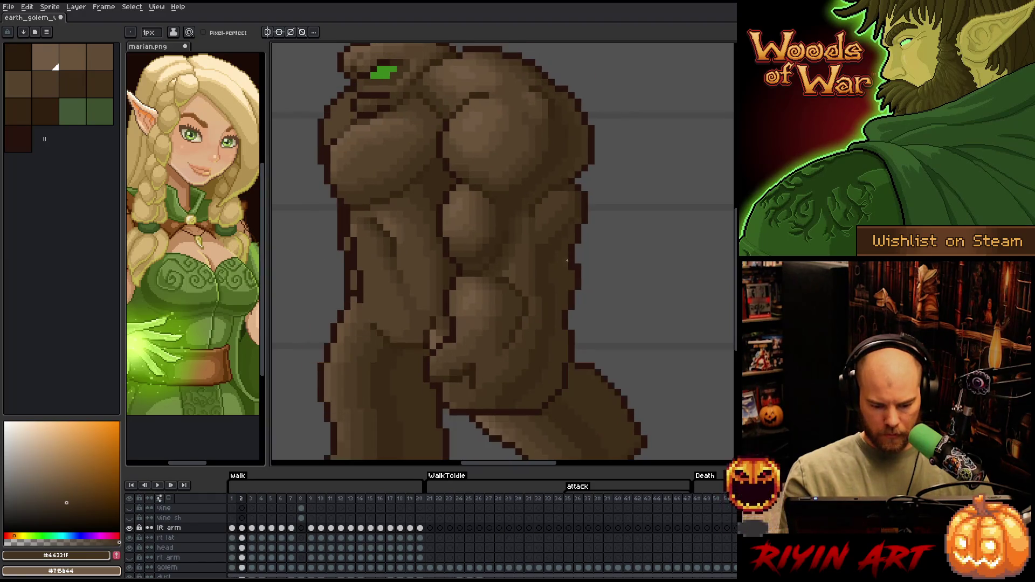
key(Right)
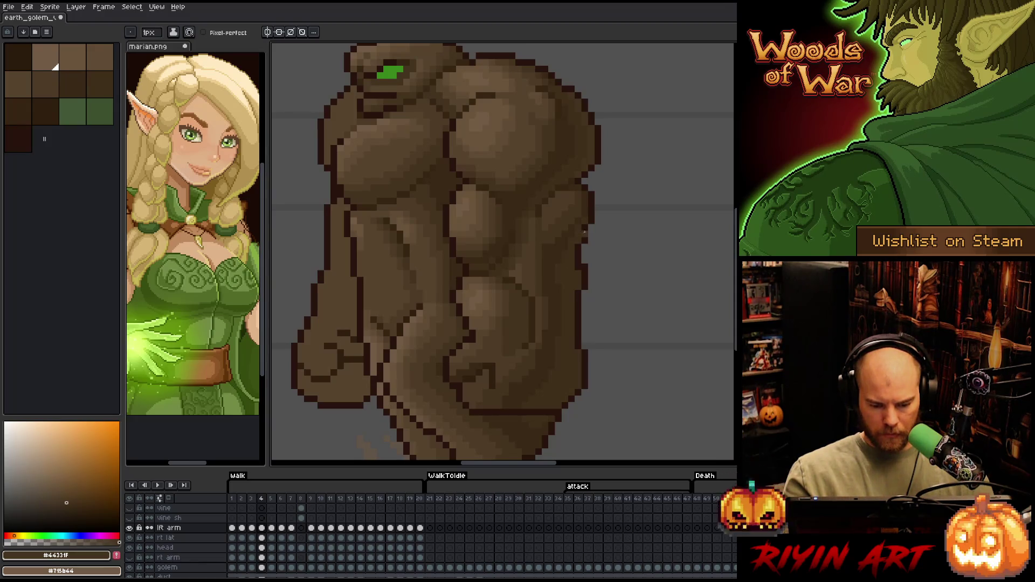
key(Right)
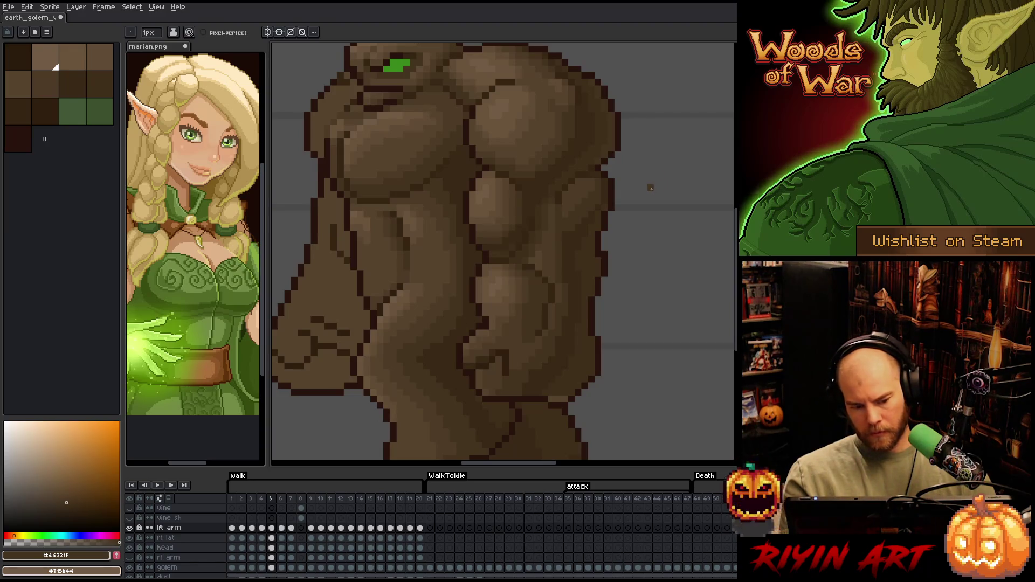
- Darken the golem's bottom outline pixels with #402f1b, then compare frames 4 and 5
alt+click(563, 399)
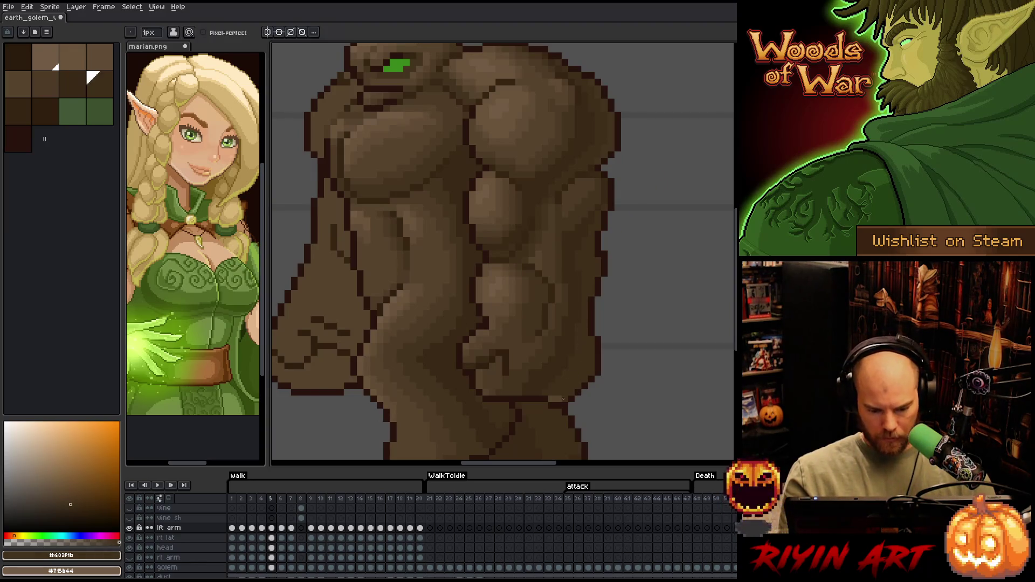
drag(563, 399, 553, 399)
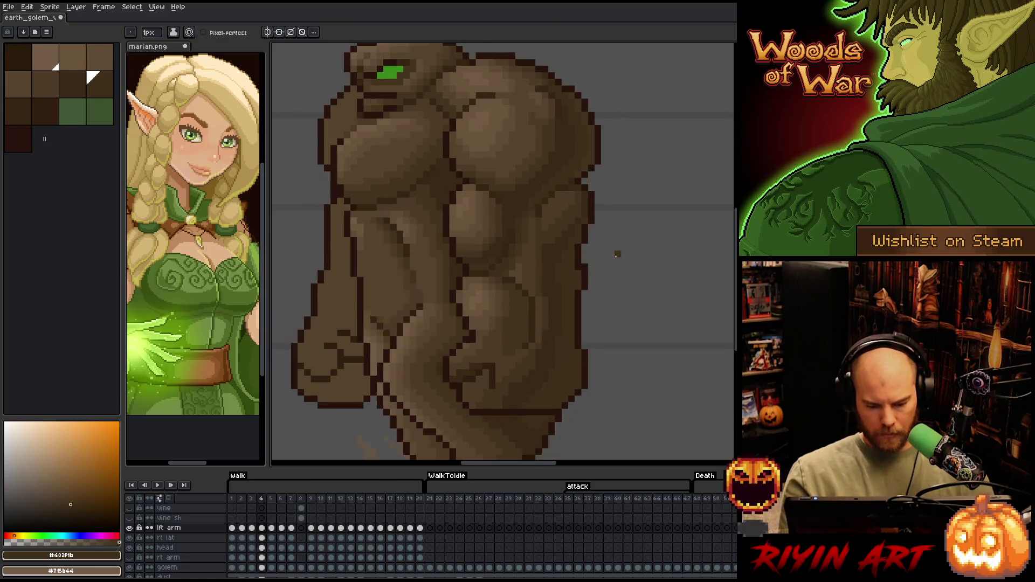
key(Left)
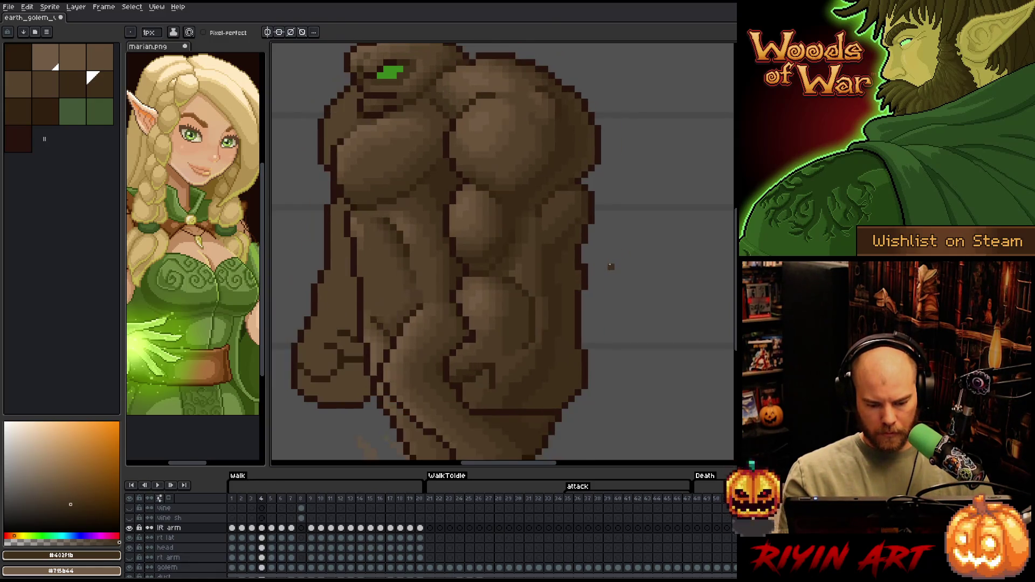
key(Right)
key(Left)
key(Right)
key(Right)
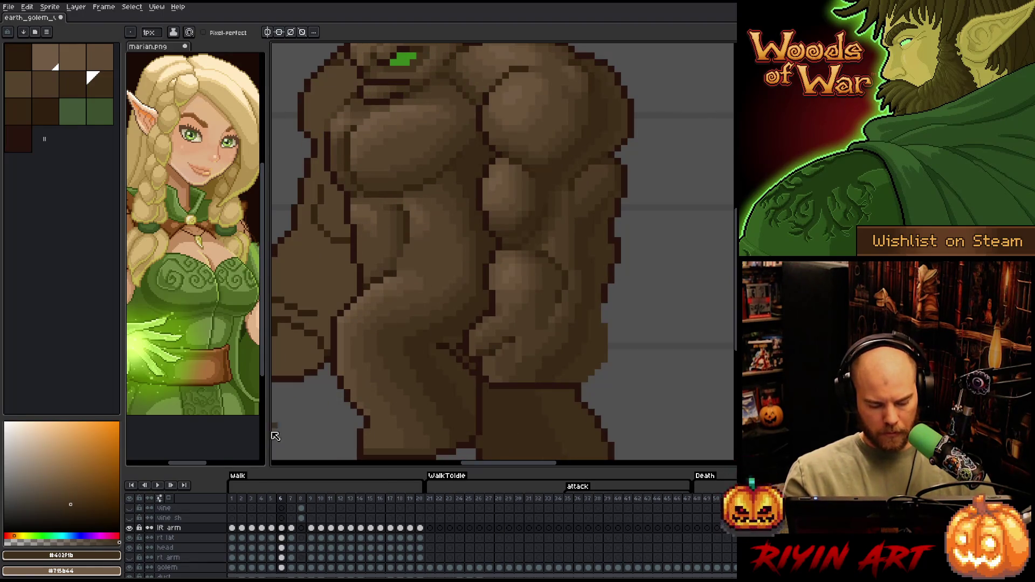
- Lower the lft arm layer to about 40% opacity and extend the dark crack outline on the lower torso
double_click(170, 529)
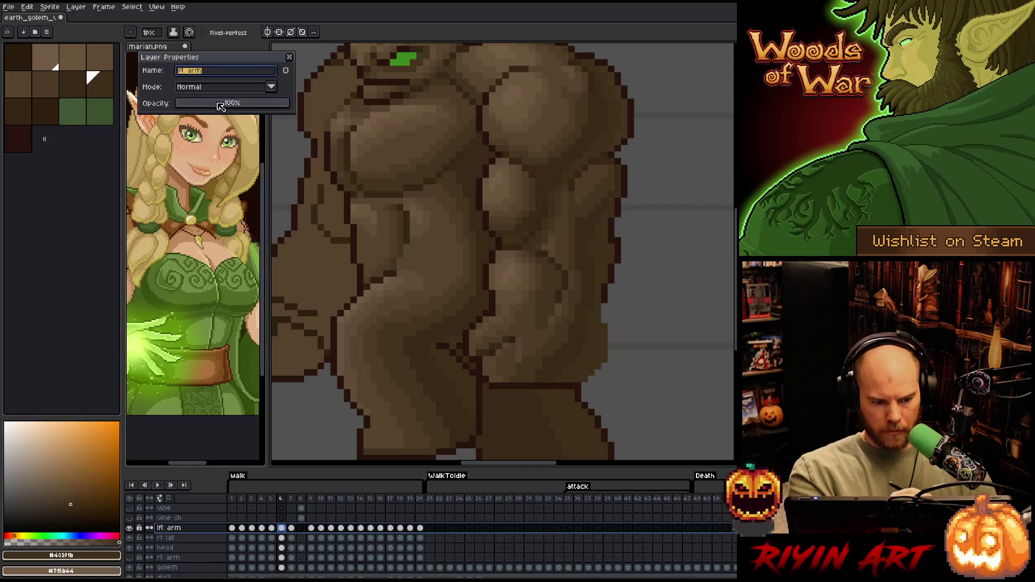
mouse_move(248, 103)
mouse_down()
mouse_move(222, 111)
mouse_move(288, 103)
mouse_up()
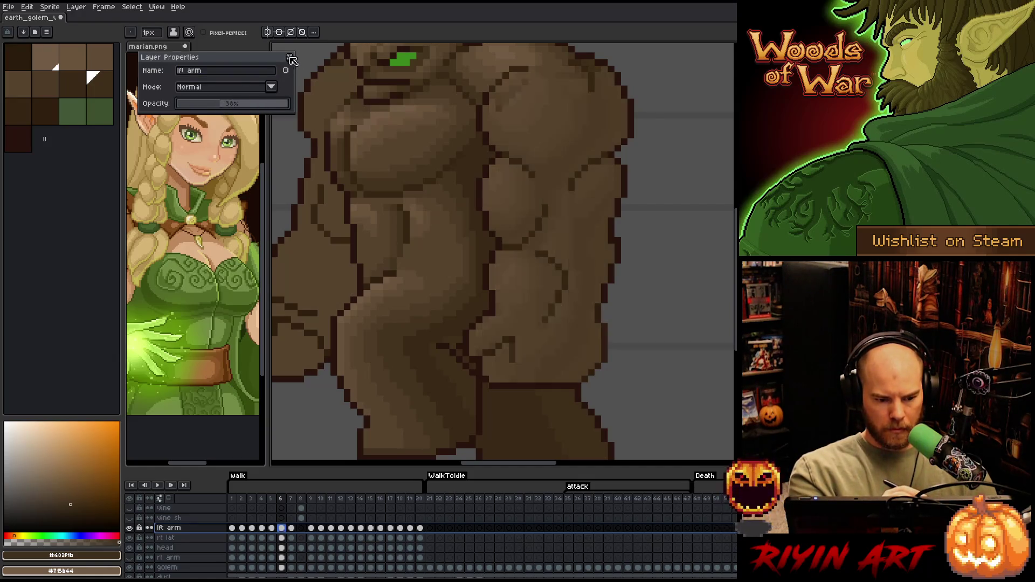
click(290, 56)
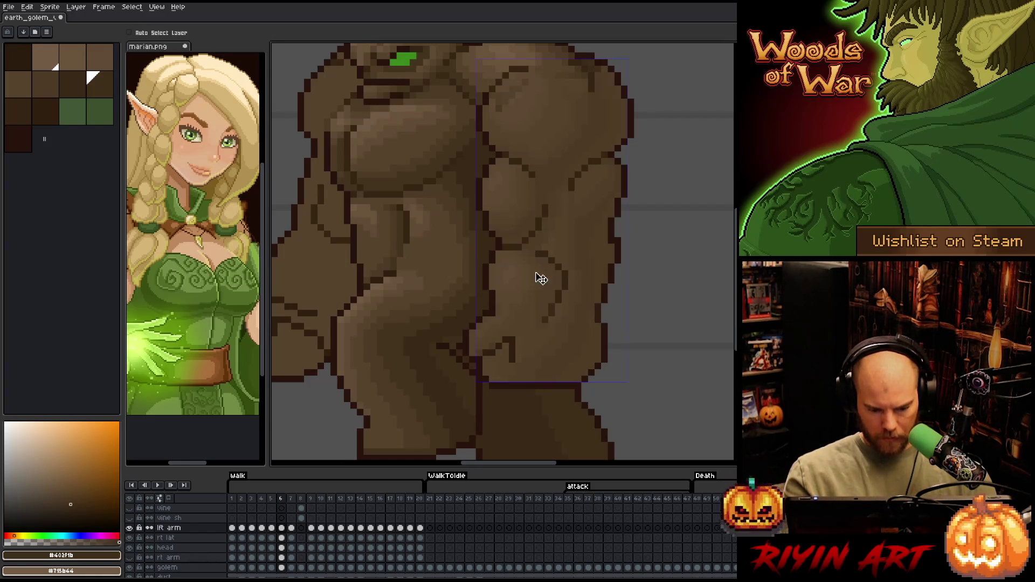
drag(619, 336, 575, 397)
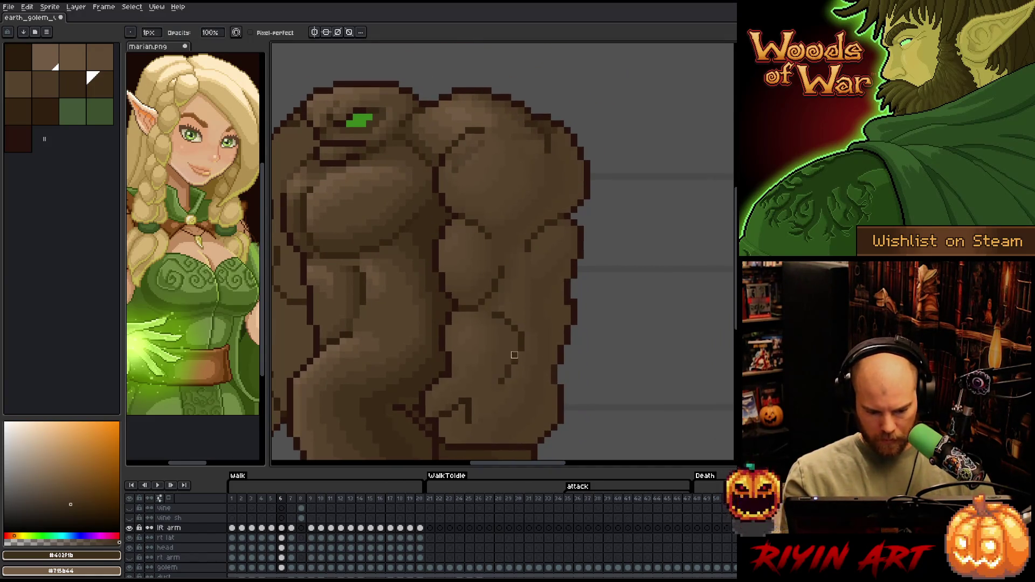
drag(515, 355, 508, 371)
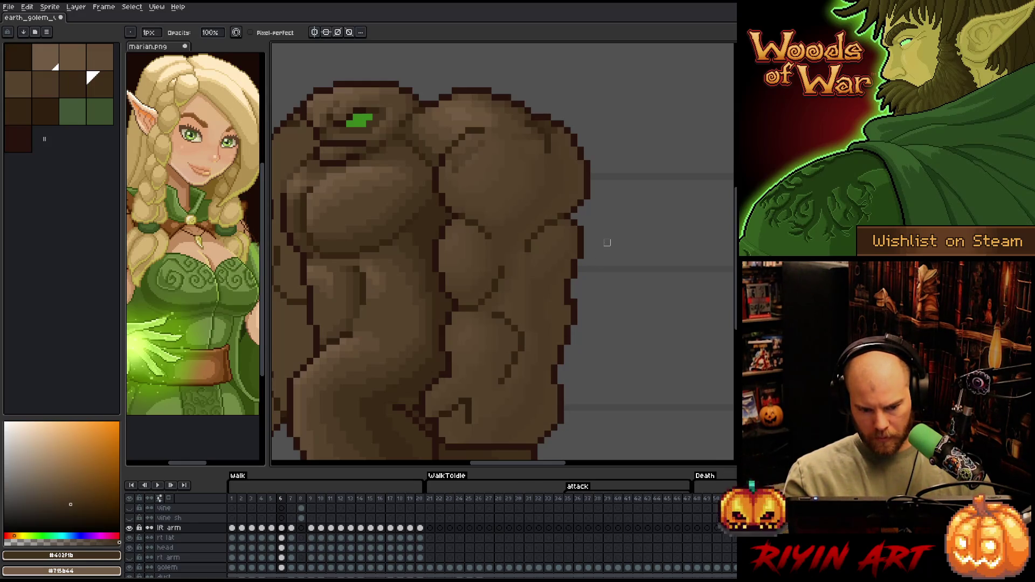
- Bring the head back into view and restore the lft arm layer to full opacity
drag(587, 261, 612, 219)
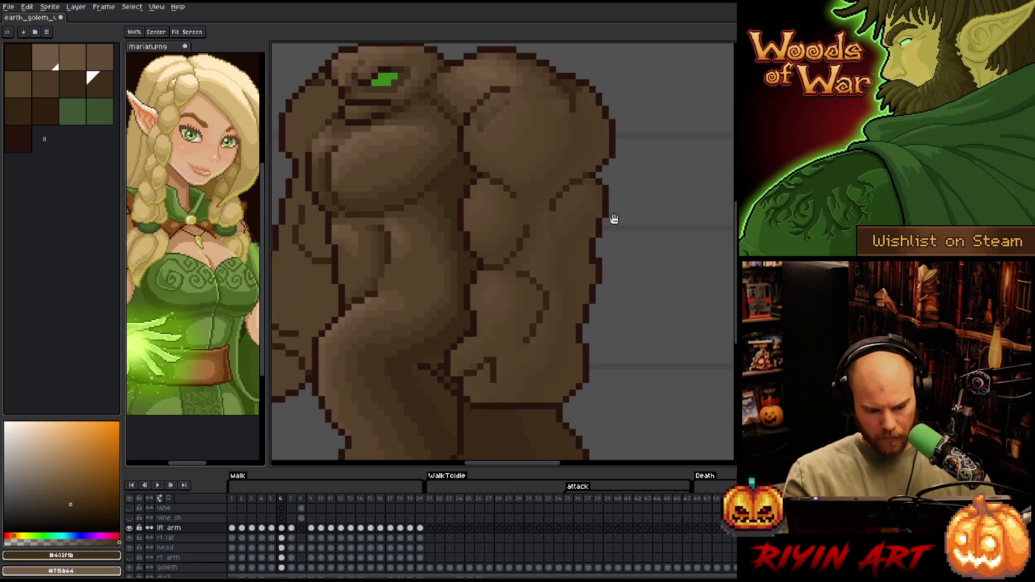
double_click(168, 528)
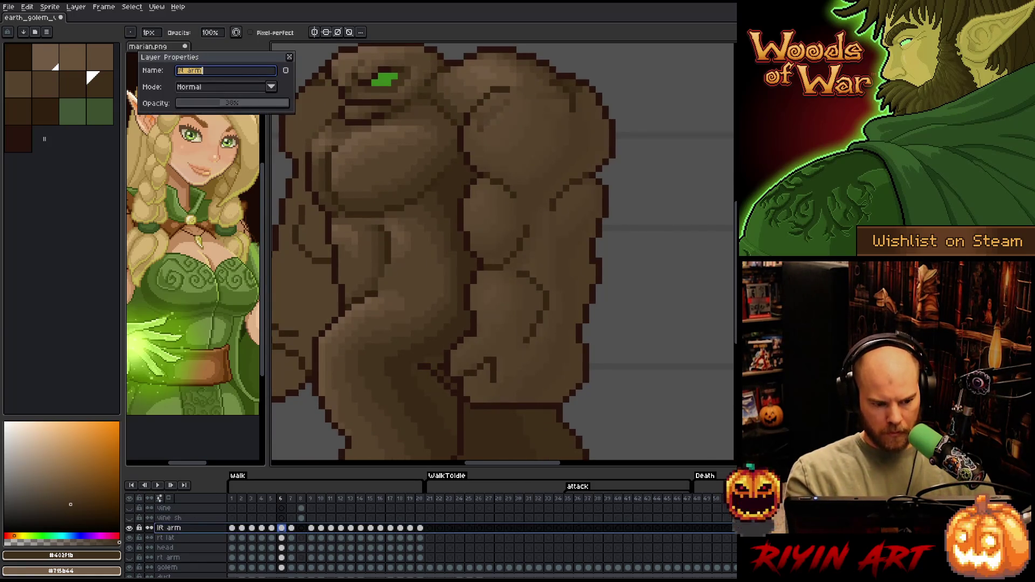
key(Return)
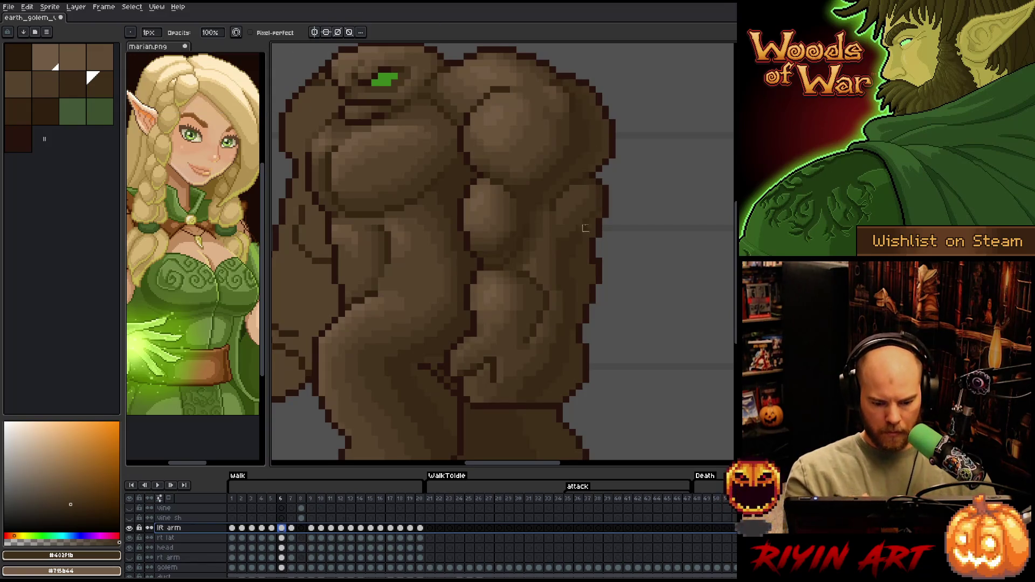
key(i)
click(546, 316)
key(b)
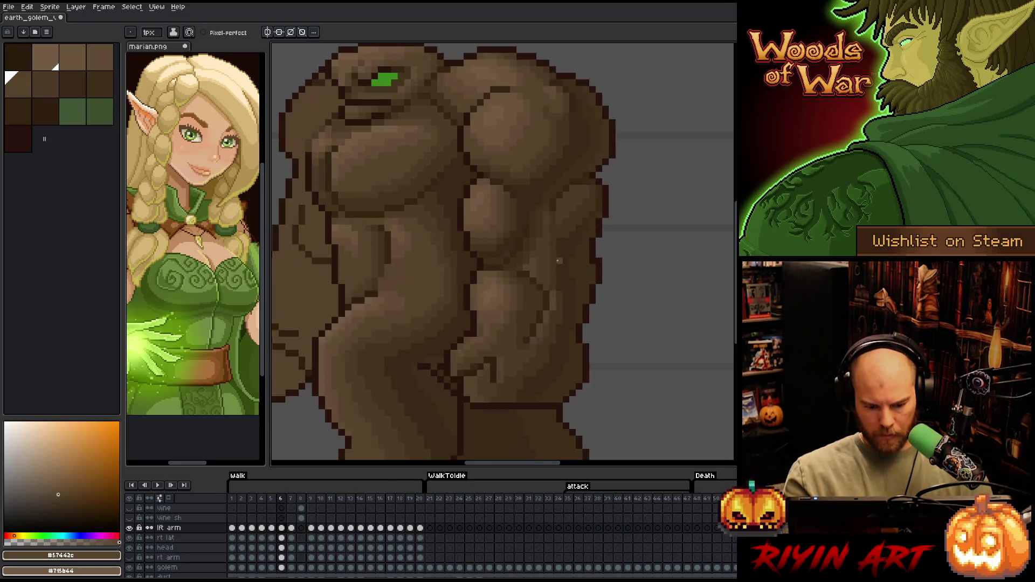
alt+click(554, 275)
key(g)
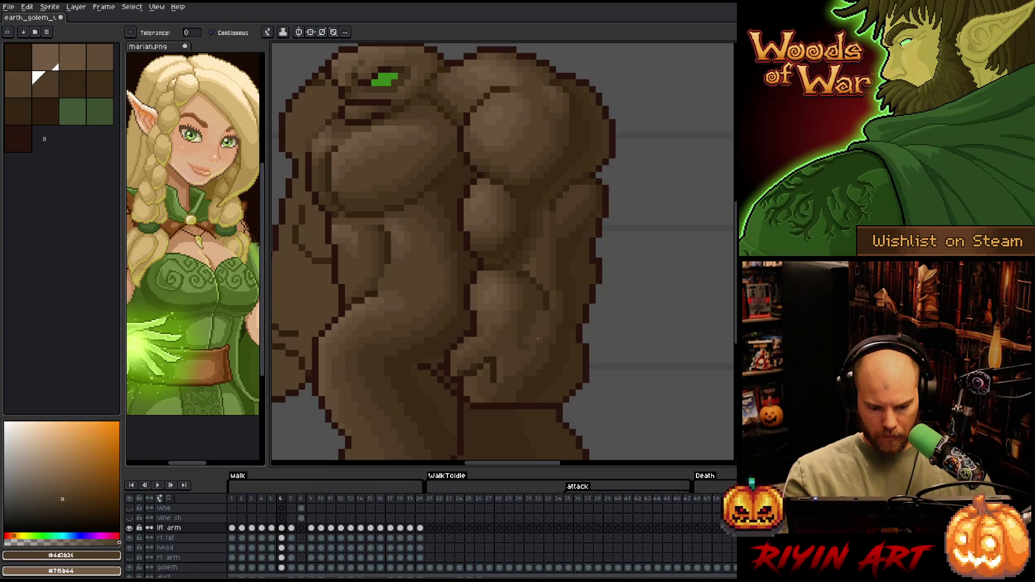
key(b)
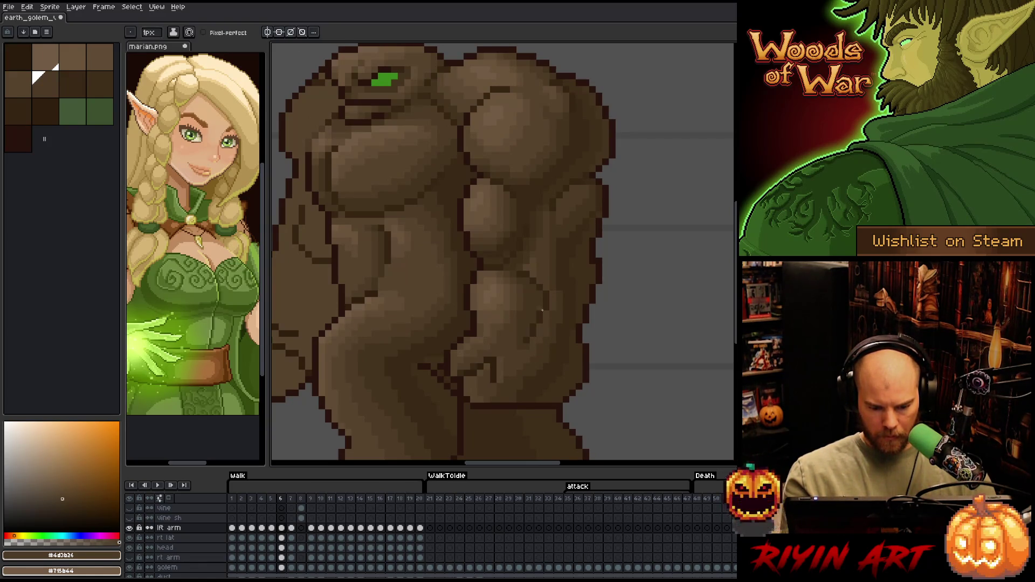
alt+click(542, 340)
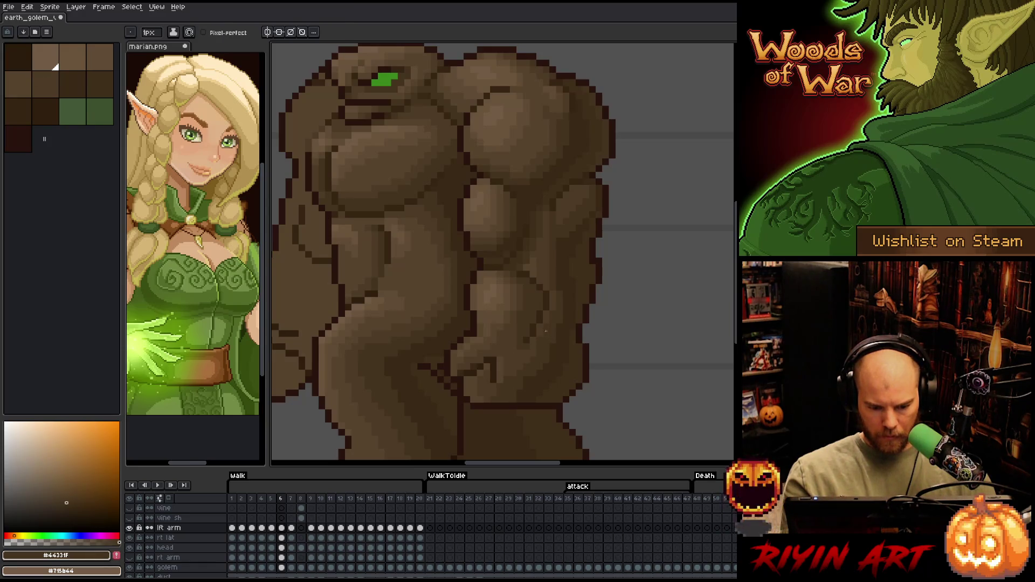
key(Right)
key(Right)
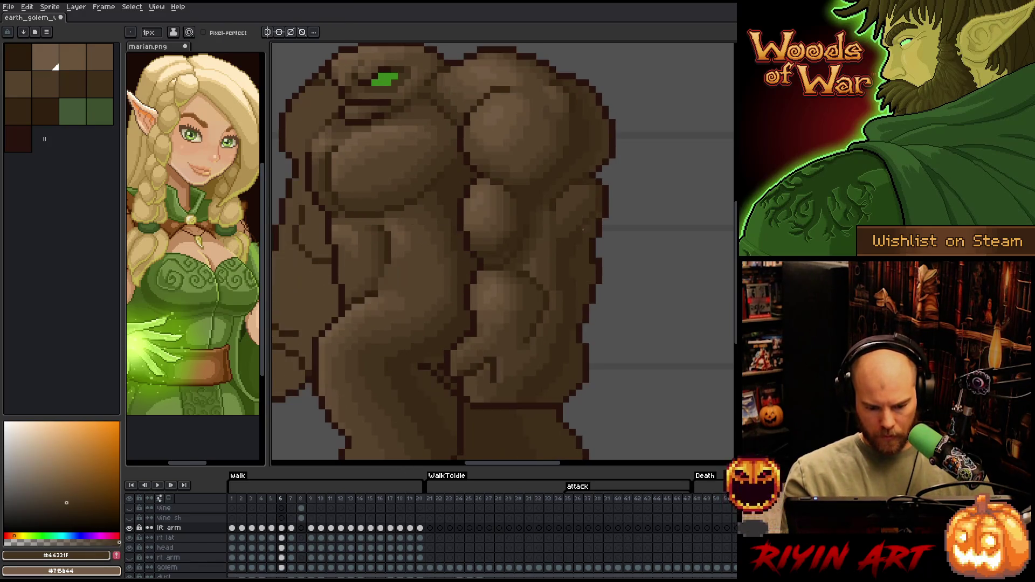
key(Right)
key(Left)
key(Left)
key(Left)
key(Right)
key(Left)
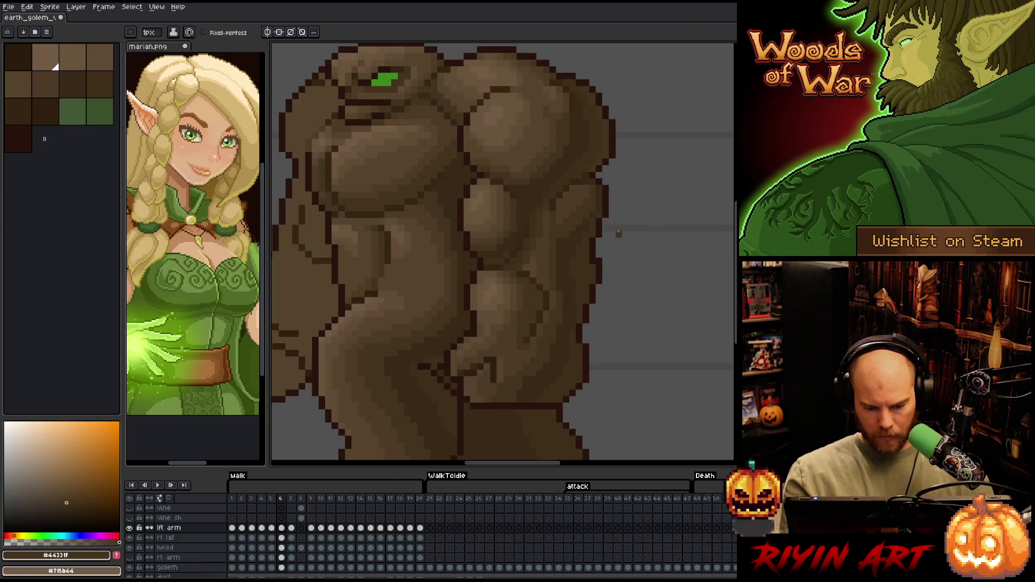
key(Right)
key(Left)
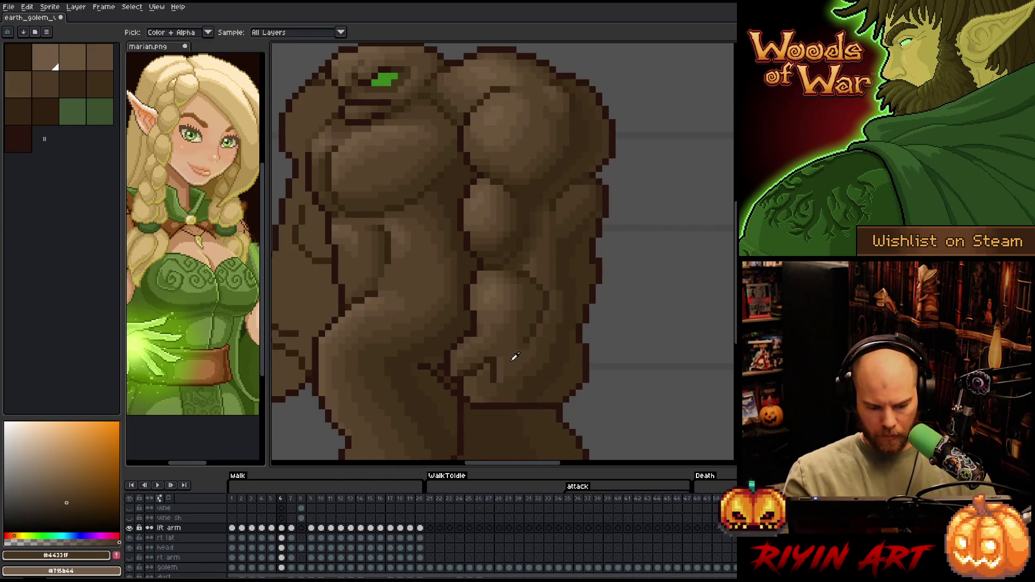
alt+click(501, 371)
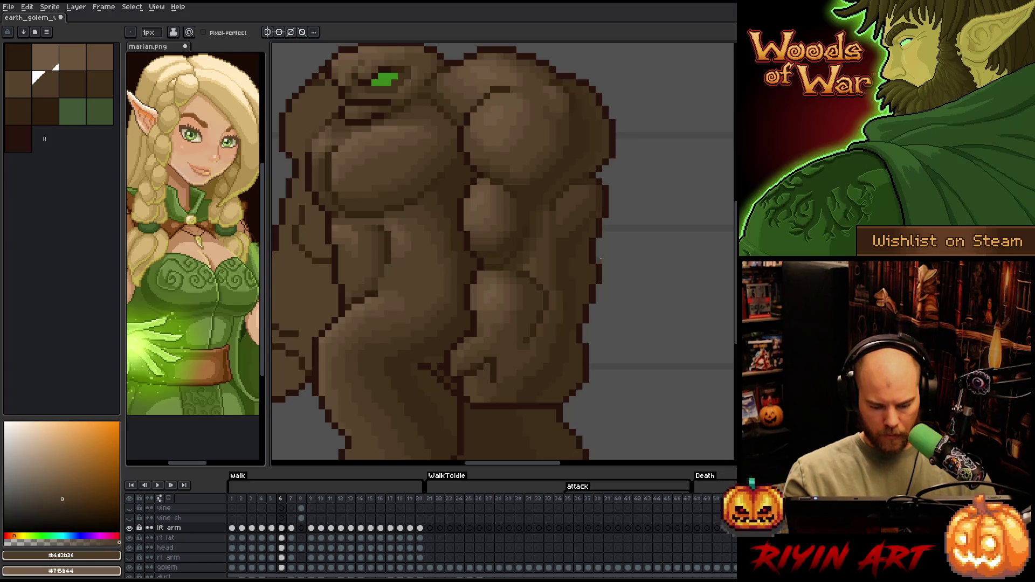
key(Left)
- Flip repeatedly between walk frames 5 and 6, then sample a lighter brown on frame 6
key(Right)
key(Left)
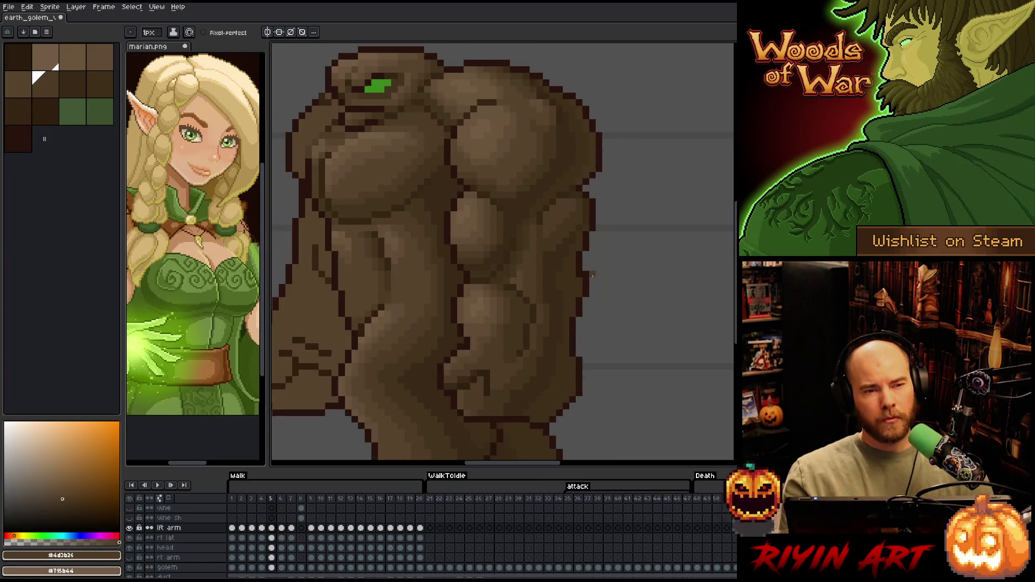
key(Right)
key(Left)
key(Right)
key(Left)
key(Right)
key(Left)
key(Right)
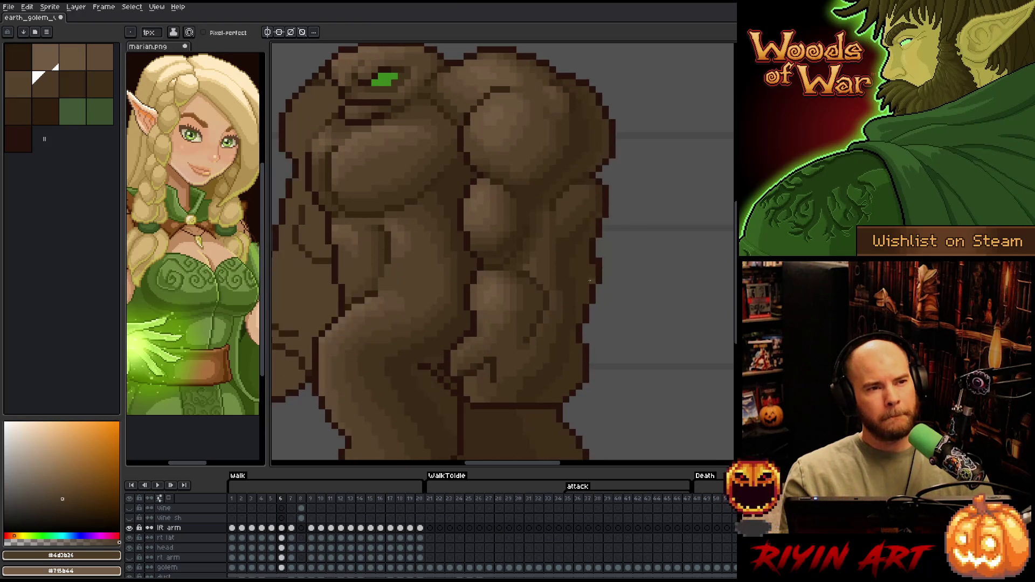
key(Left)
key(Right)
key(Left)
key(Right)
key(Left)
key(Right)
key(Left)
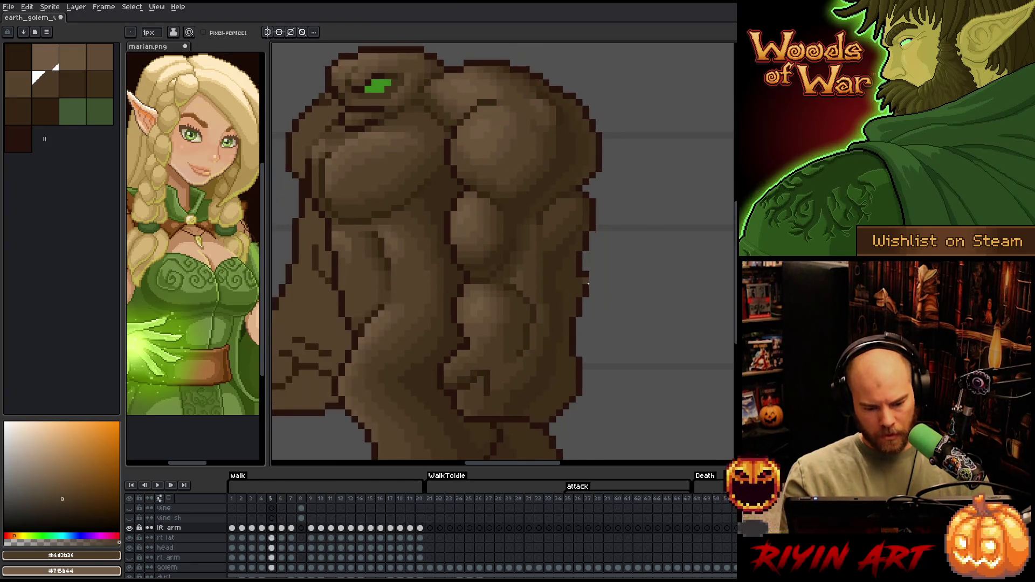
key(Right)
key(Left)
key(Right)
key(Left)
key(Right)
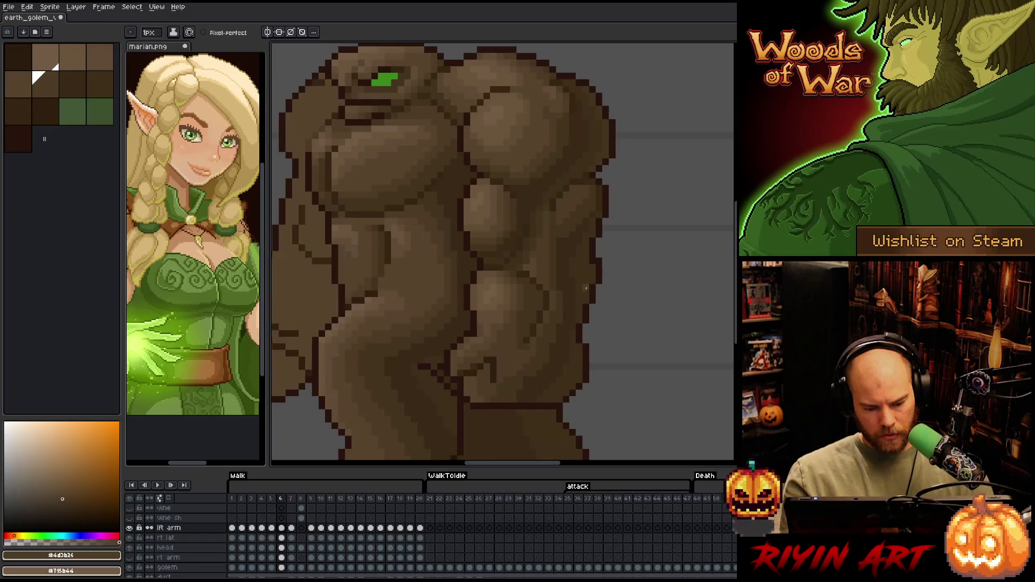
key(i)
alt+click(491, 319)
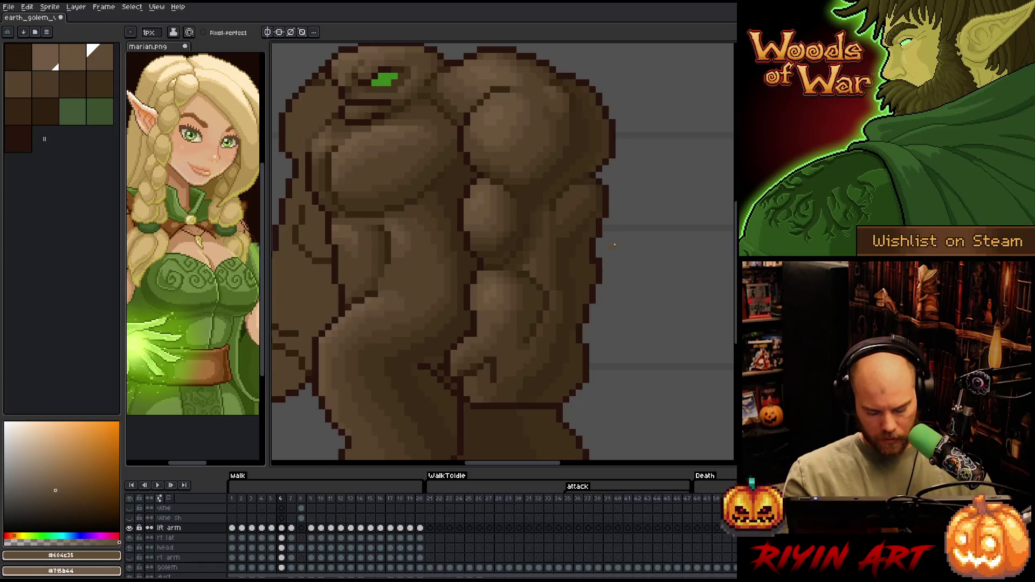
- Sample mid and darker browns while checking frames 4 to 6, ending with #4d3b26
key(Left)
key(Right)
key(Left)
key(Right)
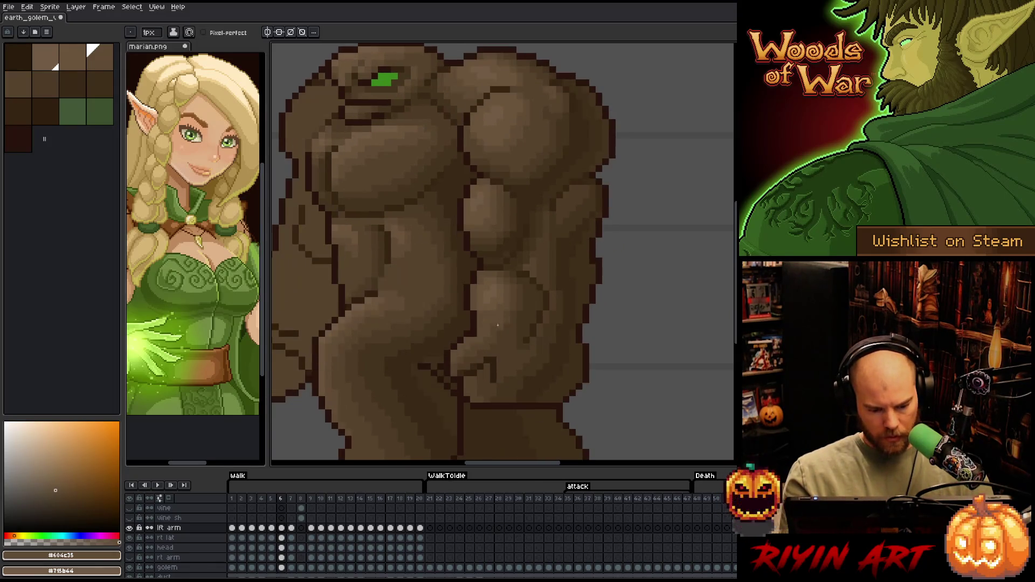
key(alt)
alt+click(462, 354)
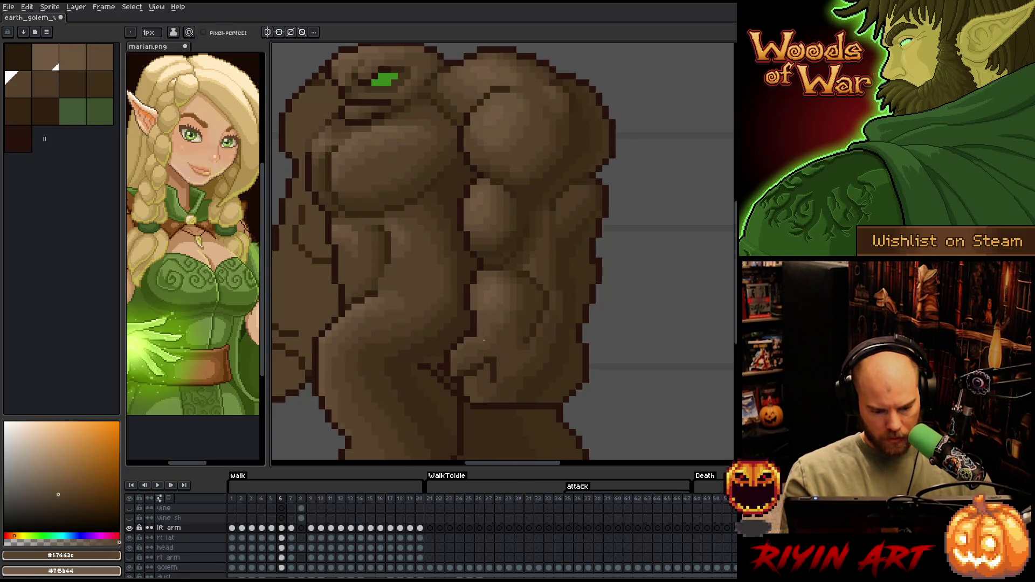
alt+click(484, 341)
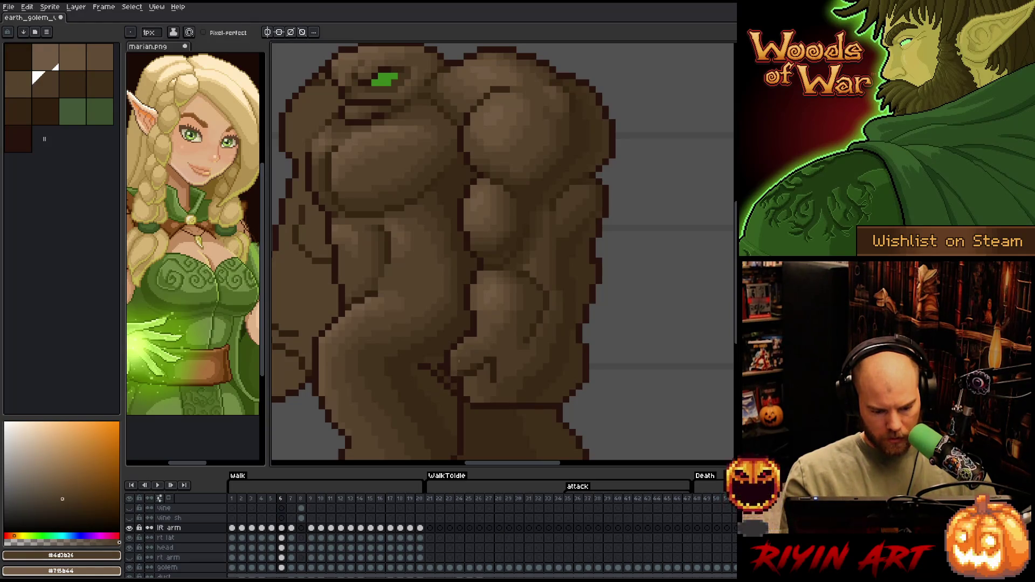
key(Left)
key(Right)
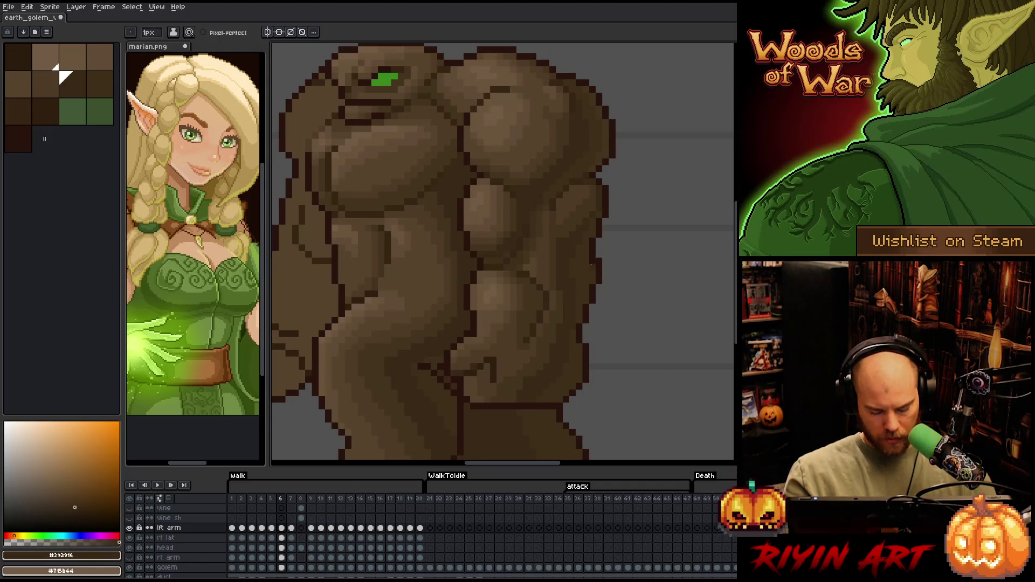
key(Left)
key(Left)
key(Left)
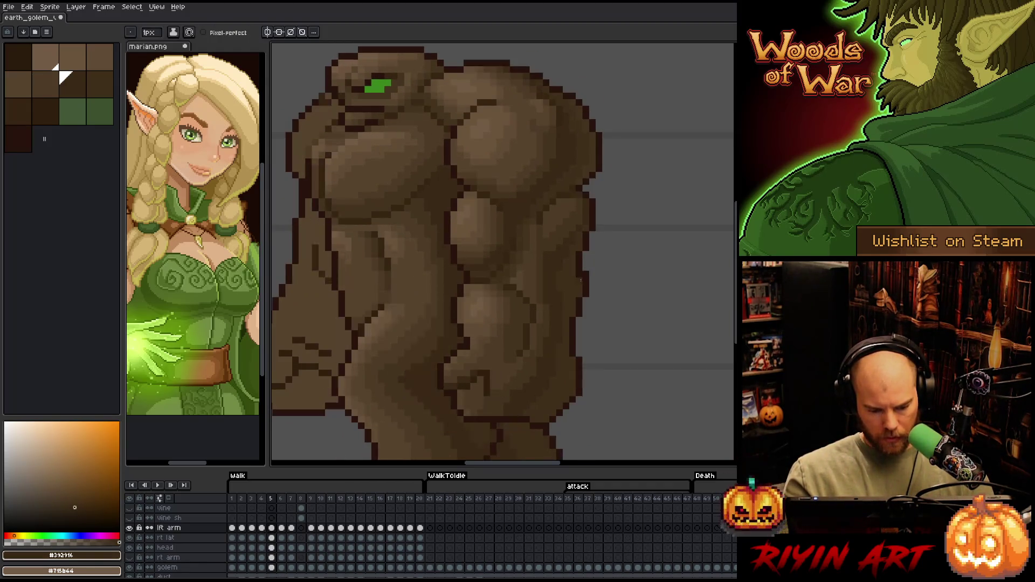
key(Right)
key(Right)
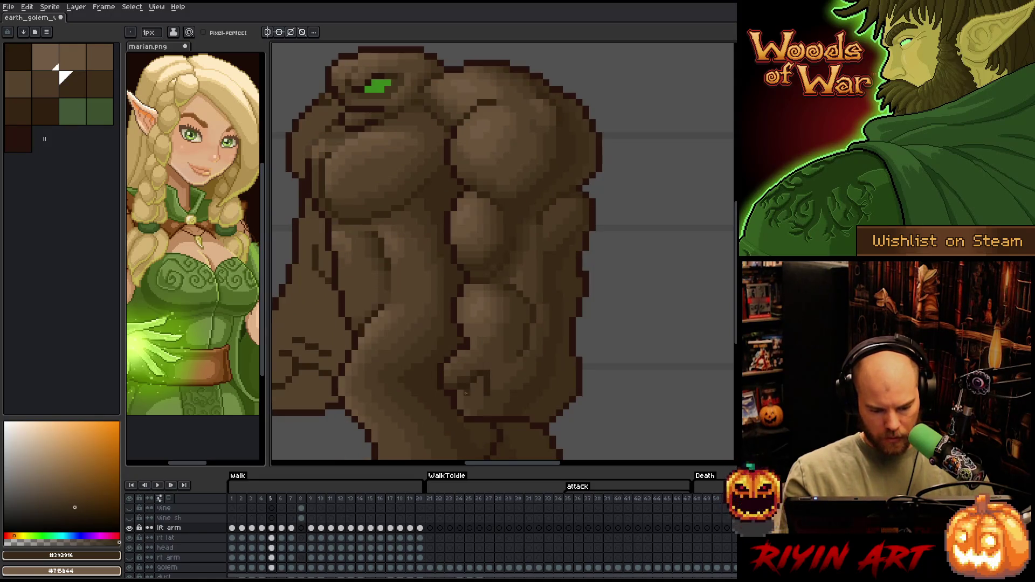
key(Left)
alt+click(458, 371)
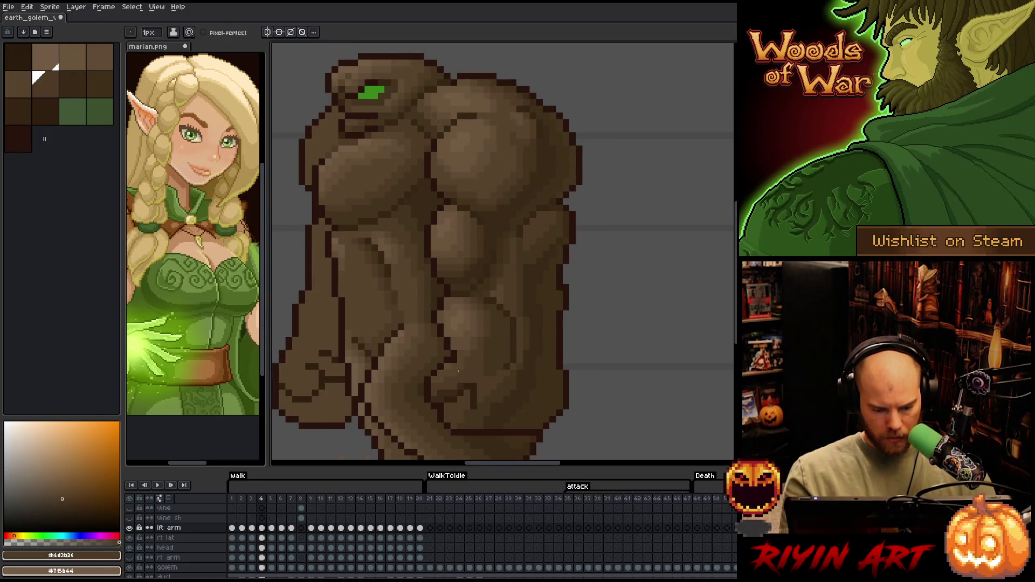
- Sample a darker brown, then flip repeatedly between frame 6 and the next frame to check motion
key(Right)
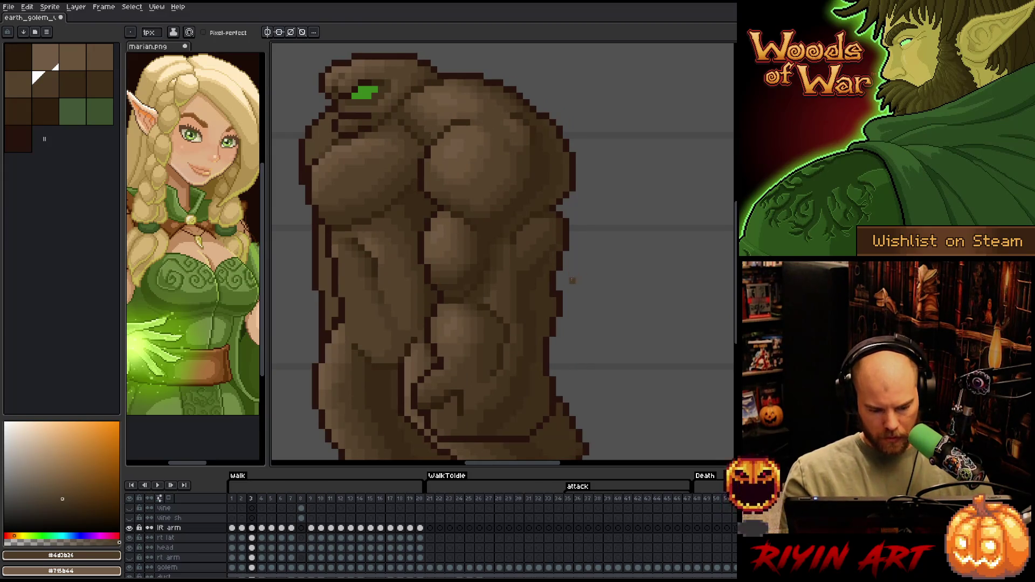
key(Left)
key(Right)
key(Right)
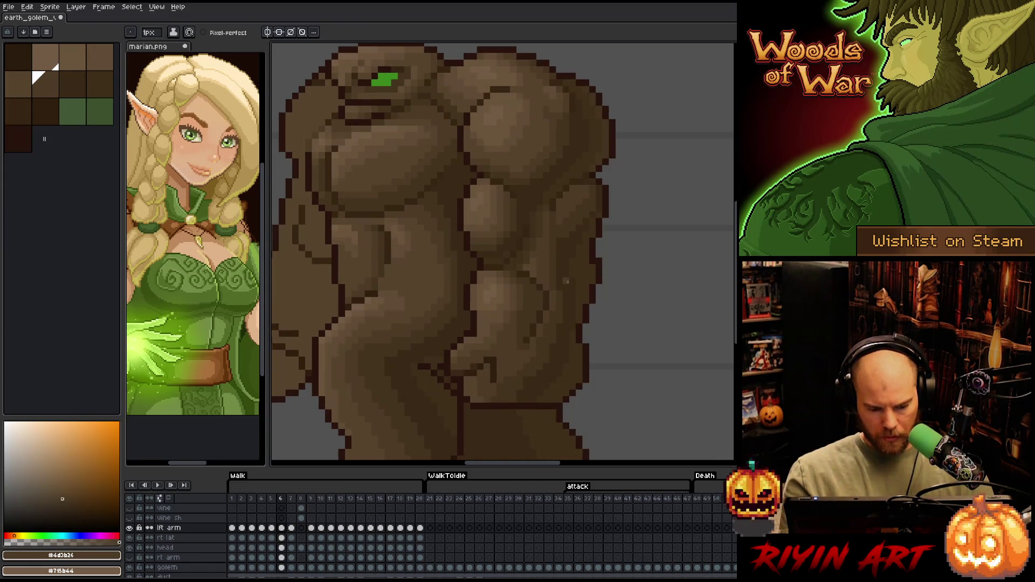
alt+click(466, 373)
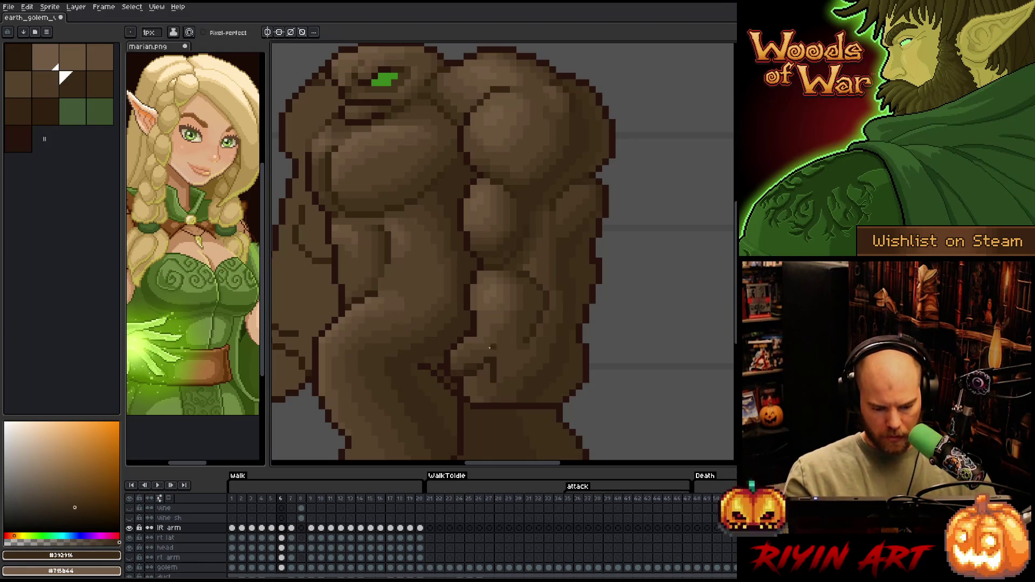
key(Right)
key(Left)
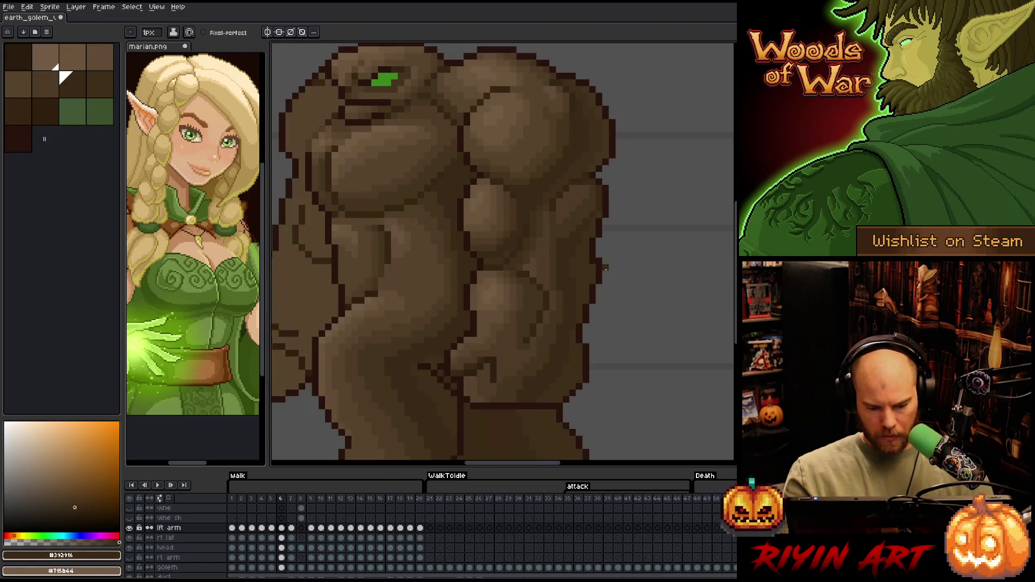
key(Right)
key(Left)
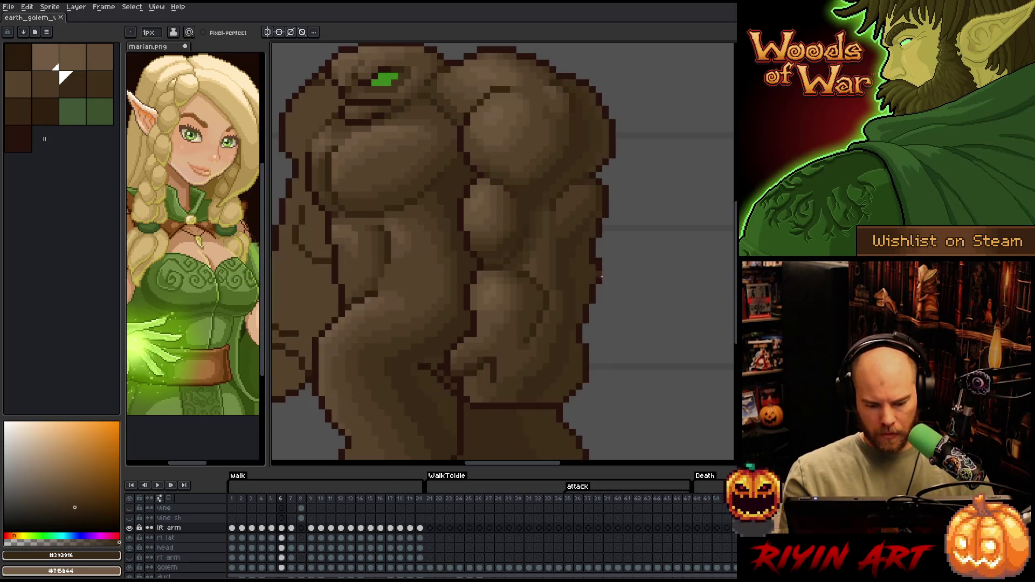
key(Right)
key(Left)
key(Right)
key(Left)
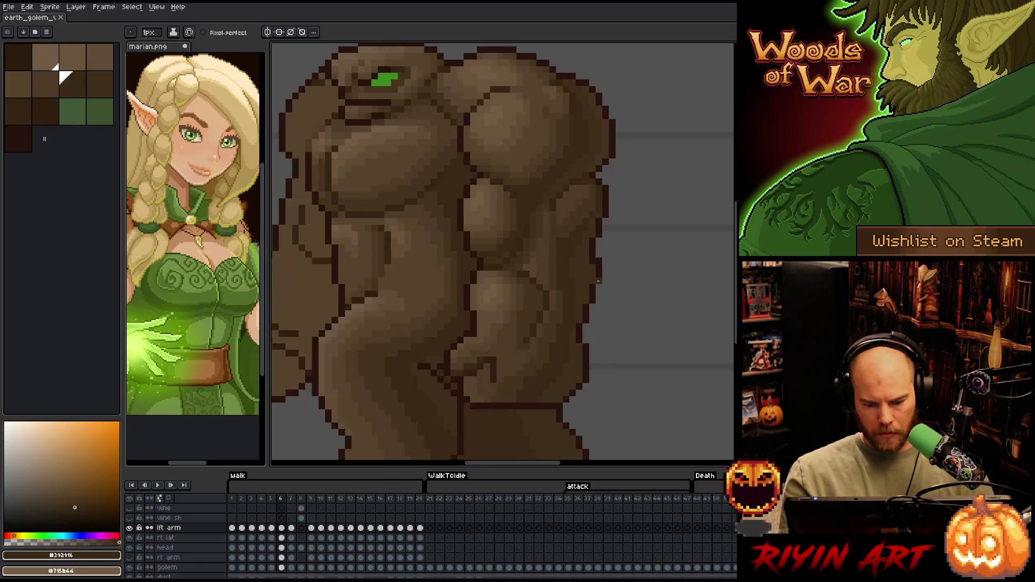
key(Right)
key(Left)
key(Right)
key(Left)
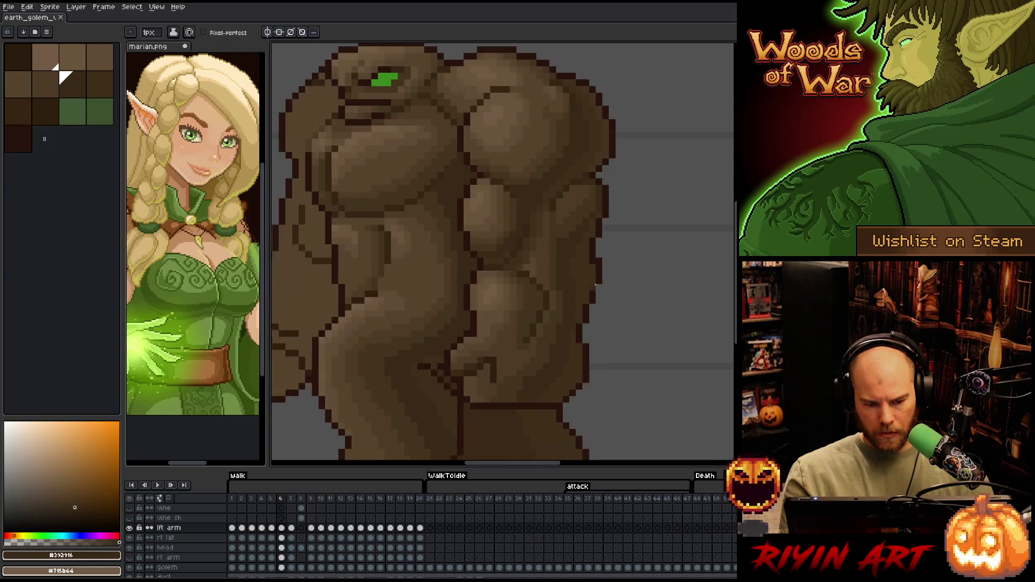
key(Right)
key(Left)
key(Right)
key(Left)
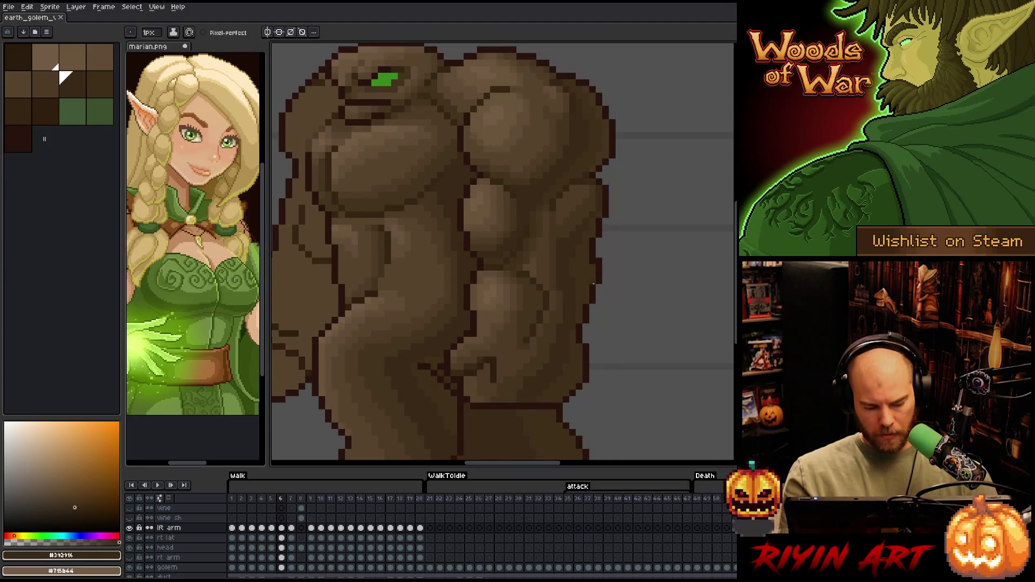
- Advance to walk frame 7, compare it with its neighbour, and jump ahead to frame 10
key(Right)
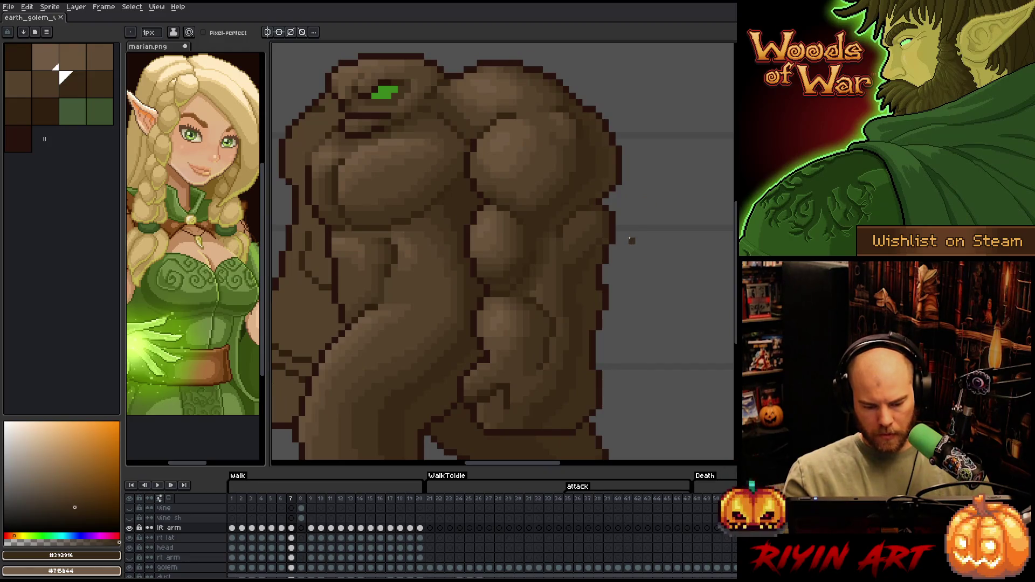
key(Left)
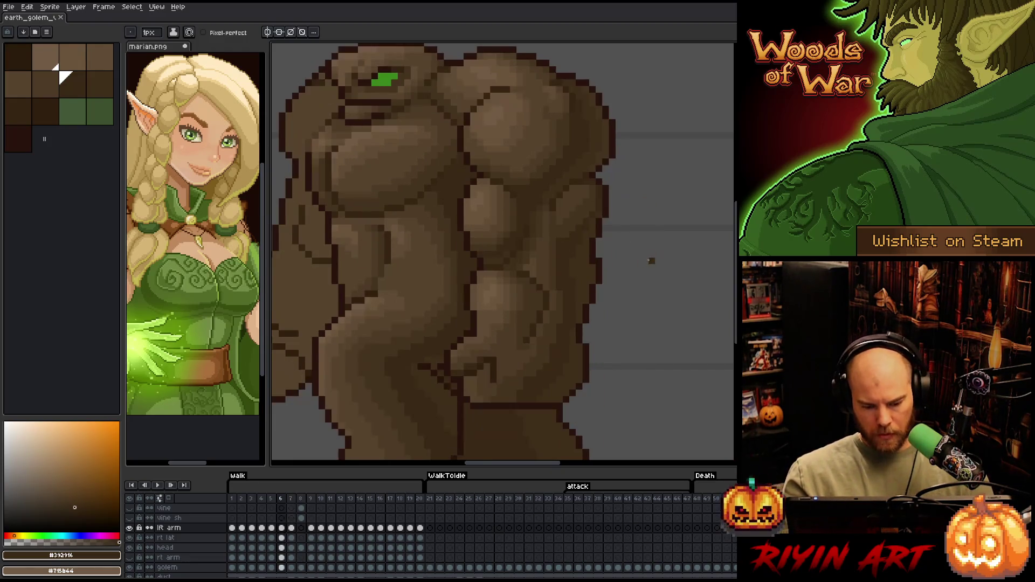
key(Right)
key(Right)
key(Right)
key(Right)
key(bracketleft)
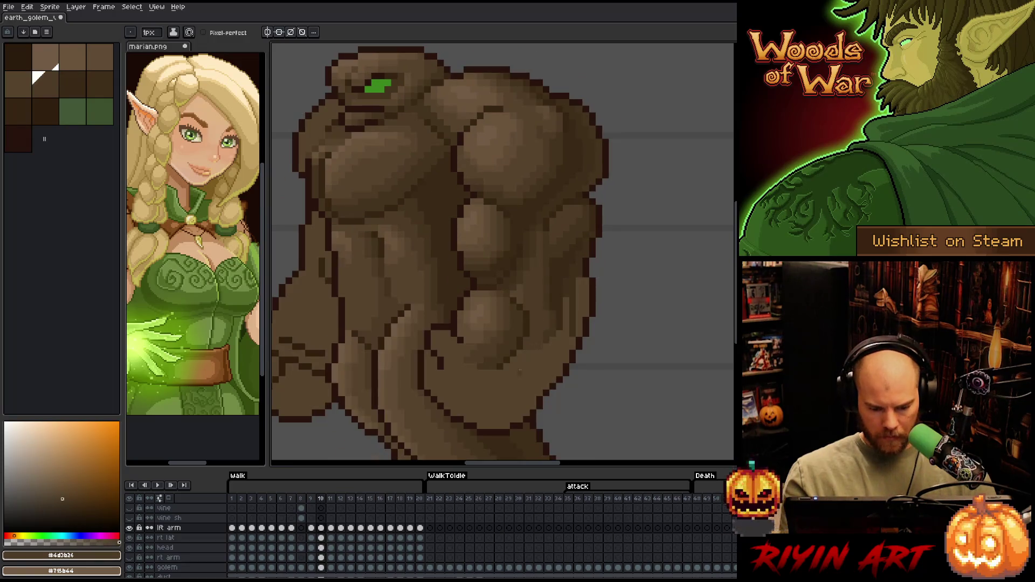
- Sample the #44331f brown and draw a dark contour across the lower forearm on frame 10
alt+click(550, 294)
key(Left)
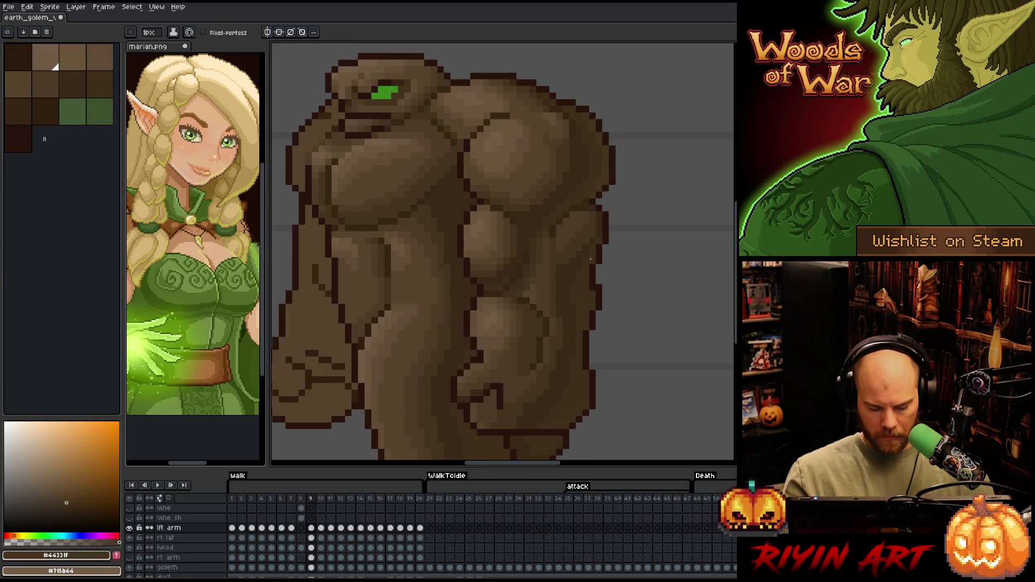
key(Right)
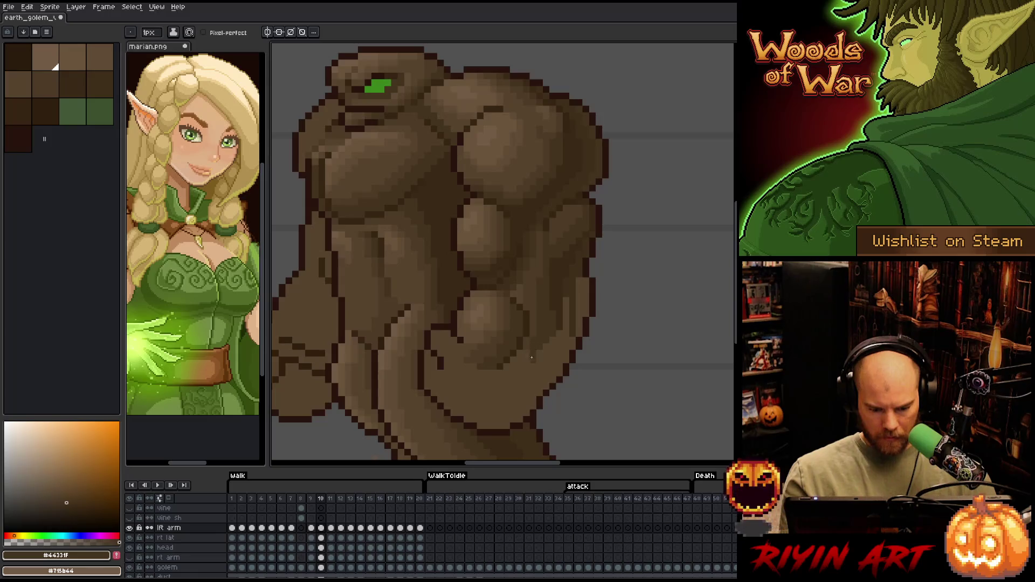
alt+click(520, 353)
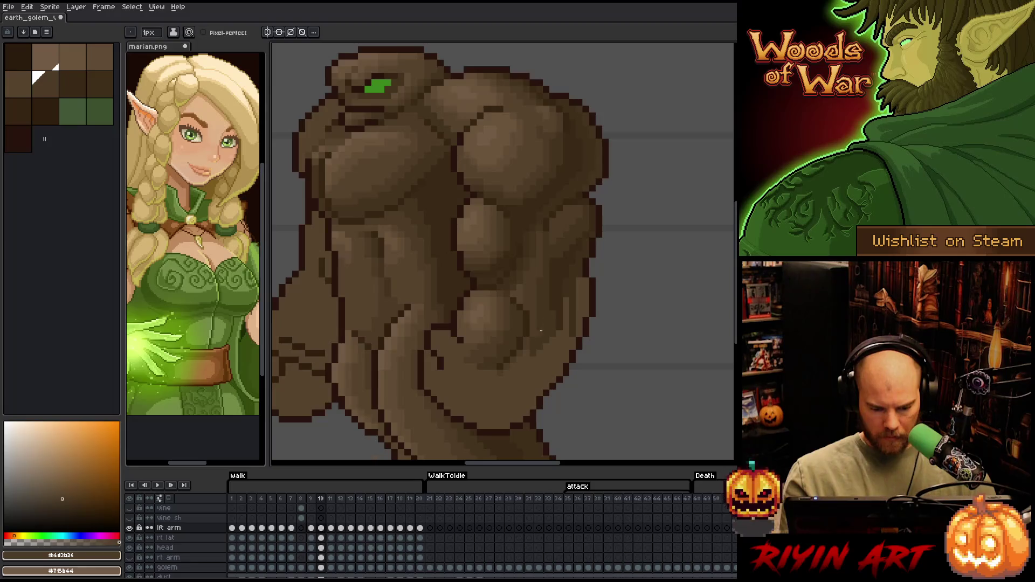
alt+click(529, 353)
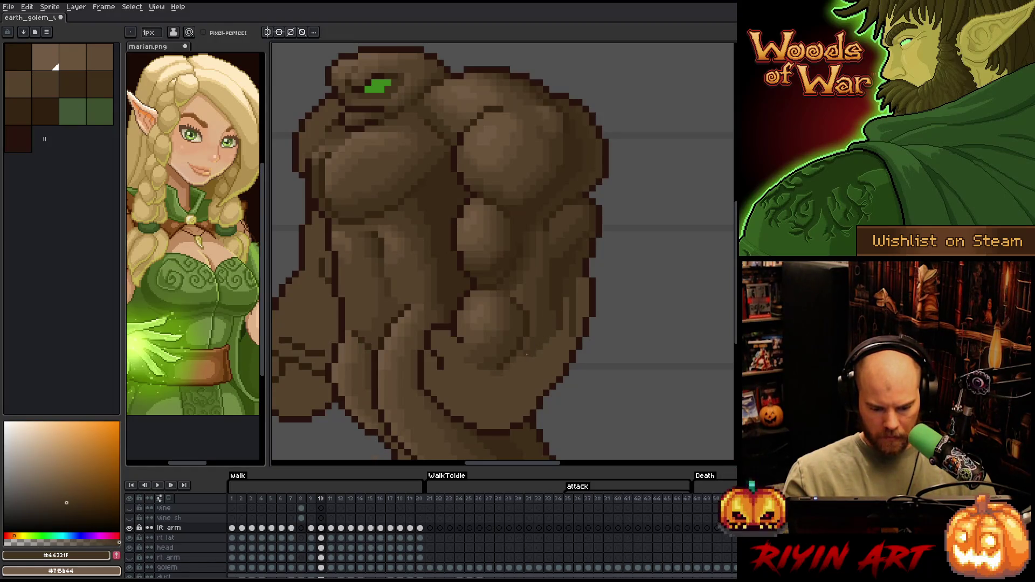
drag(527, 354, 455, 405)
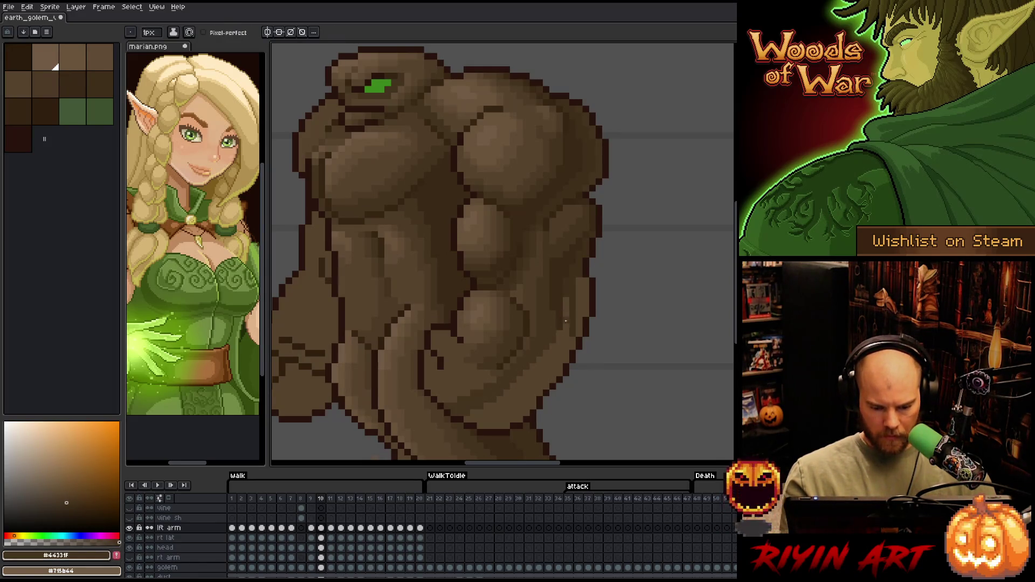
- Outline in #402f1b brown, darkening the golem's right edge and lower outline
alt+click(561, 322)
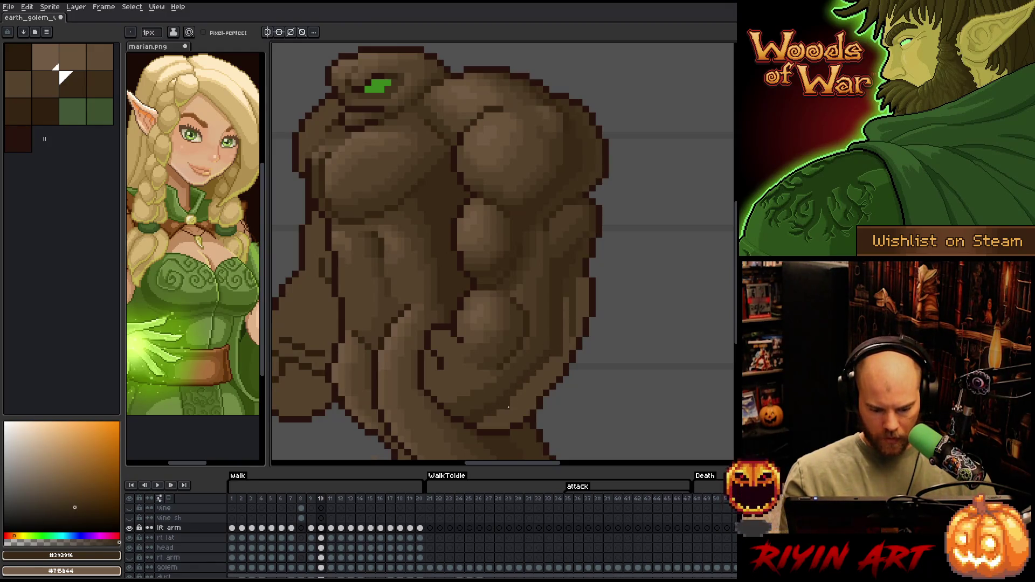
alt+click(575, 325)
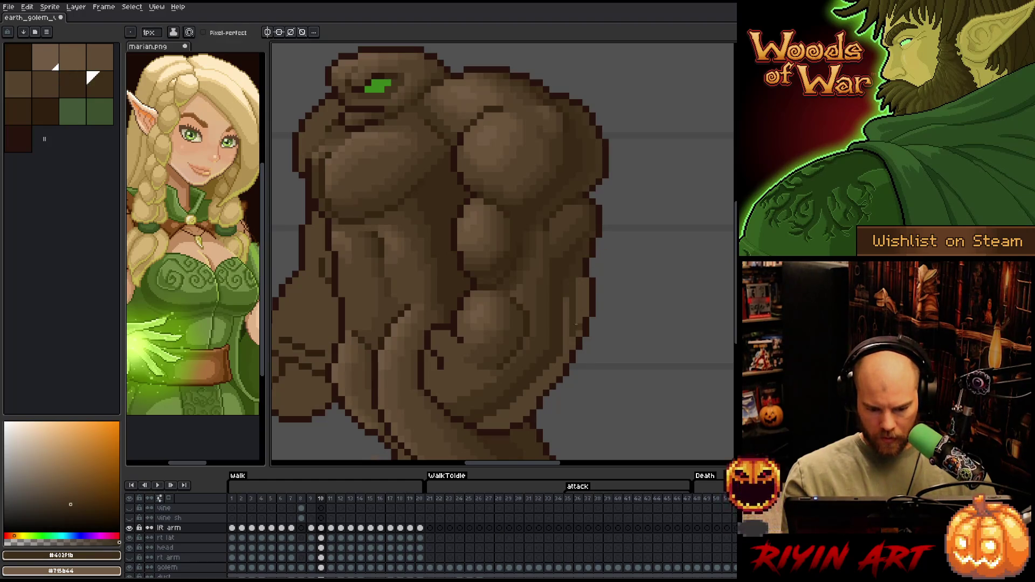
drag(585, 281, 579, 310)
click(579, 333)
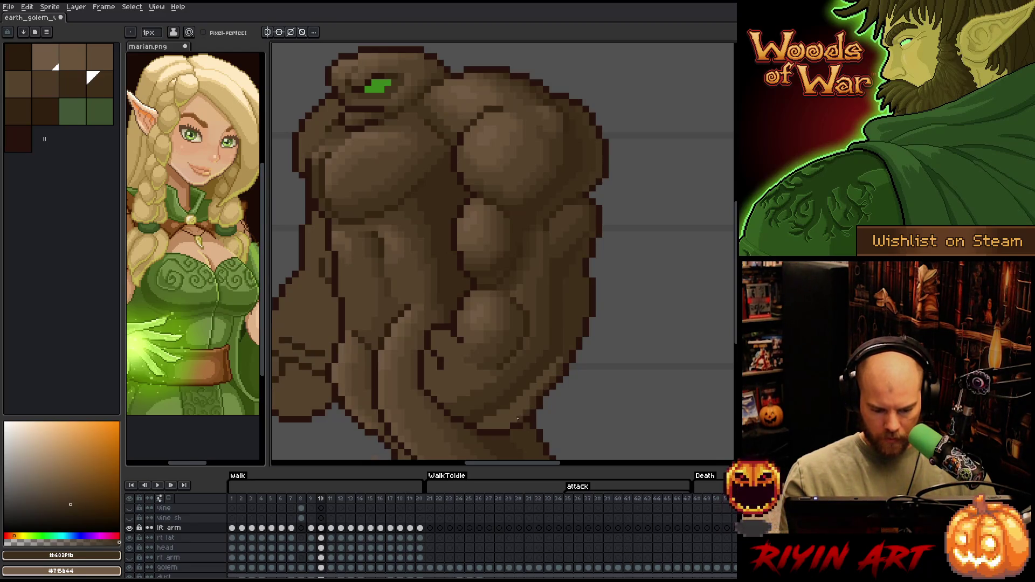
mouse_move(506, 425)
mouse_down()
mouse_move(478, 425)
mouse_move(557, 364)
mouse_up()
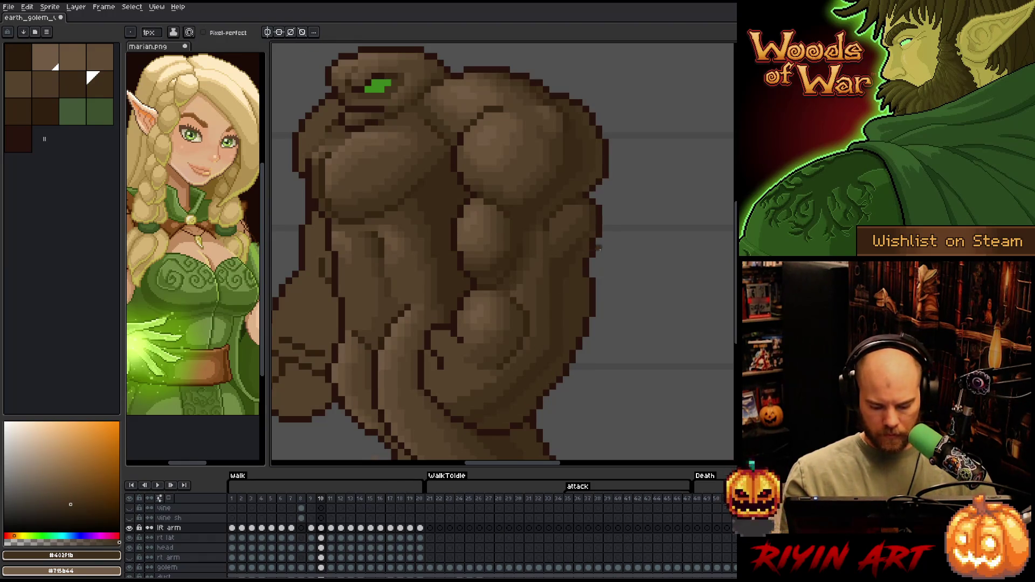
- Check frame 9, then sample the #392916, #402f1b and #44331f browns on frame 10
key(Left)
key(Right)
key(alt)
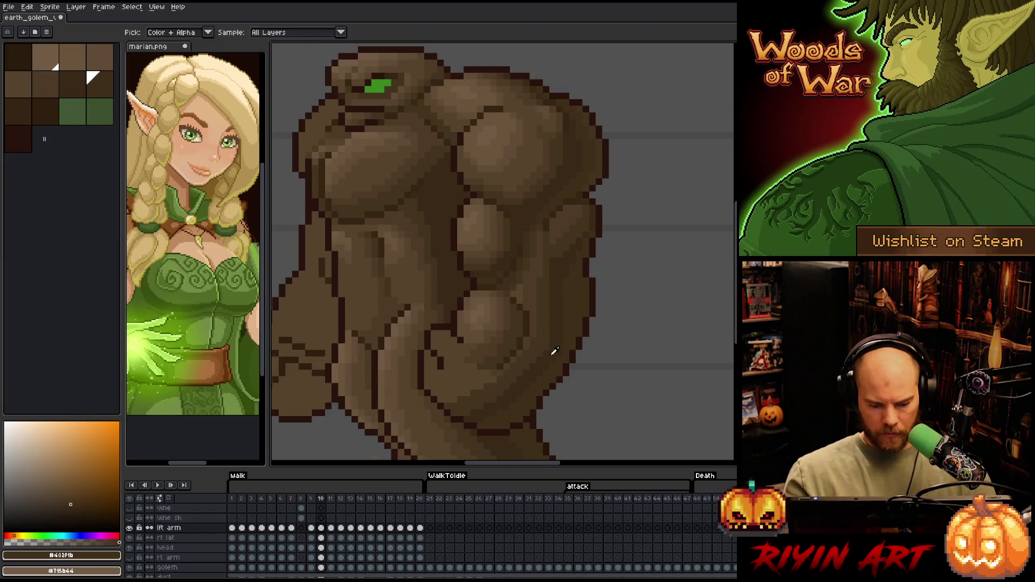
alt+click(552, 354)
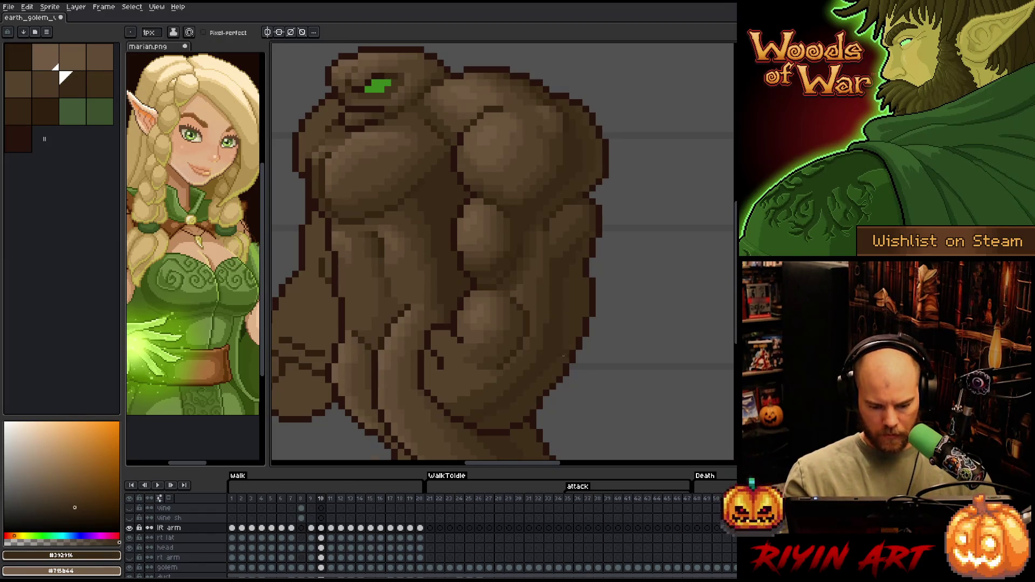
alt+click(561, 350)
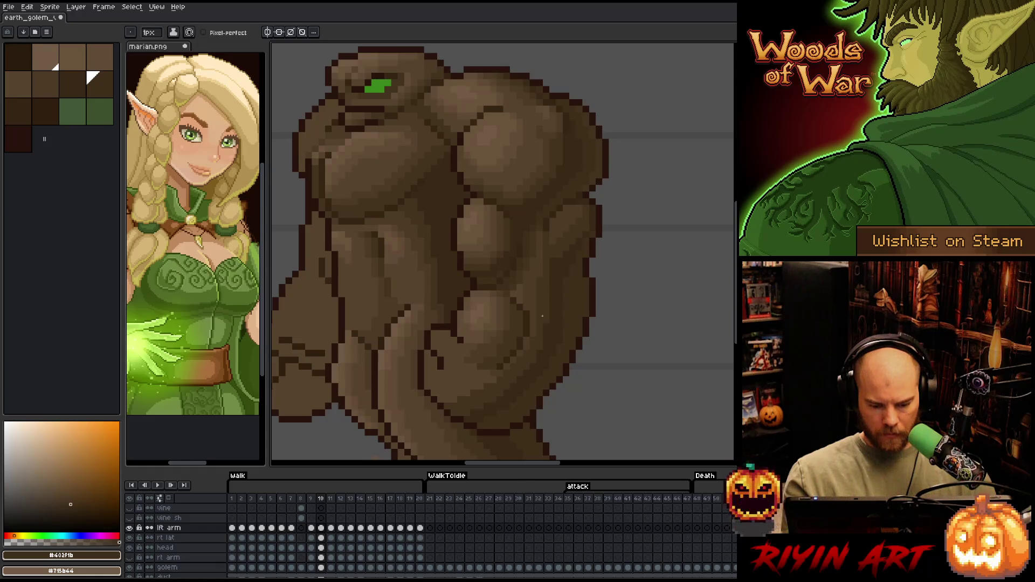
alt+click(535, 340)
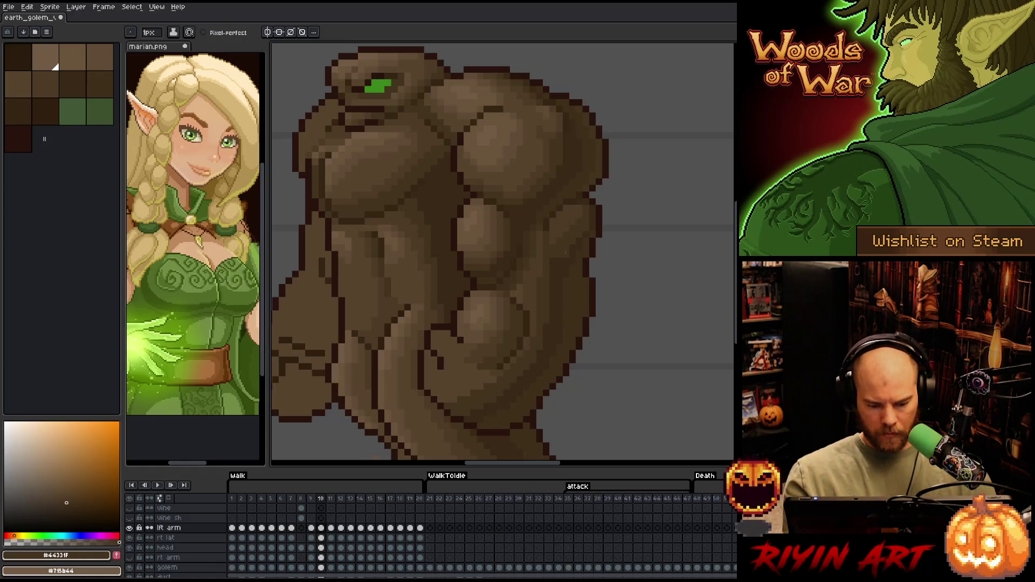
- Compare frame 10 against frames 11 and 9, then sample the lighter #4d3b26 brown
key(Right)
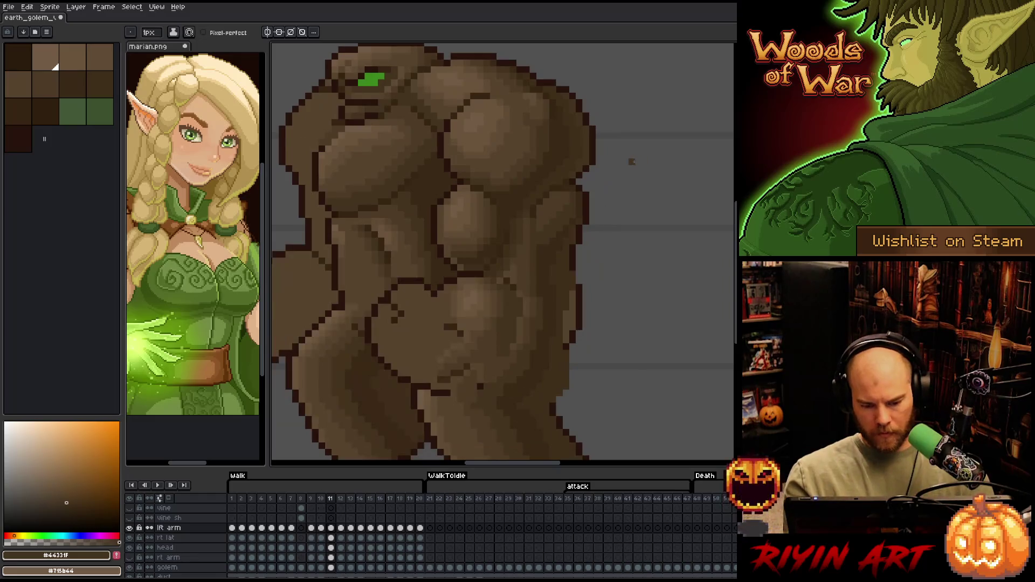
key(Left)
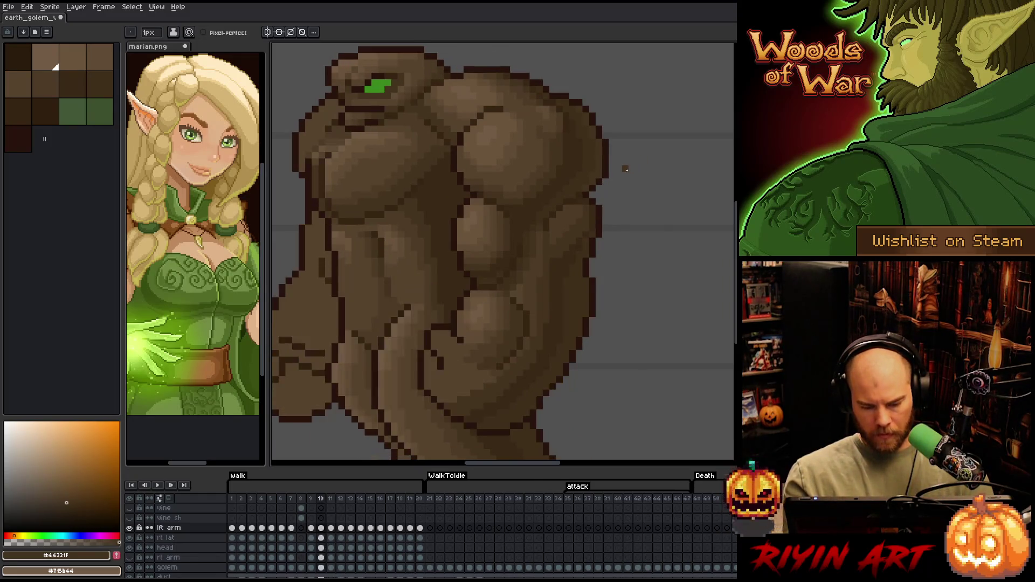
key(Left)
key(Right)
key(Left)
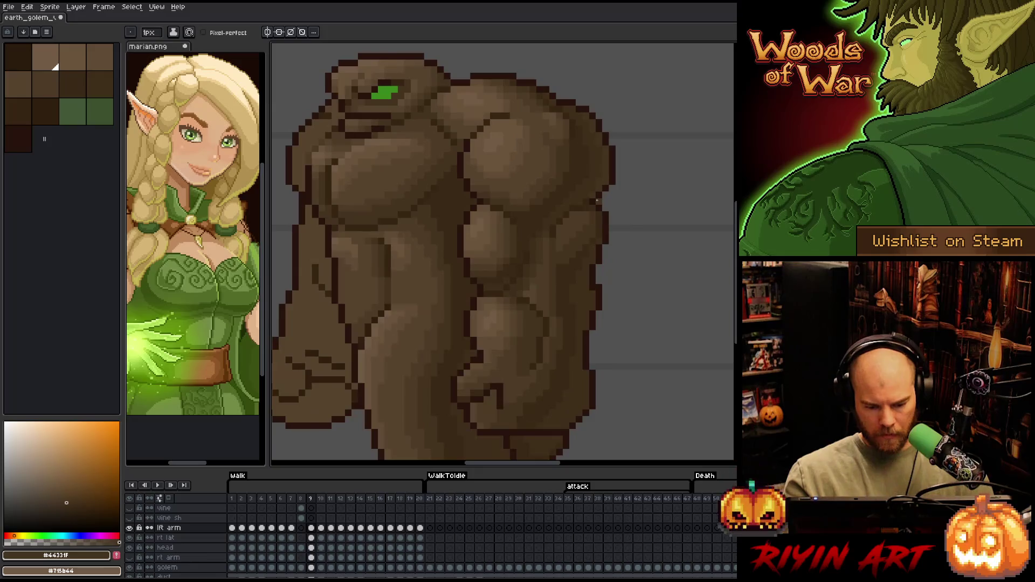
key(Right)
key(Left)
key(Right)
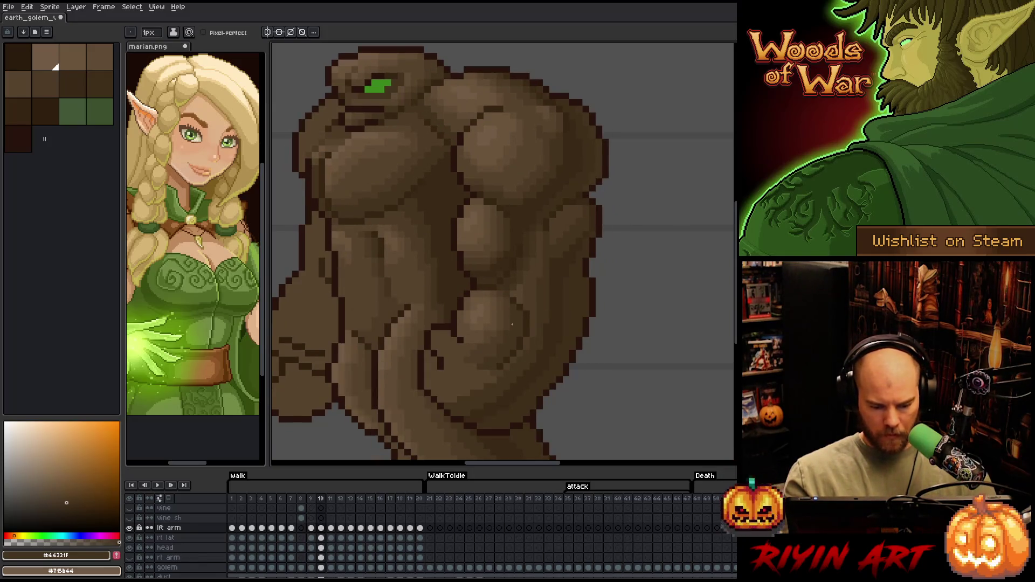
key(Left)
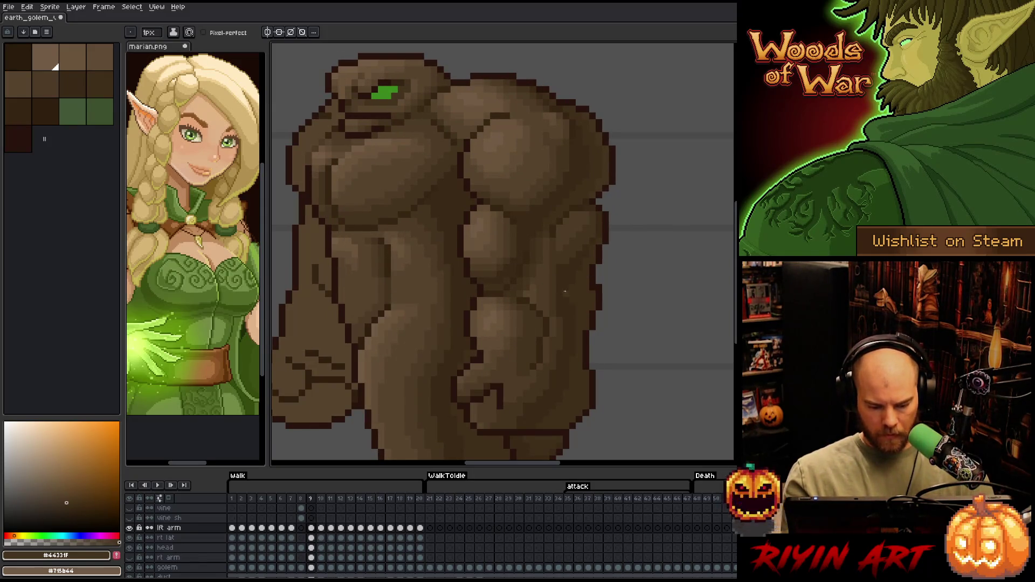
key(Right)
key(alt)
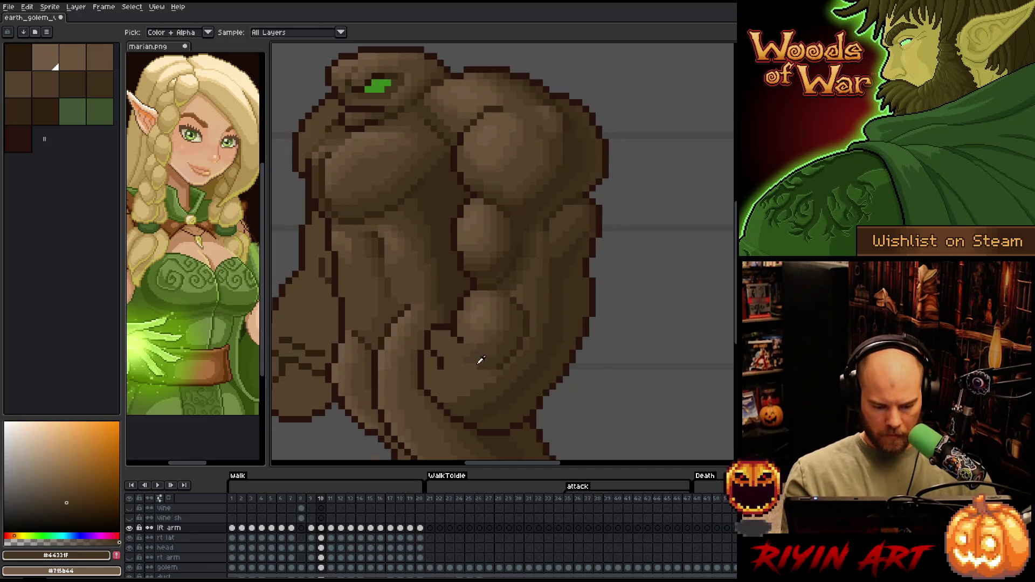
alt+click(480, 361)
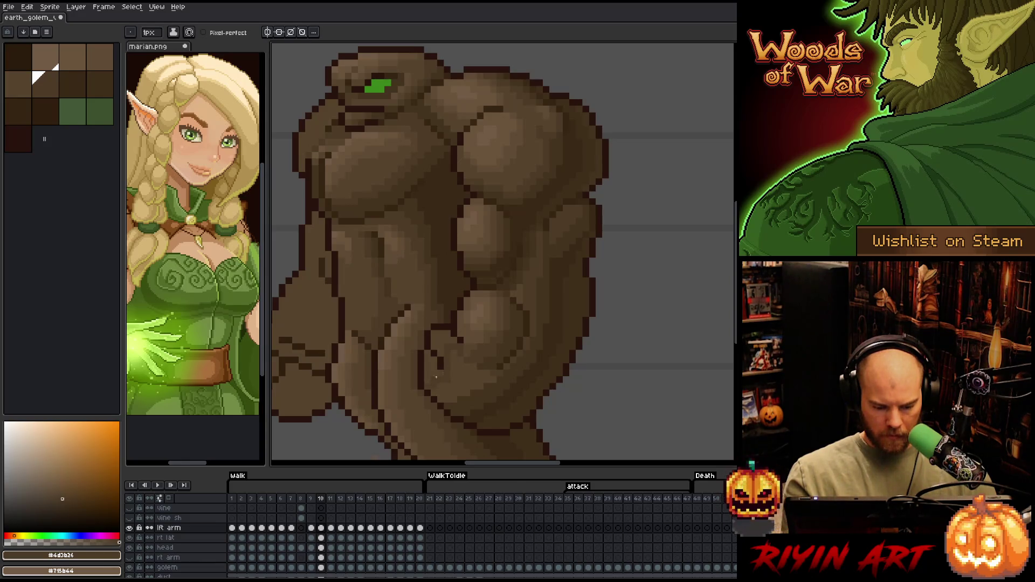
- View the arm layer alone, then flip frames 9 and 10 sampling #392916 and #4d3b26
key(ctrl)
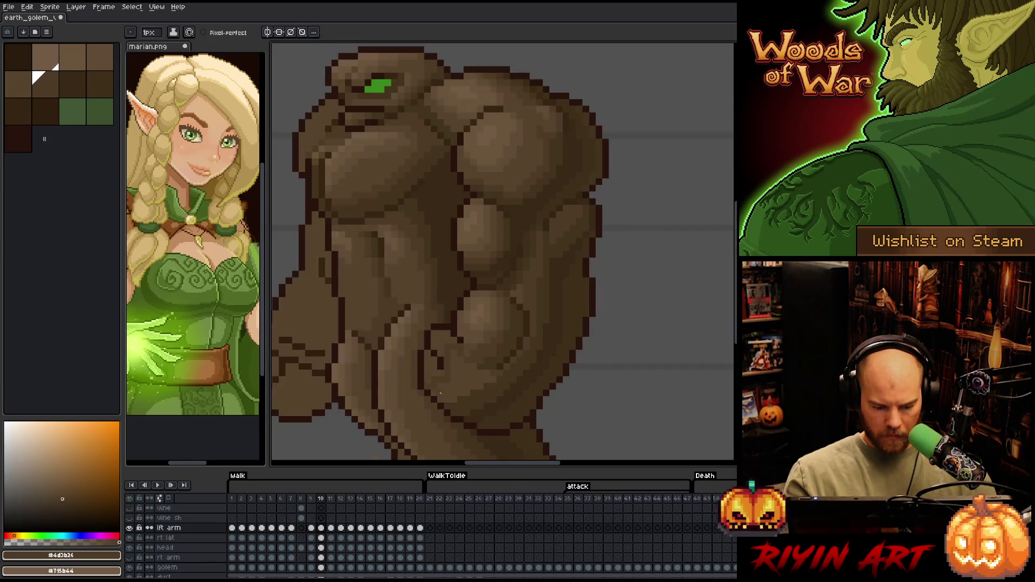
key(ctrl)
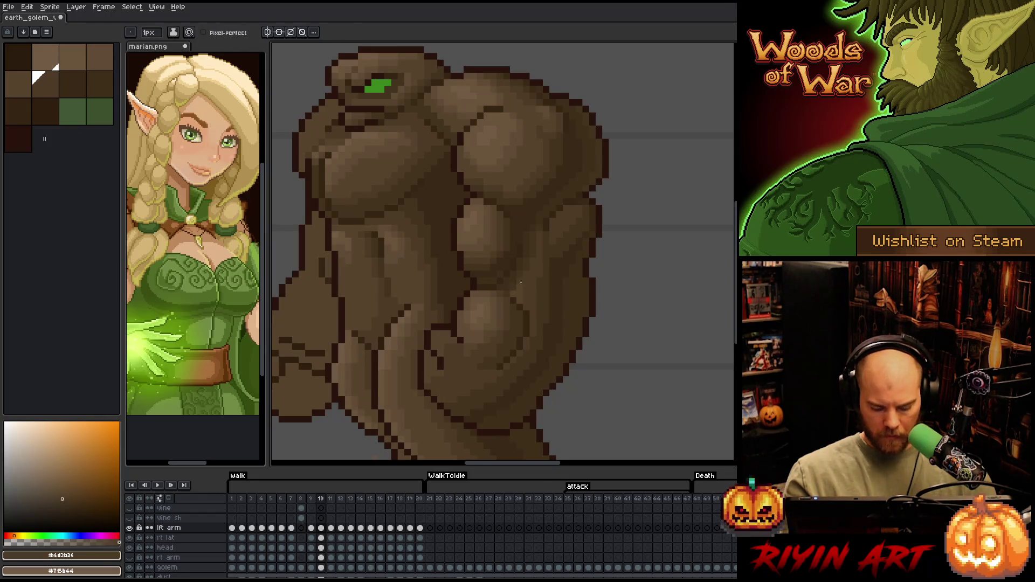
key(ctrl)
key(comma)
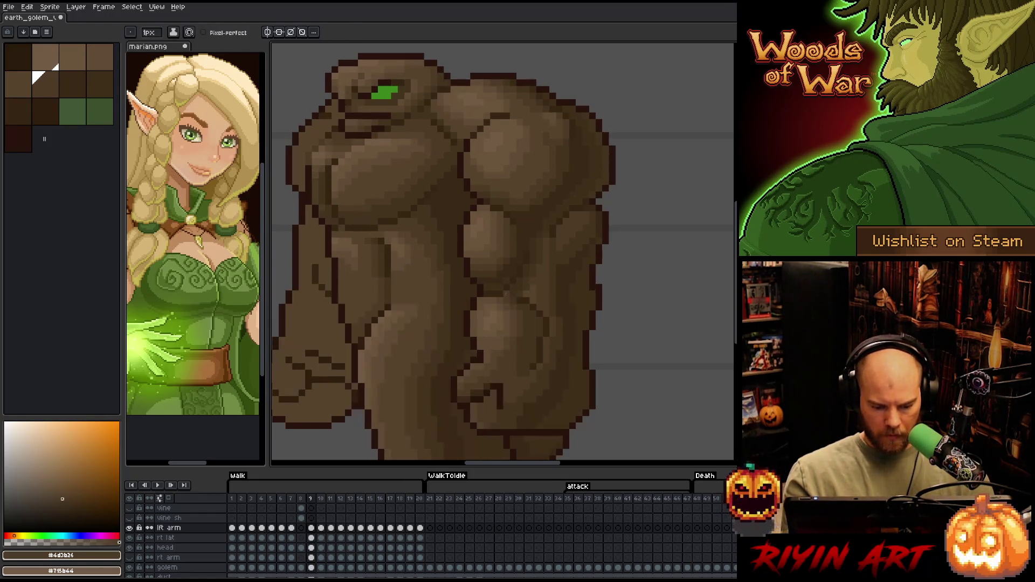
key(period)
key(comma)
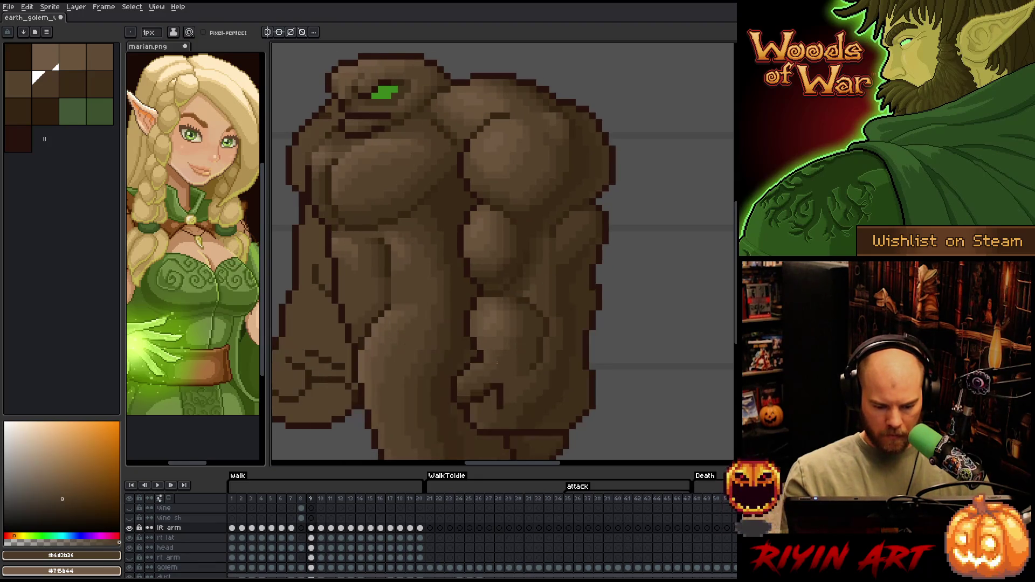
alt+click(488, 366)
key(period)
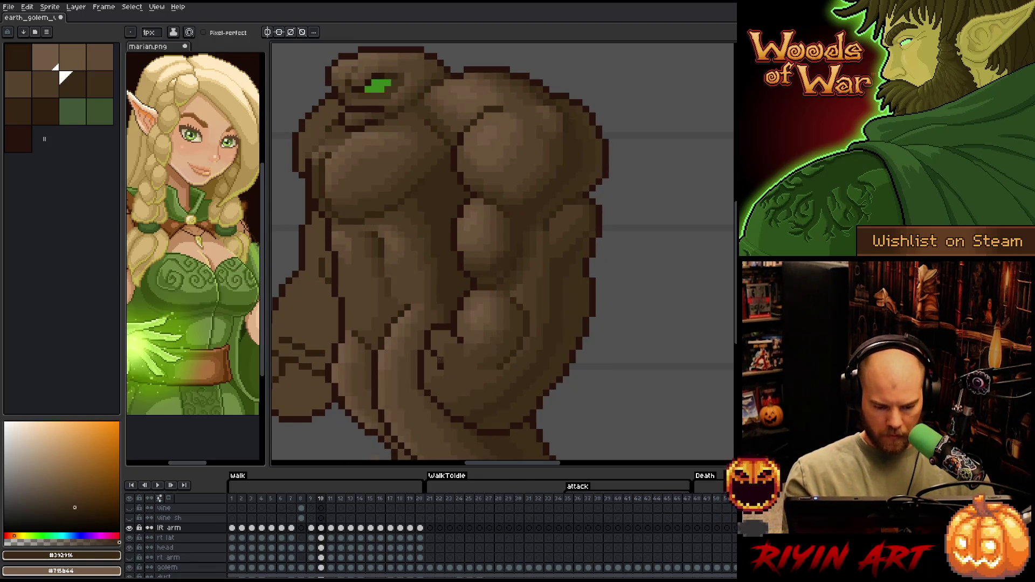
key(comma)
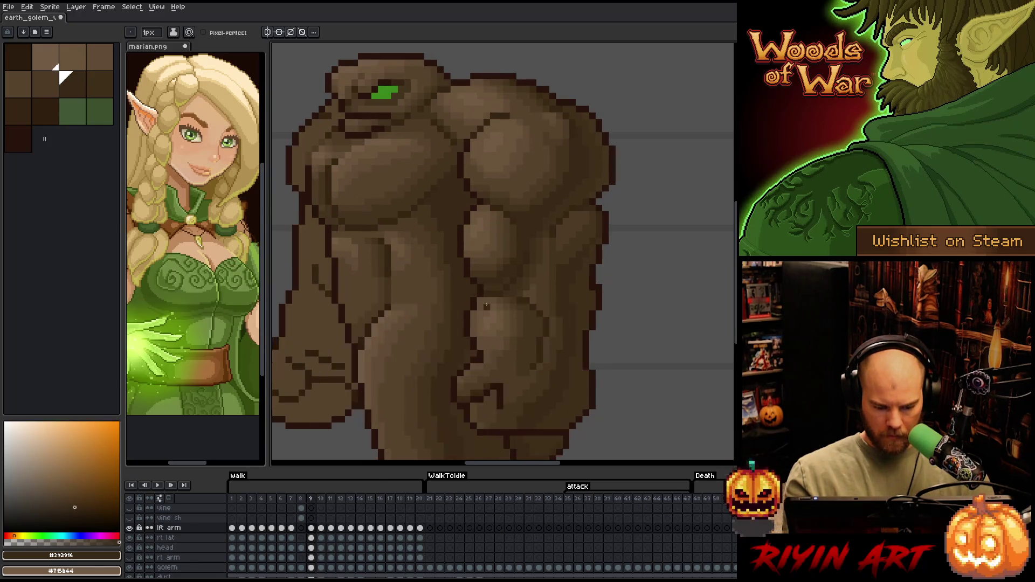
alt+click(500, 370)
key(period)
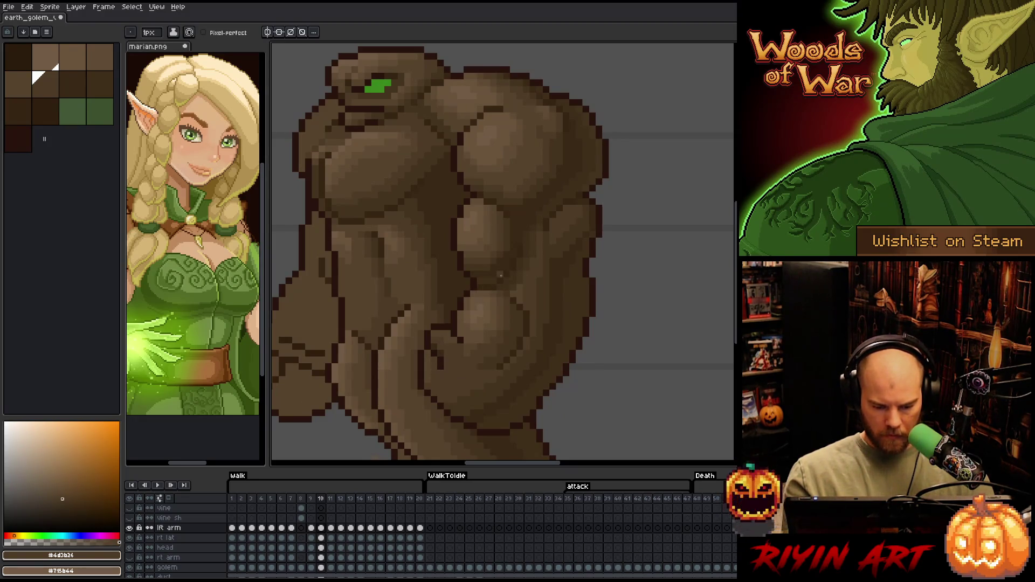
- Compare frames 9 and 10, then sample the darker brown #44331f and mid brown #57442c
key(comma)
key(period)
key(comma)
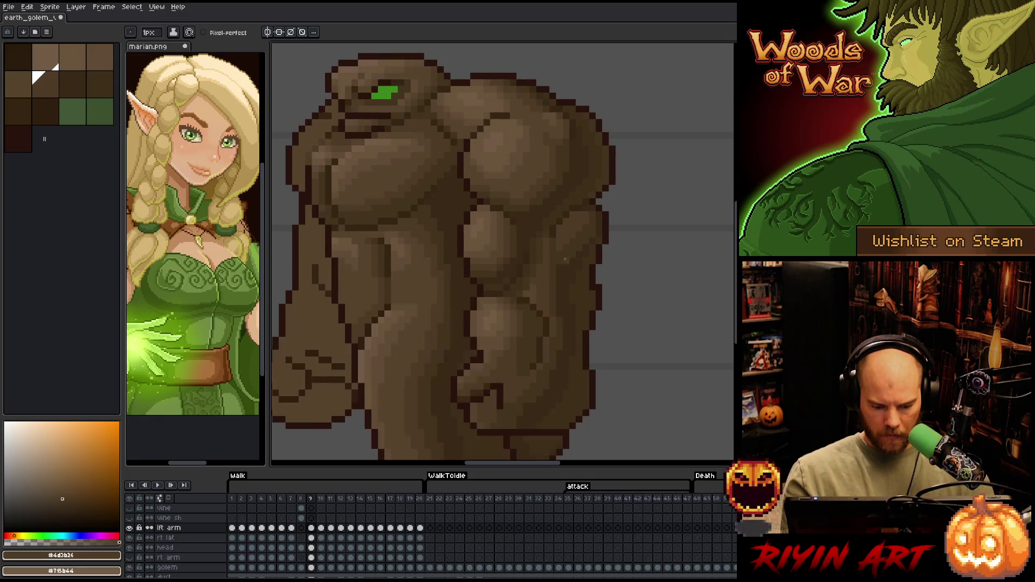
key(period)
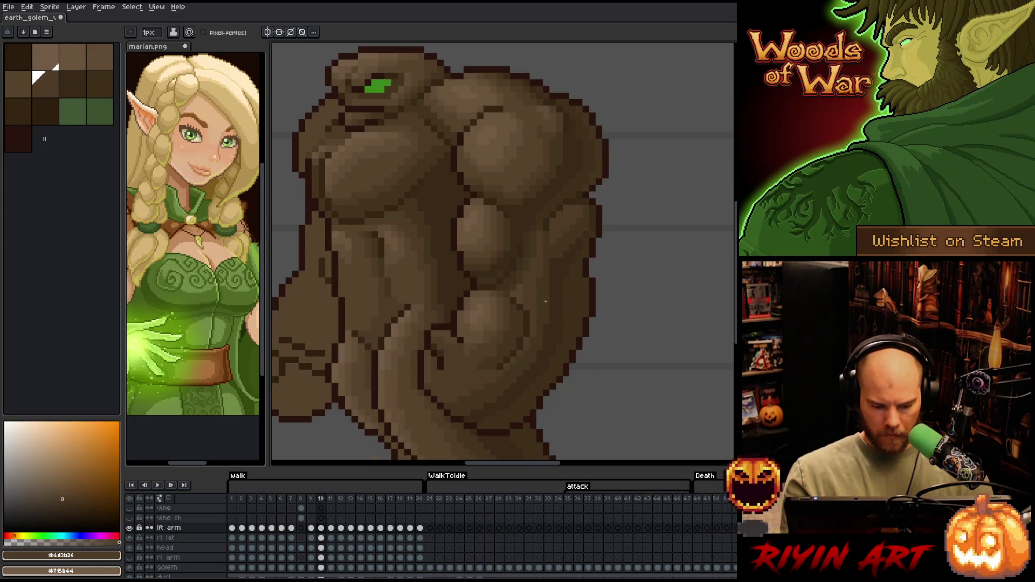
alt+click(440, 386)
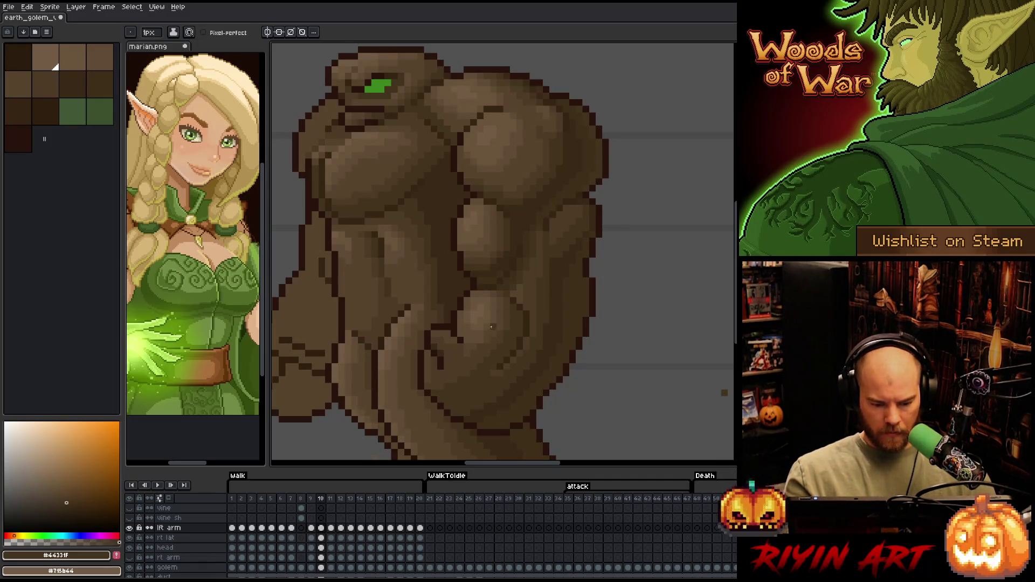
alt+click(492, 327)
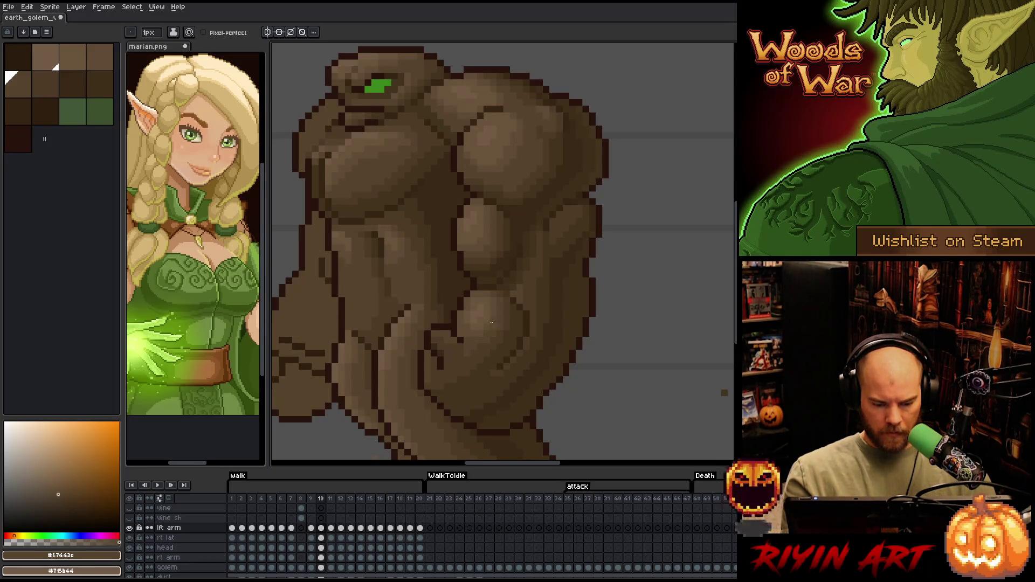
- Try the forearm browns #604c35, #4d3b26 and #392916, ending on mid brown #57442c
key(Left)
key(Right)
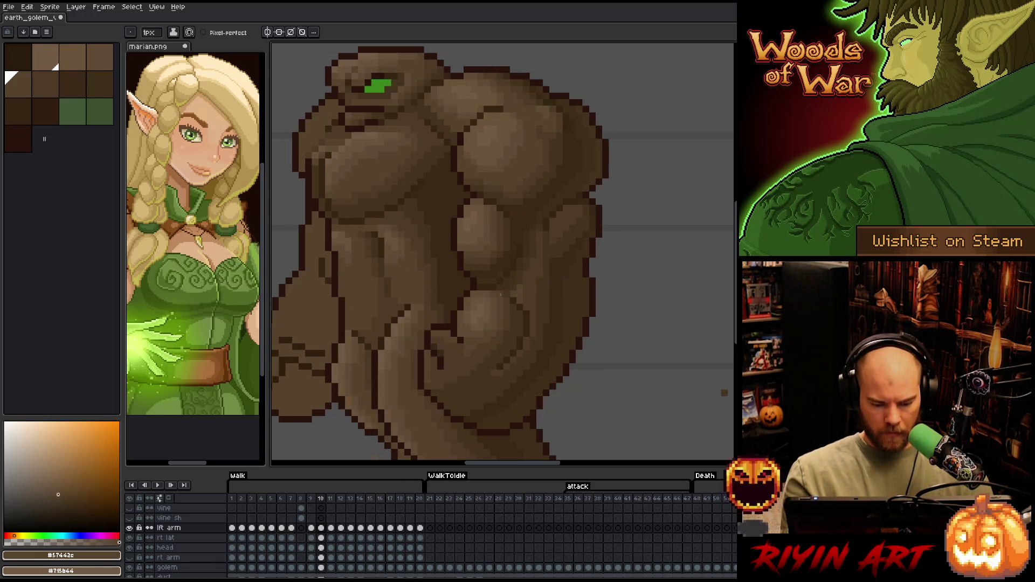
alt+click(446, 325)
key(Left)
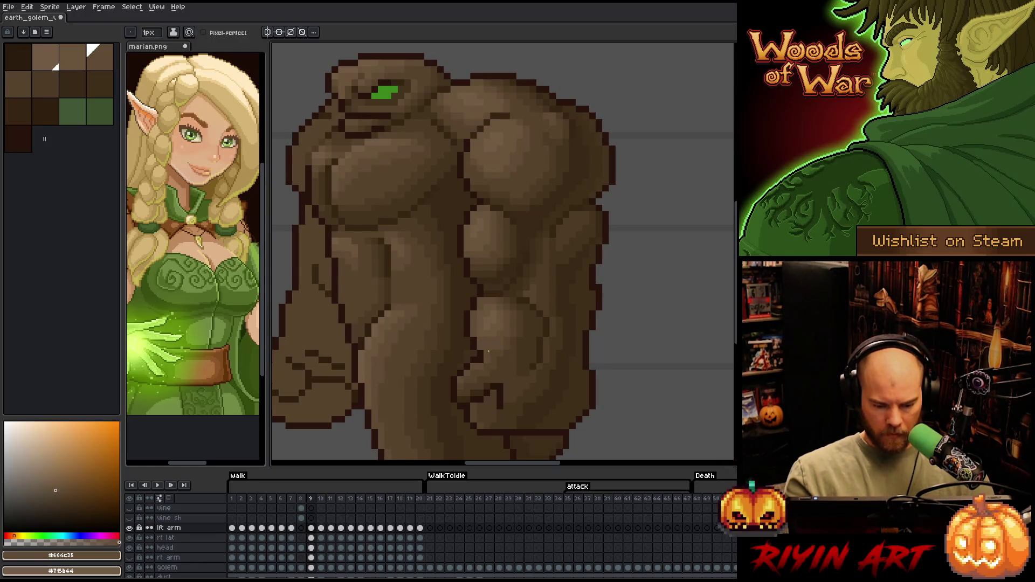
key(Right)
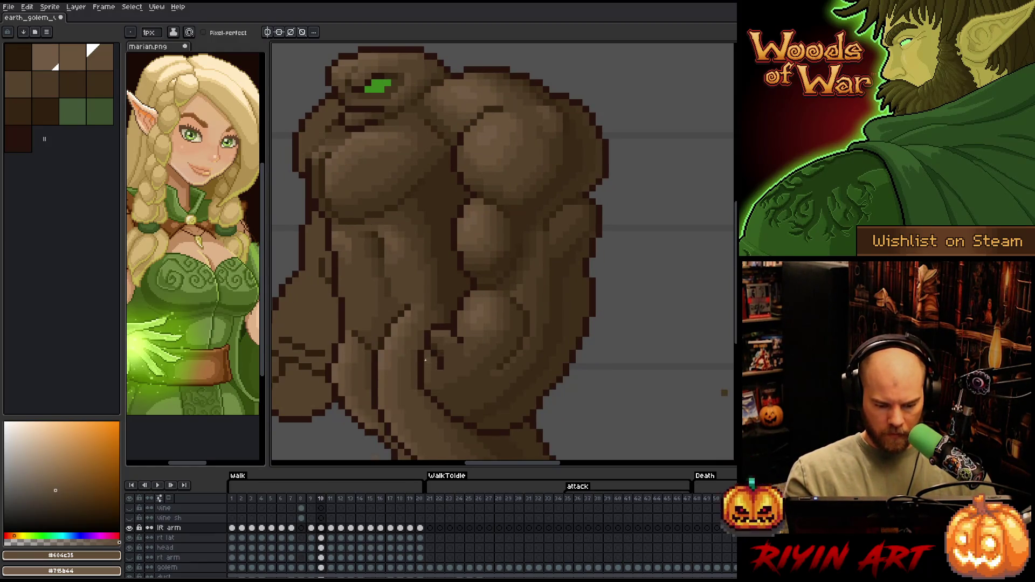
key(0)
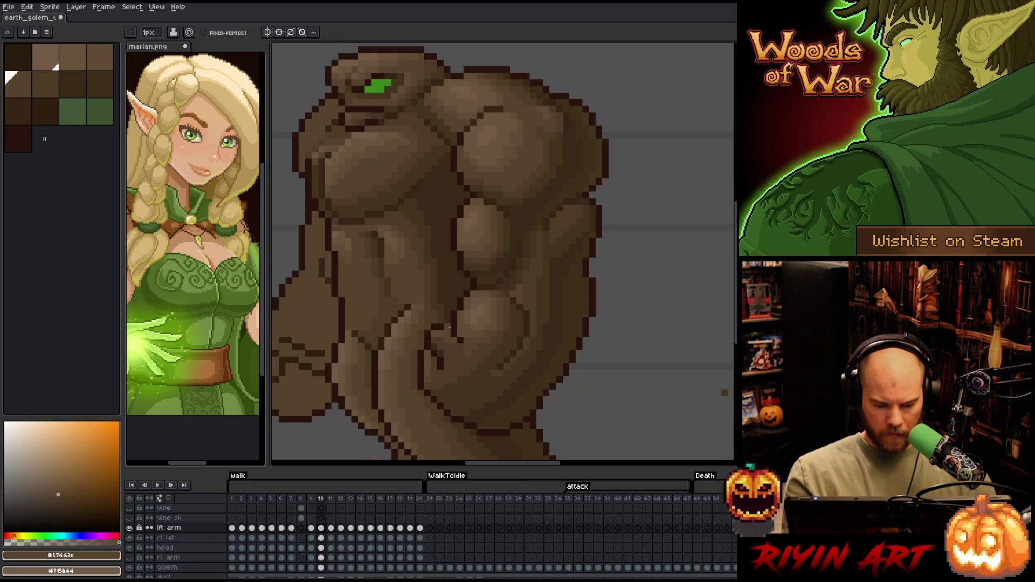
key(0)
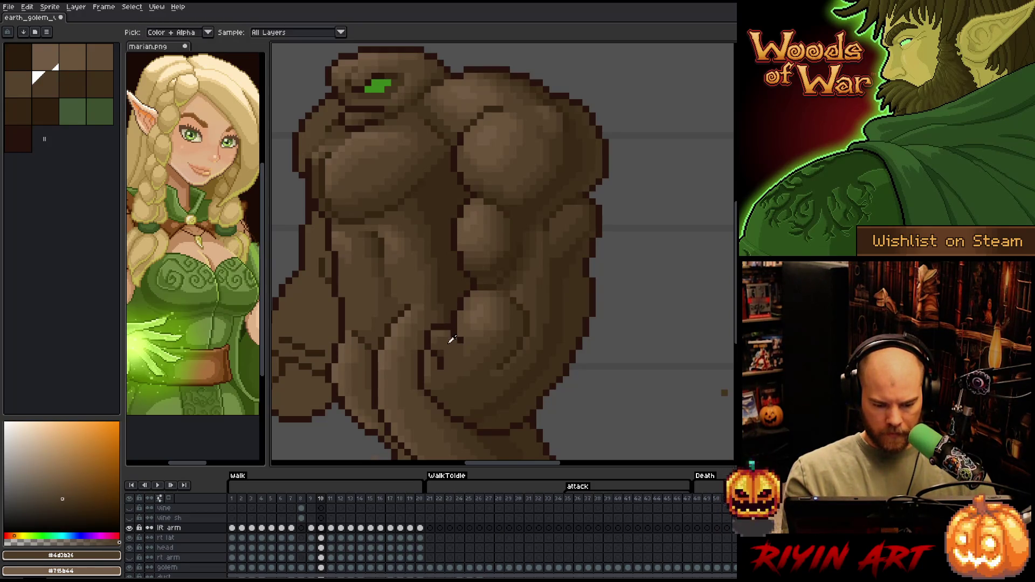
key(0)
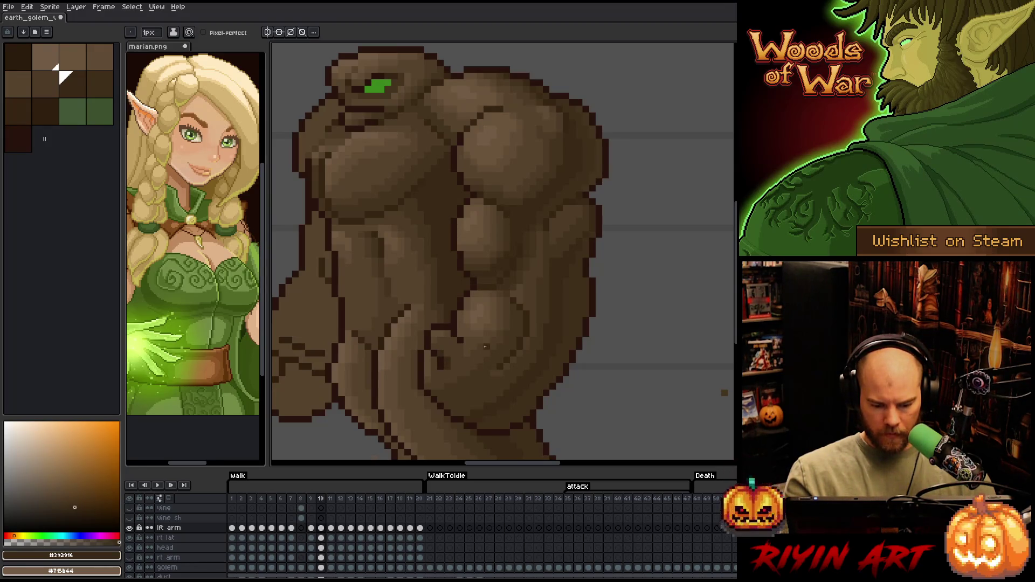
alt+click(487, 343)
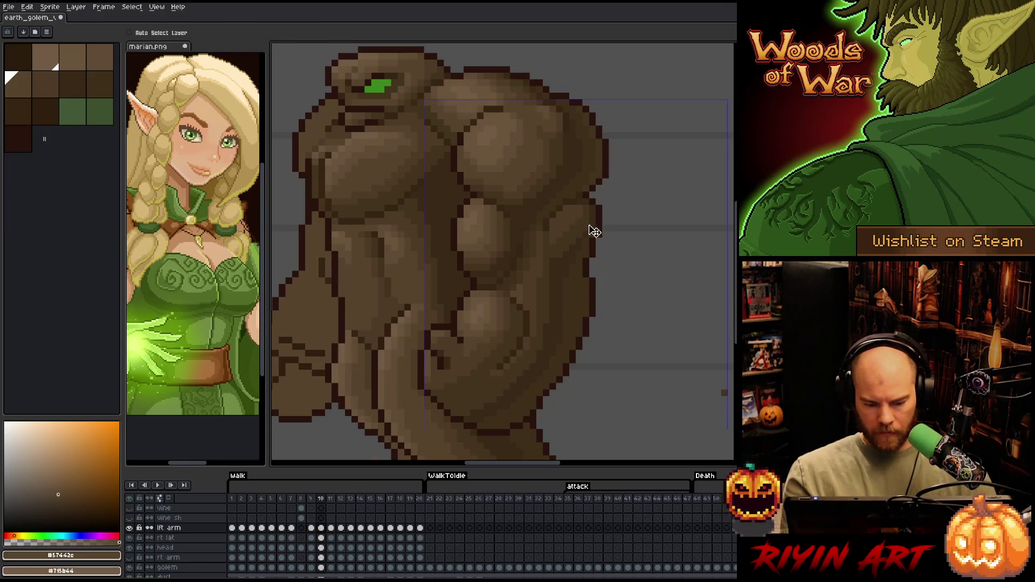
- Save the sprite file and advance to frame 11
key(ctrl+s)
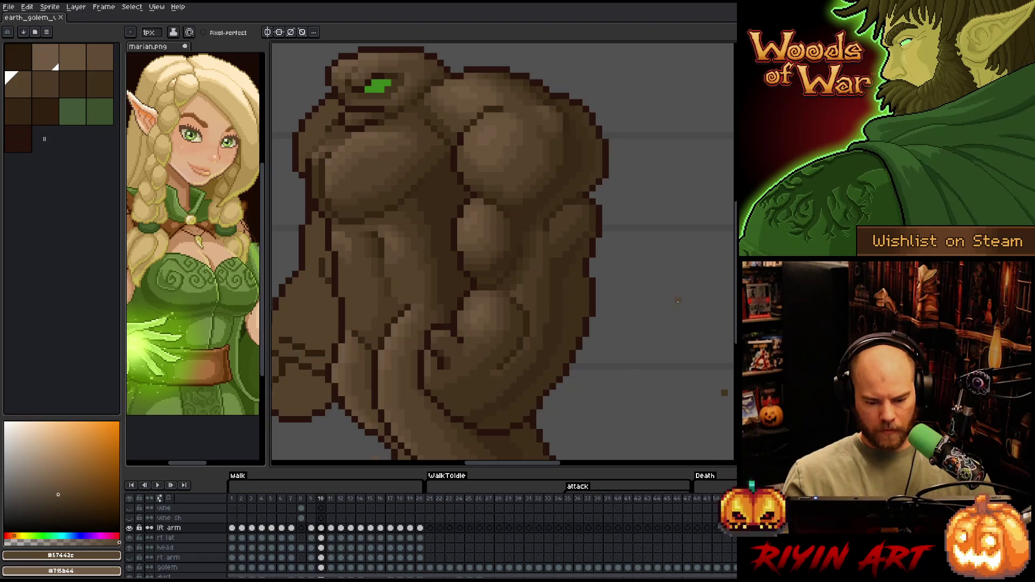
key(e)
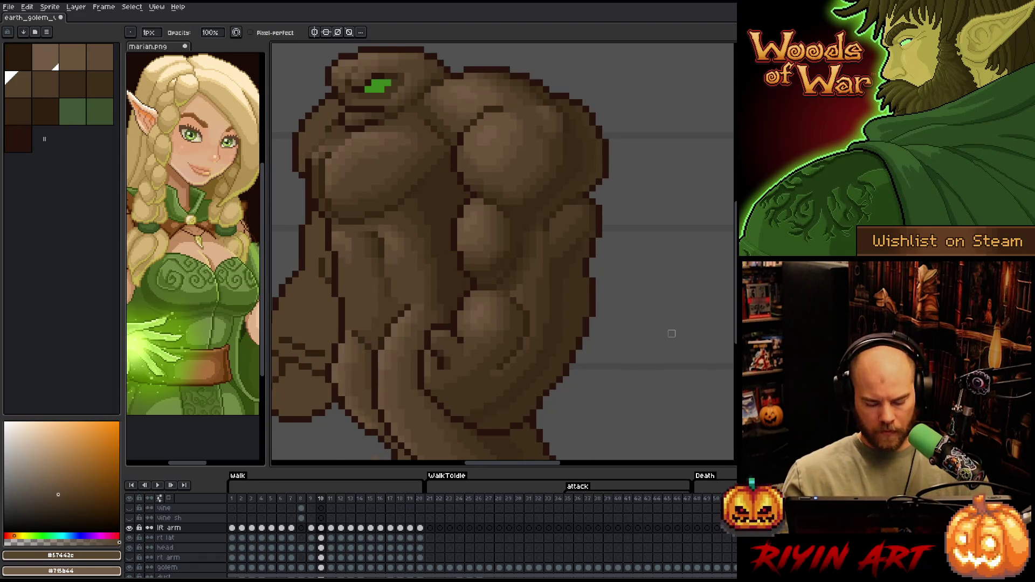
key(Right)
- Delete a freehand-selected chunk of the lower arm and clear the selection
scroll(657, 340, left, 2)
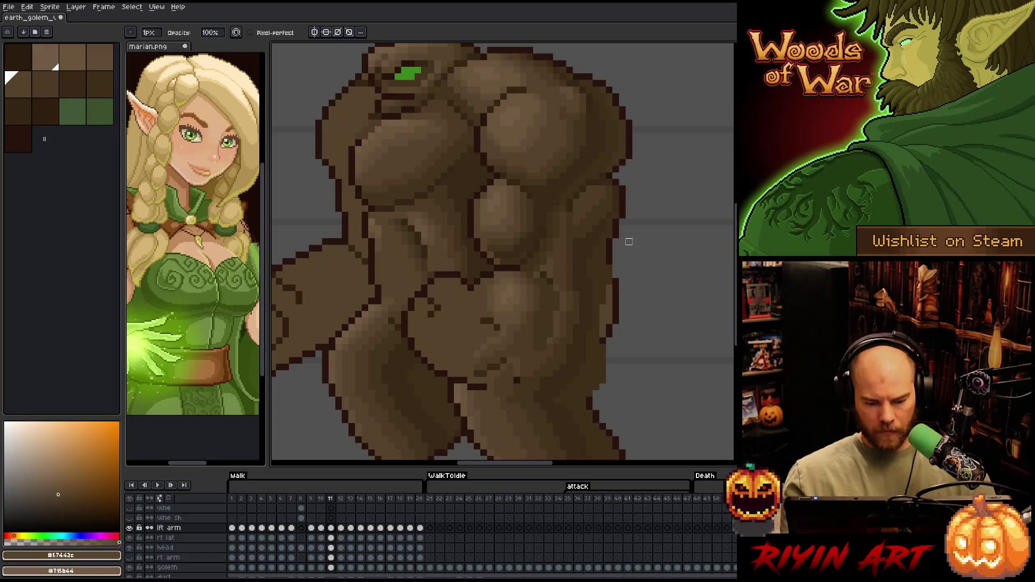
key(q)
mouse_move(631, 261)
mouse_down()
mouse_move(574, 268)
mouse_move(530, 328)
mouse_move(467, 318)
mouse_move(585, 432)
mouse_move(662, 242)
mouse_up()
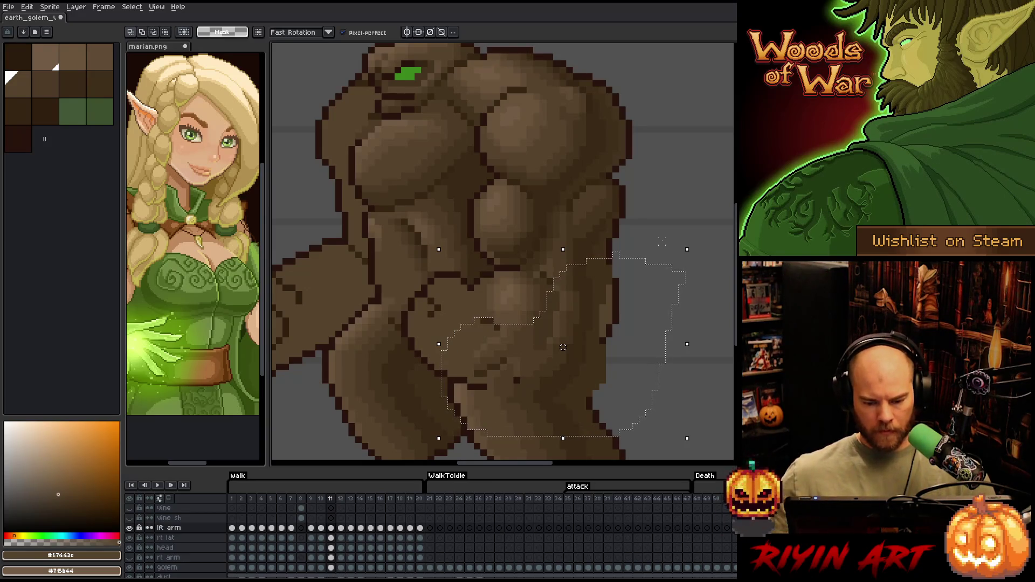
key(Delete)
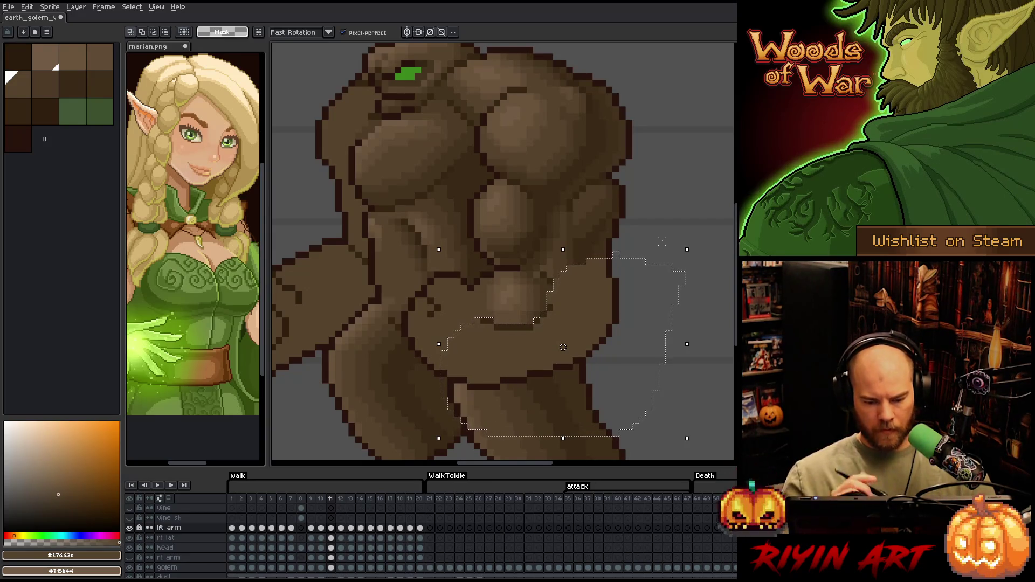
key(ctrl+d)
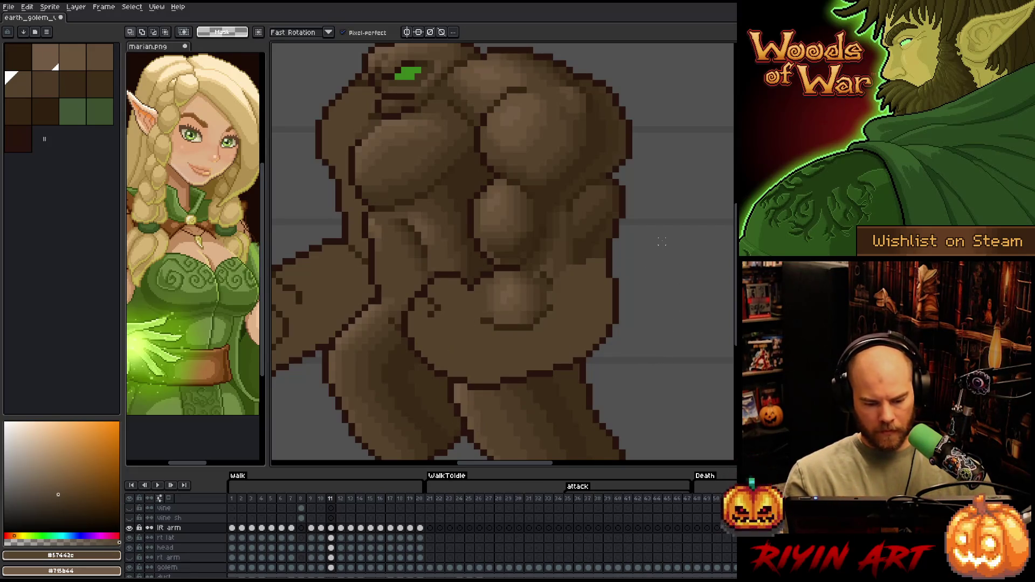
key(b)
- Select a lower torso area, rotate it and nudge it up and right
key(q)
mouse_move(541, 271)
mouse_down()
mouse_move(544, 283)
mouse_move(481, 330)
mouse_move(543, 275)
mouse_move(560, 307)
mouse_up()
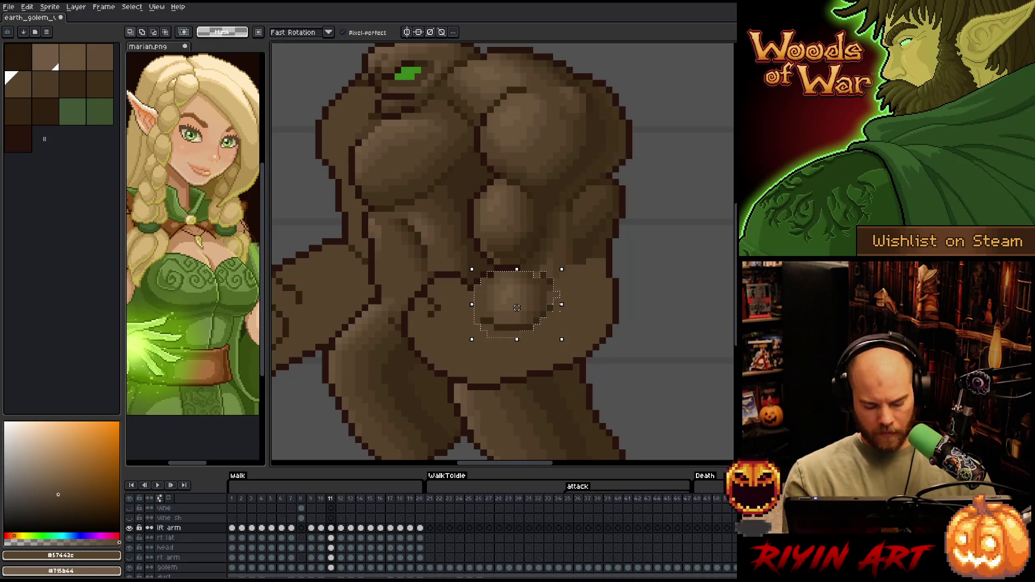
drag(615, 254, 612, 257)
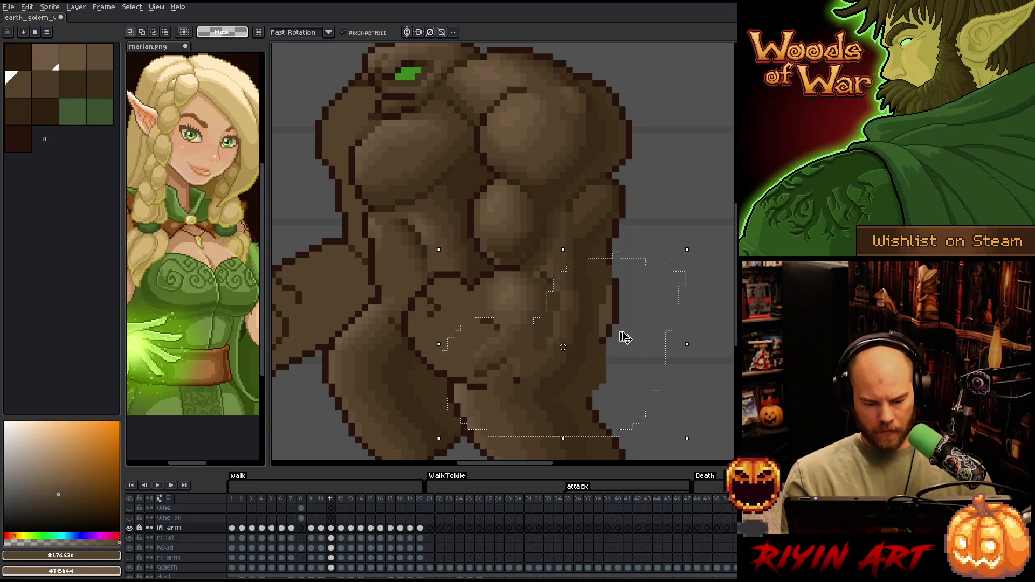
key(ctrl+d)
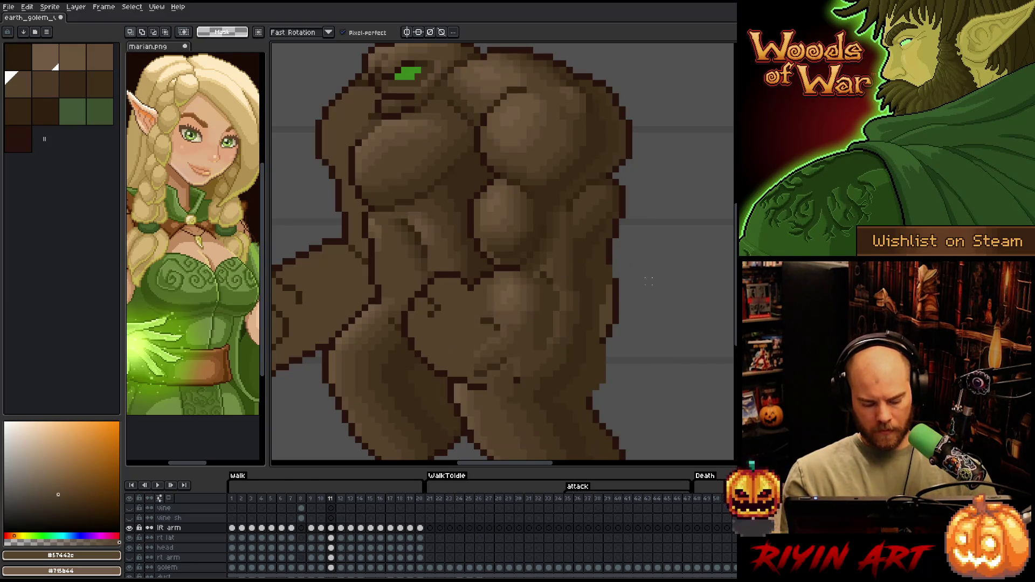
mouse_move(642, 272)
mouse_down()
mouse_move(573, 268)
mouse_move(497, 428)
mouse_move(645, 423)
mouse_up()
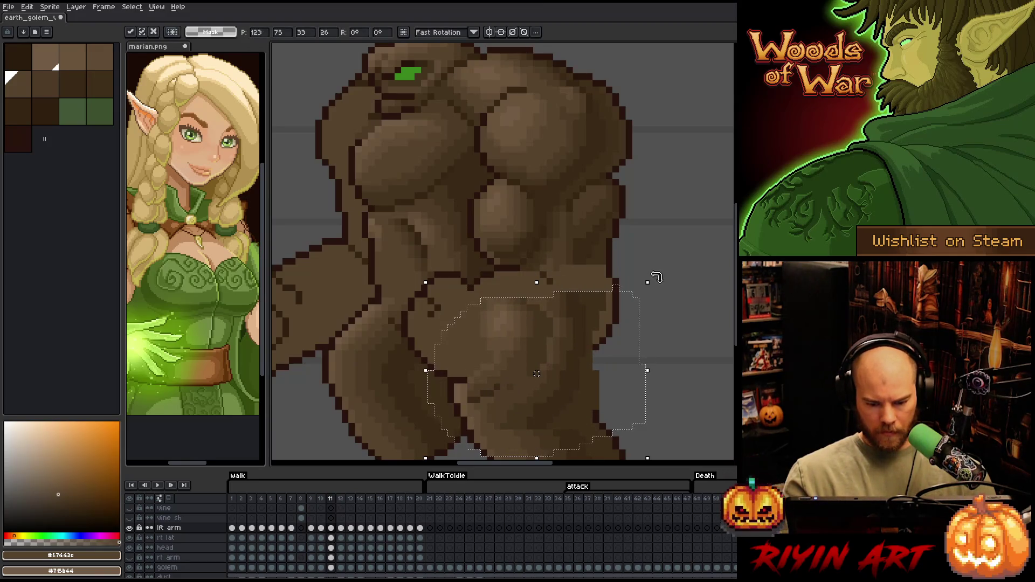
mouse_move(654, 277)
mouse_down()
mouse_move(675, 324)
mouse_move(665, 402)
mouse_move(638, 441)
mouse_move(605, 446)
mouse_move(584, 354)
mouse_move(518, 312)
mouse_move(532, 307)
mouse_move(534, 321)
mouse_move(523, 310)
mouse_move(535, 316)
mouse_move(522, 320)
mouse_move(591, 354)
mouse_move(545, 351)
mouse_move(562, 361)
mouse_up()
drag(571, 240, 535, 214)
drag(505, 375, 511, 362)
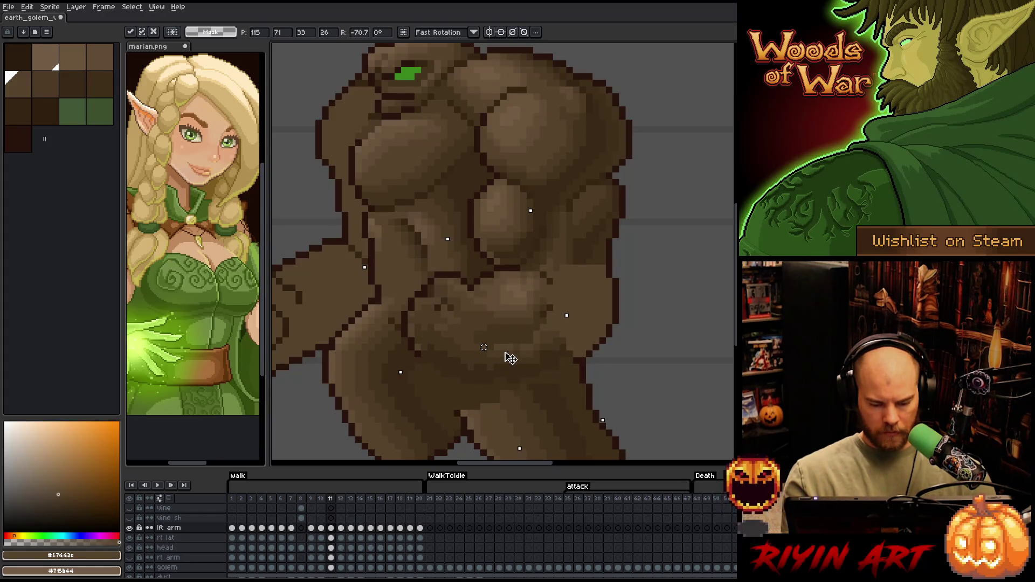
key(b)
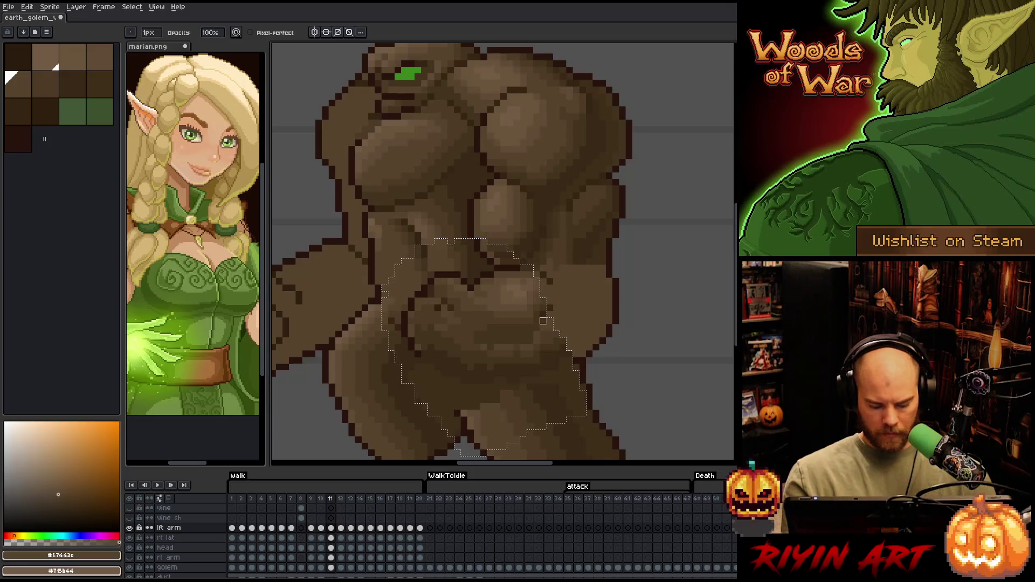
- Select the lower arm, shift it up about 12 pixels and commit it
key(m)
click(528, 354)
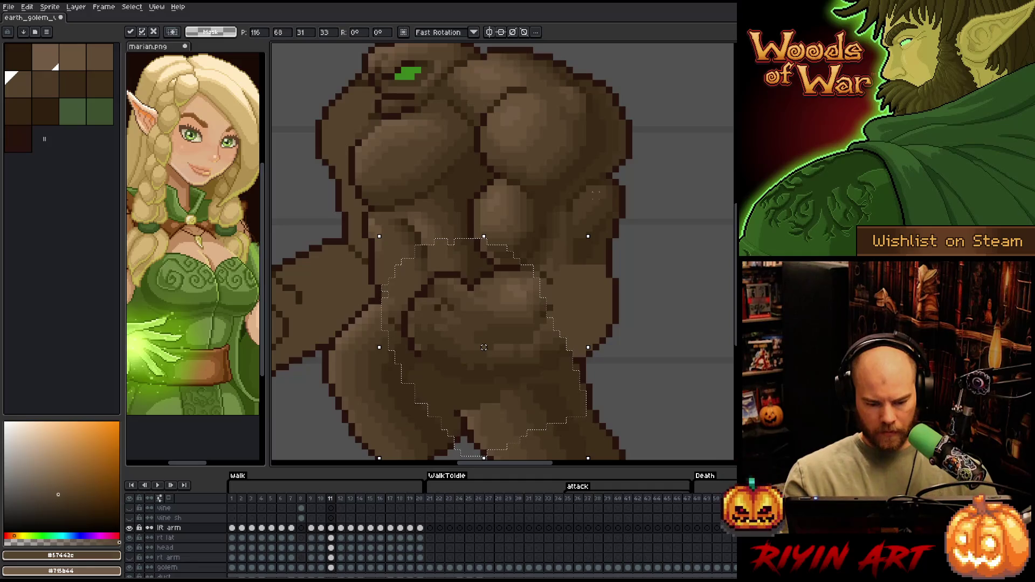
key(Return)
drag(389, 200, 598, 270)
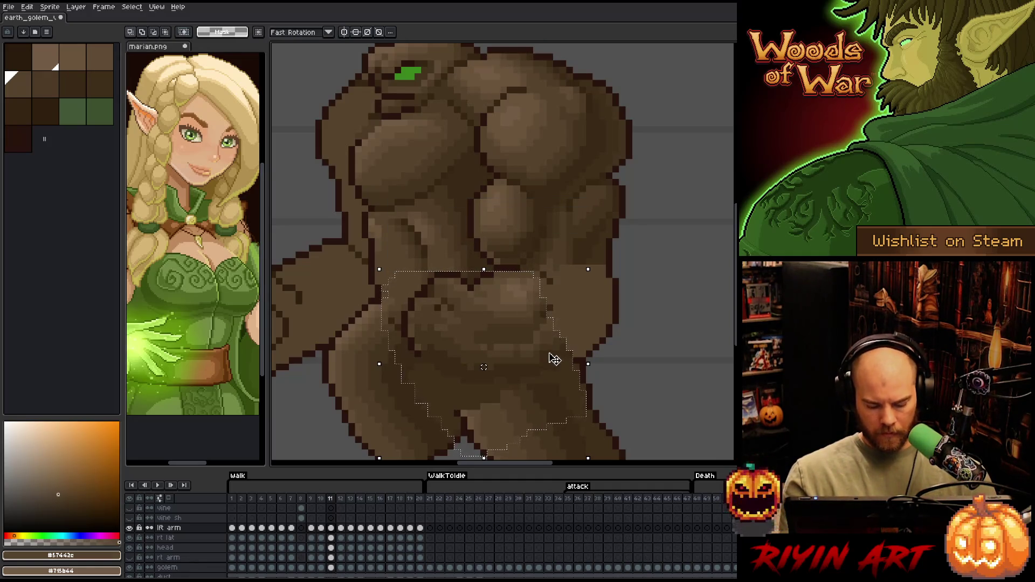
mouse_move(525, 341)
mouse_down()
mouse_move(518, 326)
mouse_move(514, 335)
mouse_up()
key(ctrl+d)
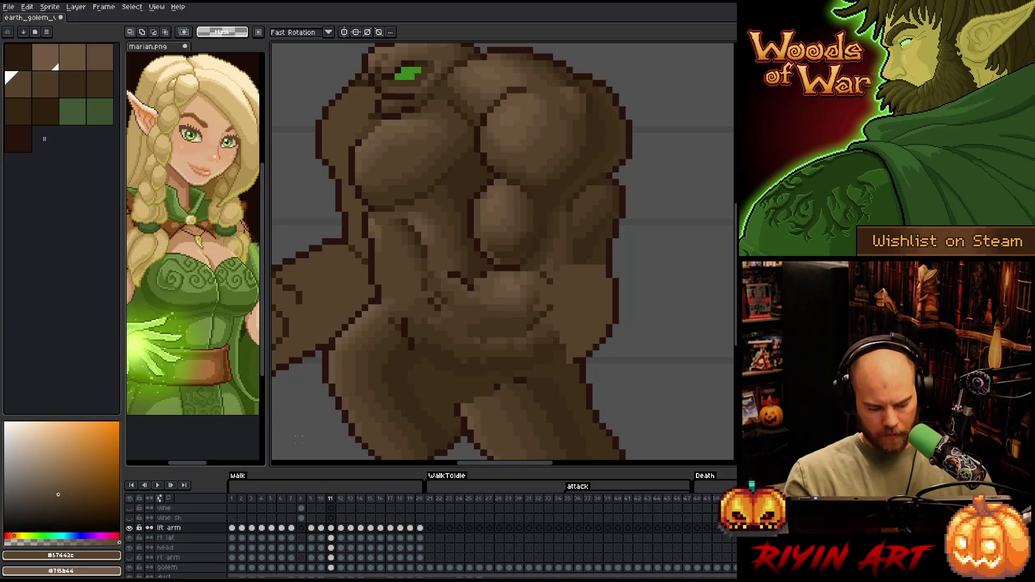
- Lower the lft arm layer's opacity to 39%
double_click(169, 528)
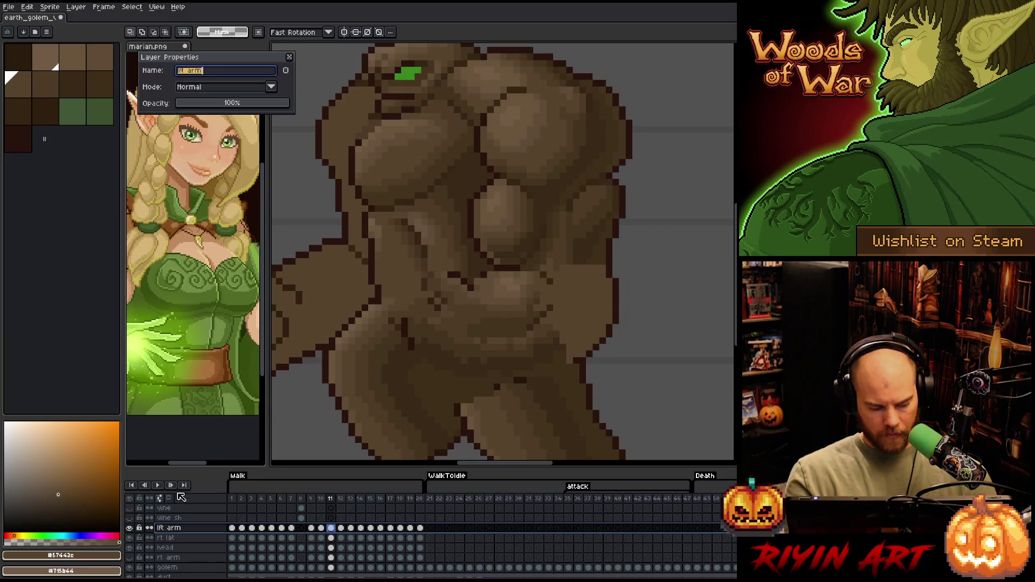
click(212, 103)
click(221, 104)
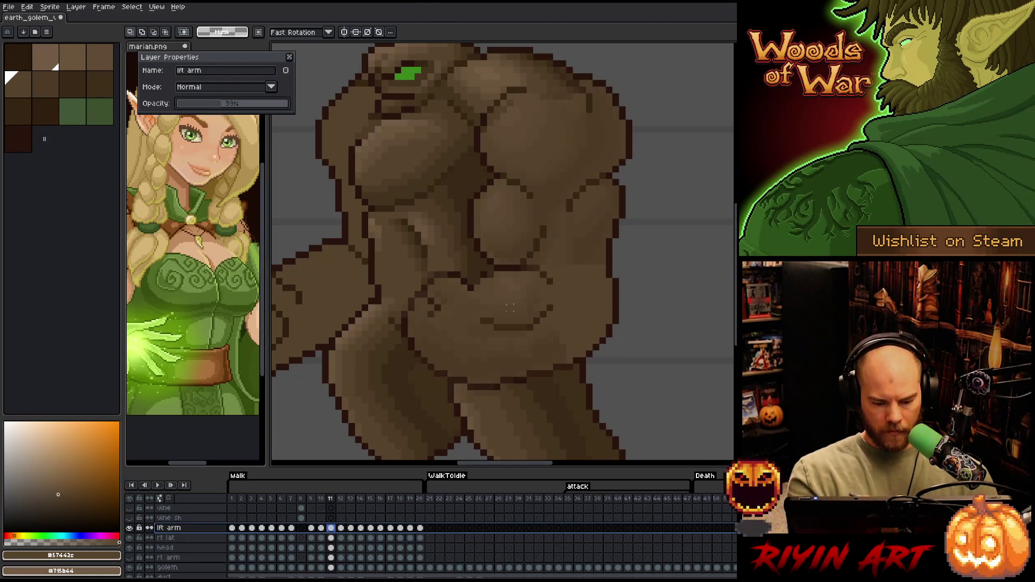
key(b)
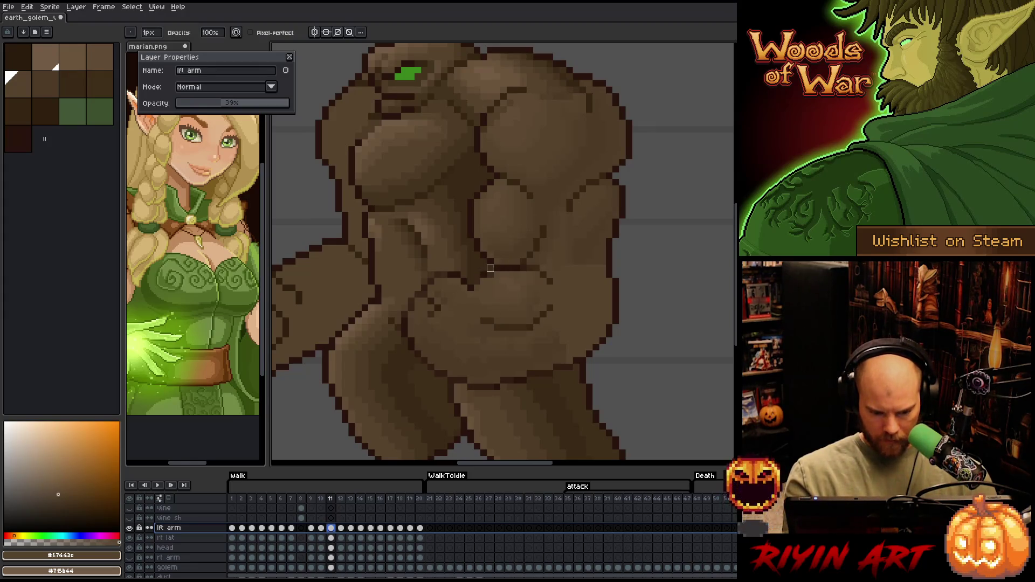
key(Escape)
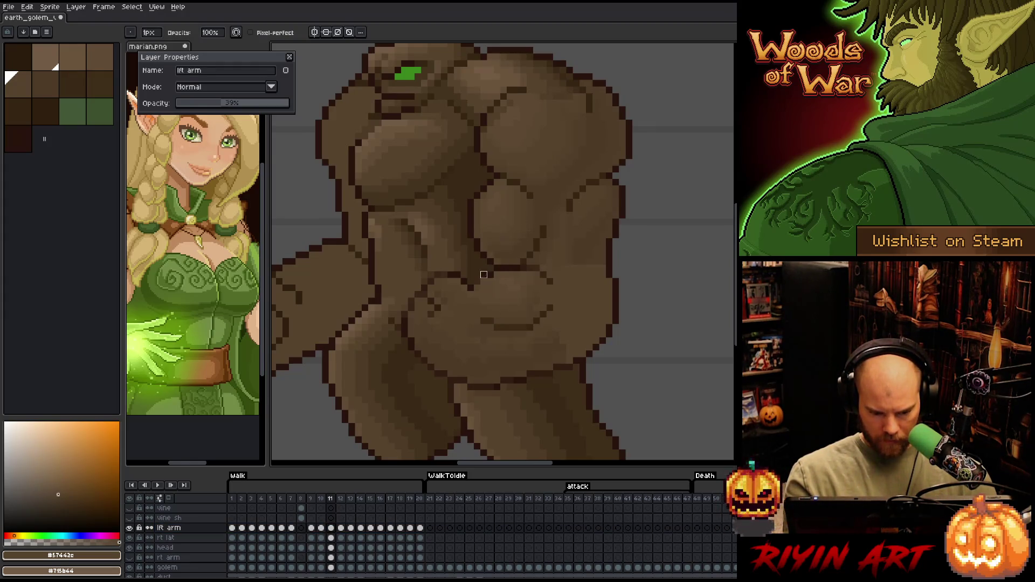
- Pencil dark outline pixels along the lower chest, then restore lft arm to 100% opacity
click(479, 281)
click(441, 274)
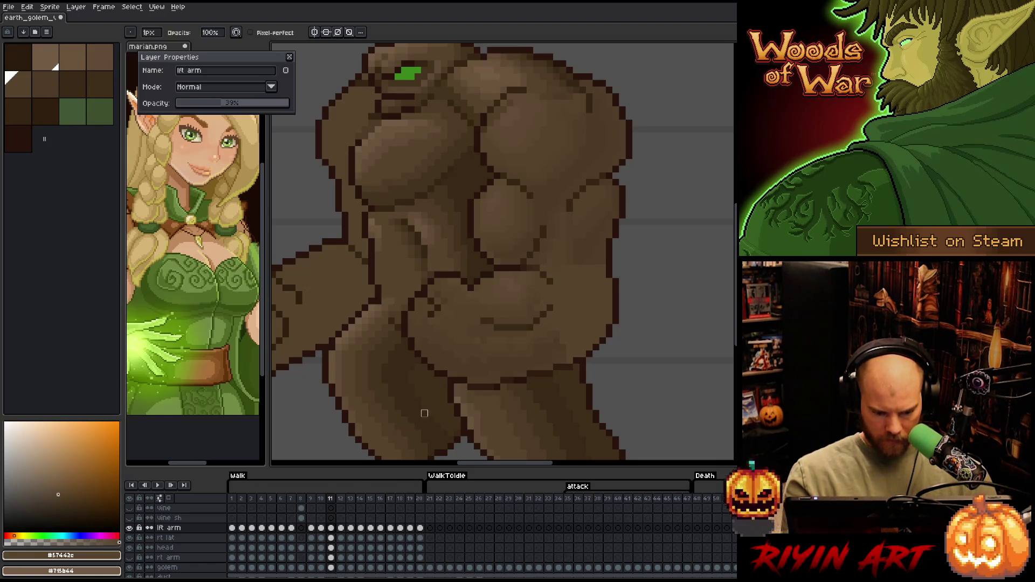
drag(467, 393, 510, 394)
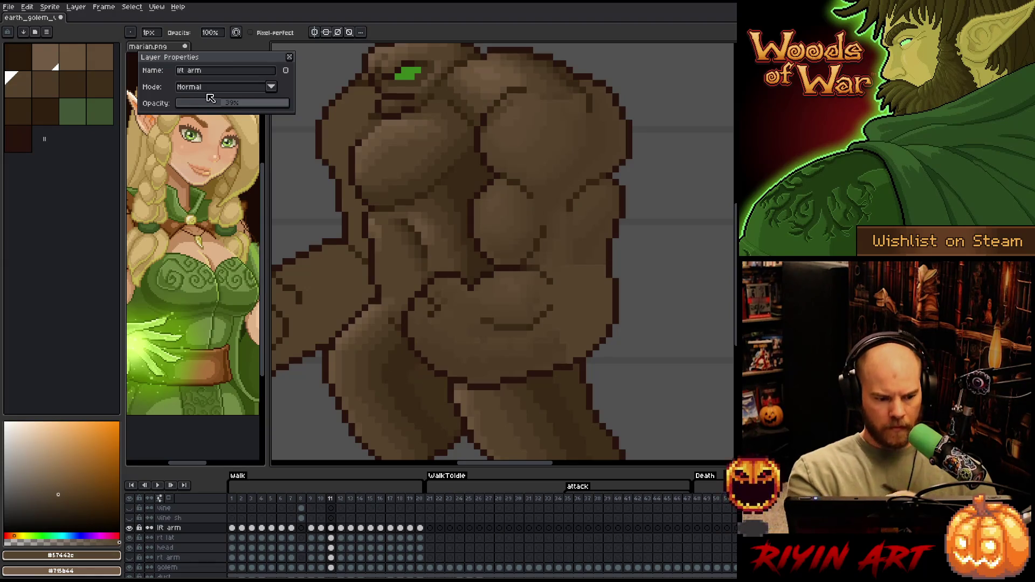
drag(232, 103, 330, 107)
click(290, 57)
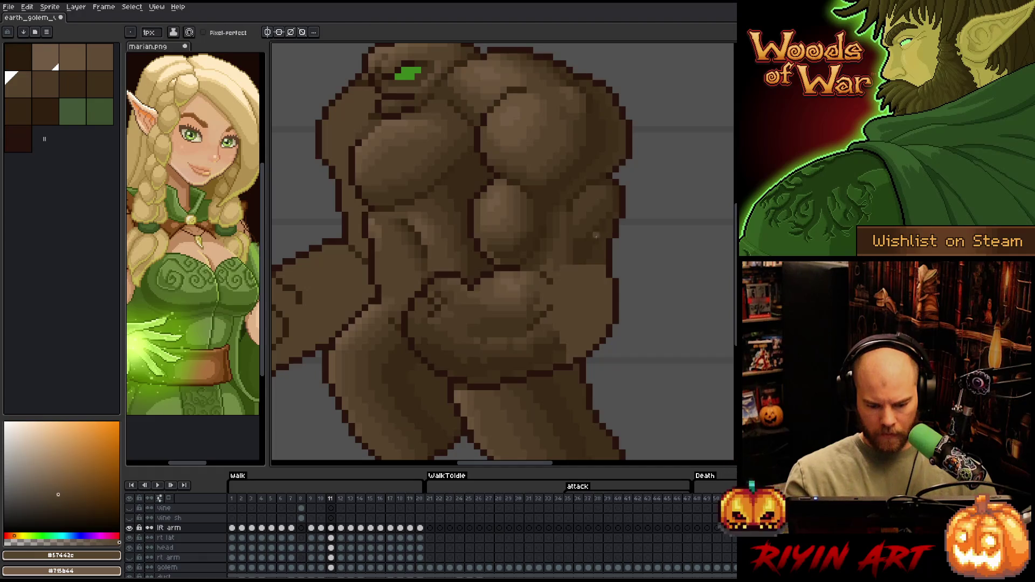
- Pick the browns #392916, #44331f, #4d3b26 and #57442c from the palette and chest
alt+click(476, 361)
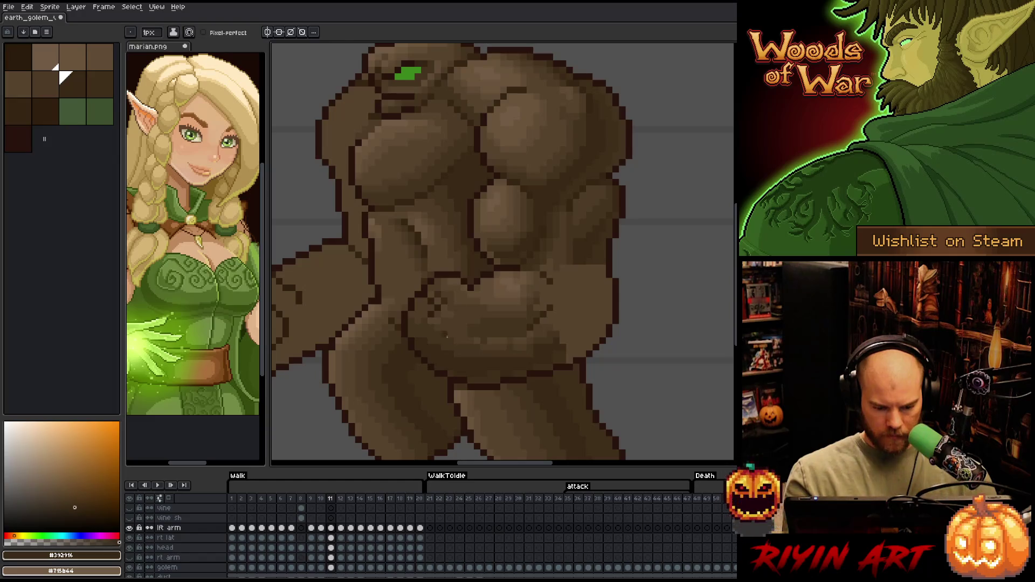
alt+click(437, 346)
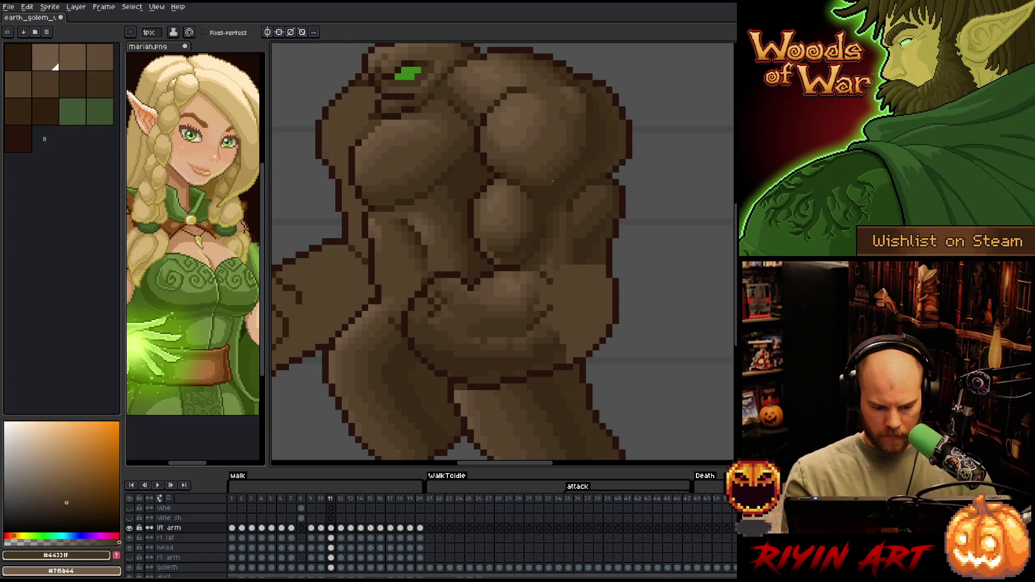
alt+click(432, 319)
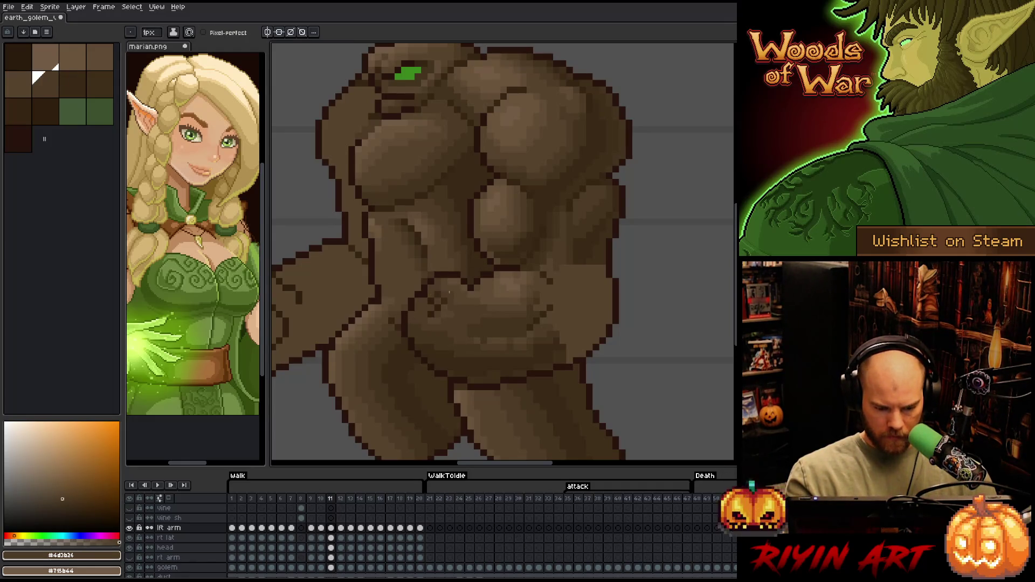
alt+click(438, 302)
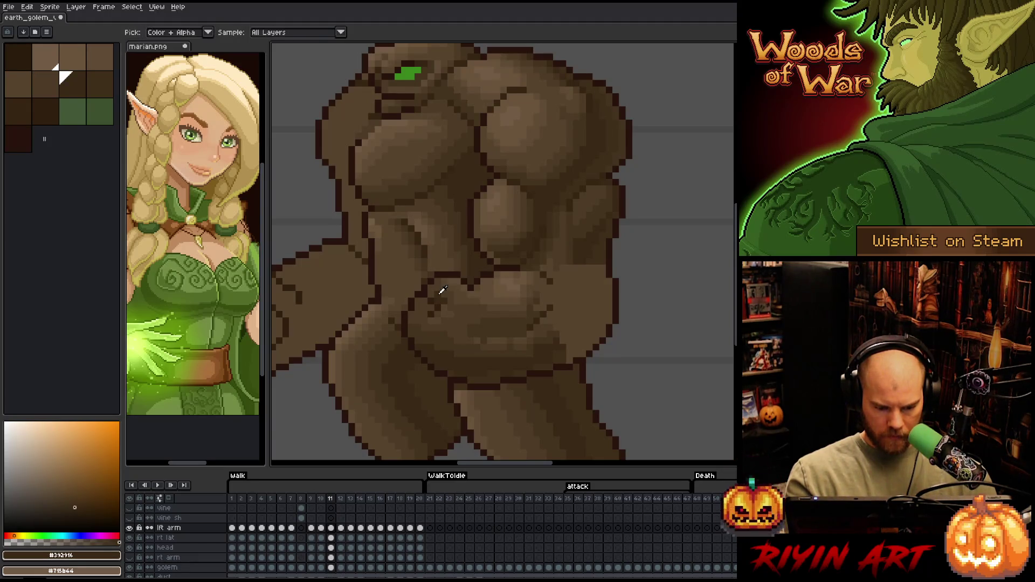
alt+click(446, 298)
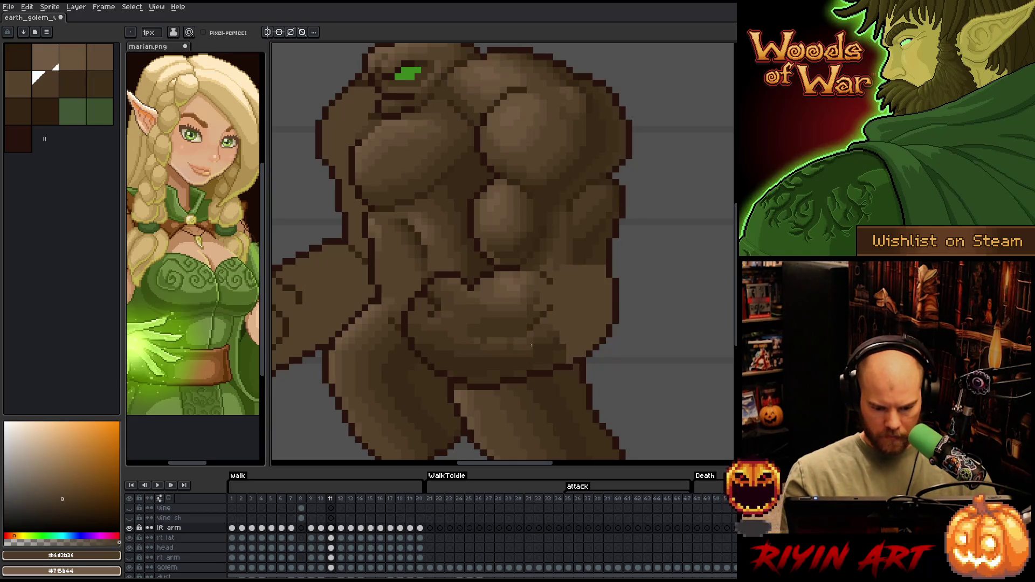
key(b)
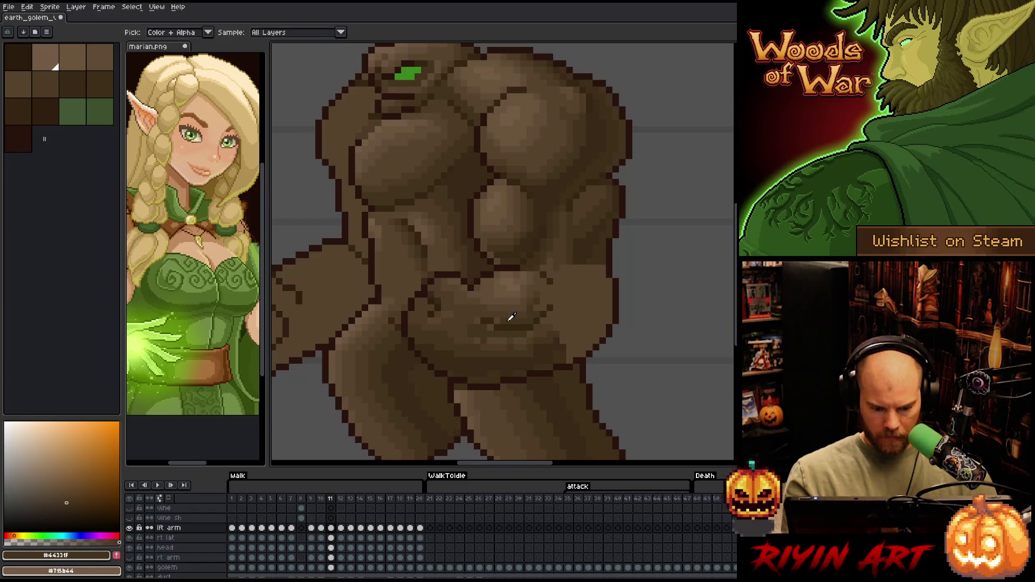
alt+click(530, 238)
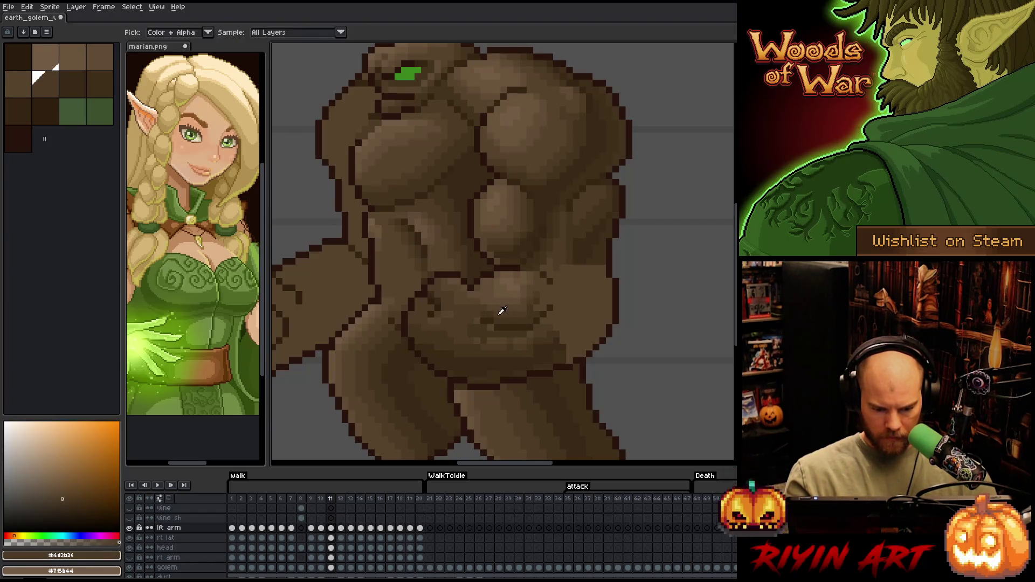
alt+click(491, 299)
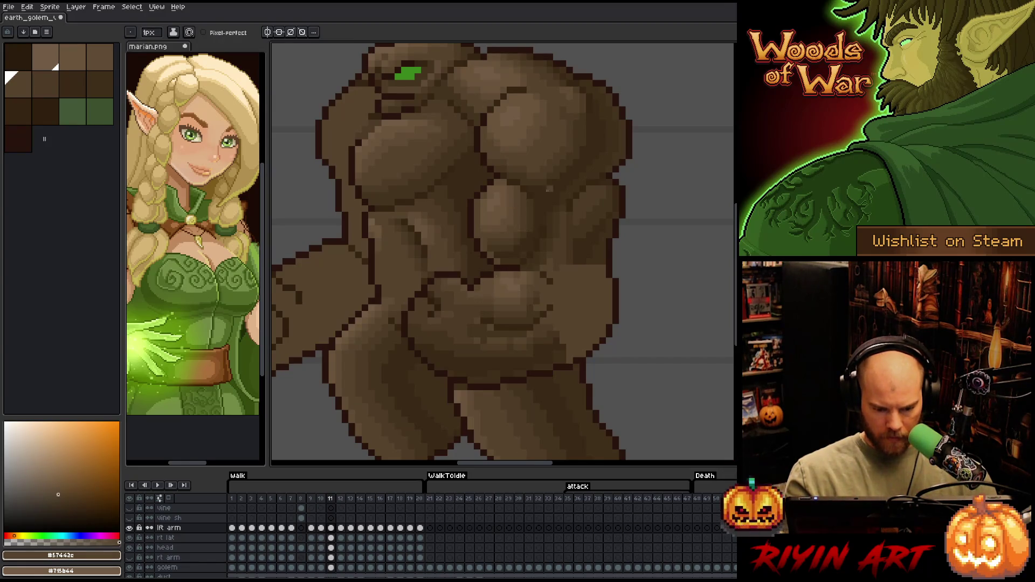
- Check frame 10, then shade a dark line across the lower torso and down the right side
key(alt)
alt+click(491, 327)
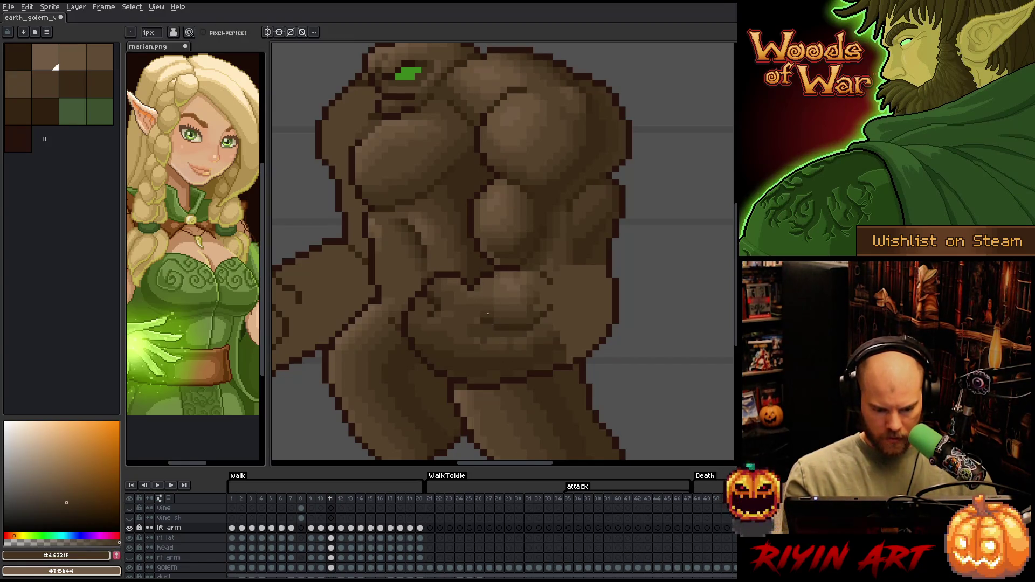
alt+click(610, 222)
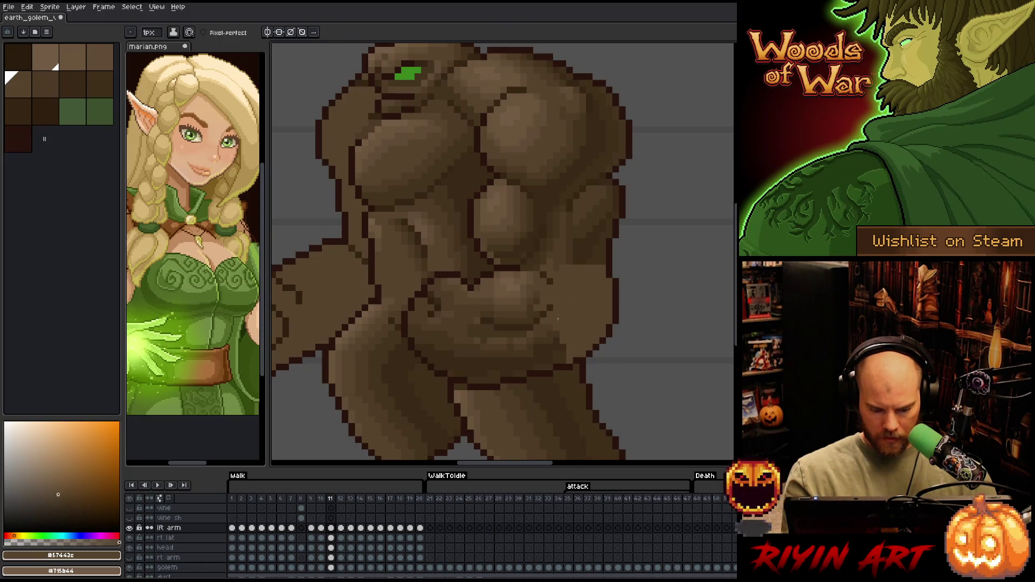
key(Left)
alt+click(542, 360)
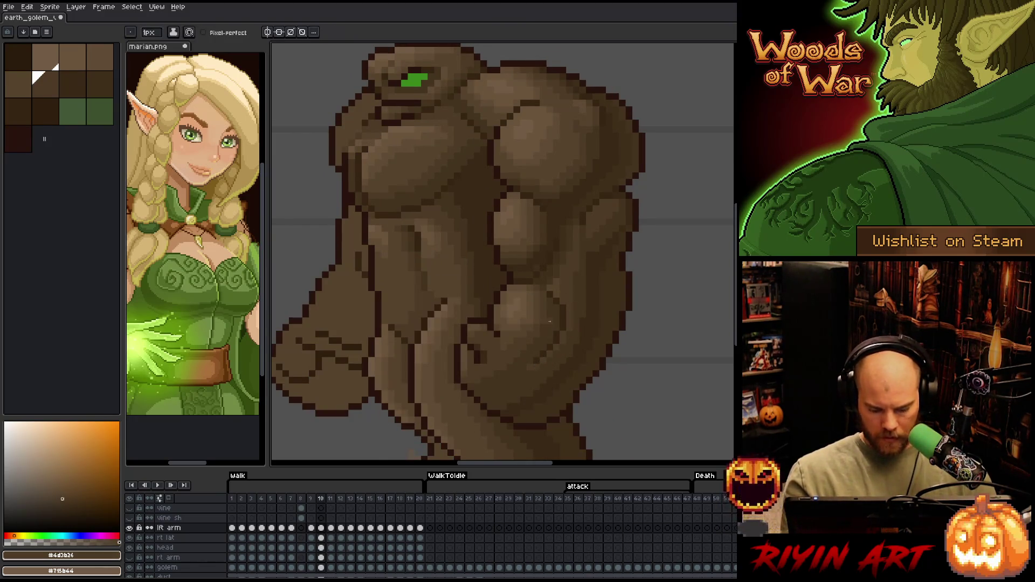
key(Right)
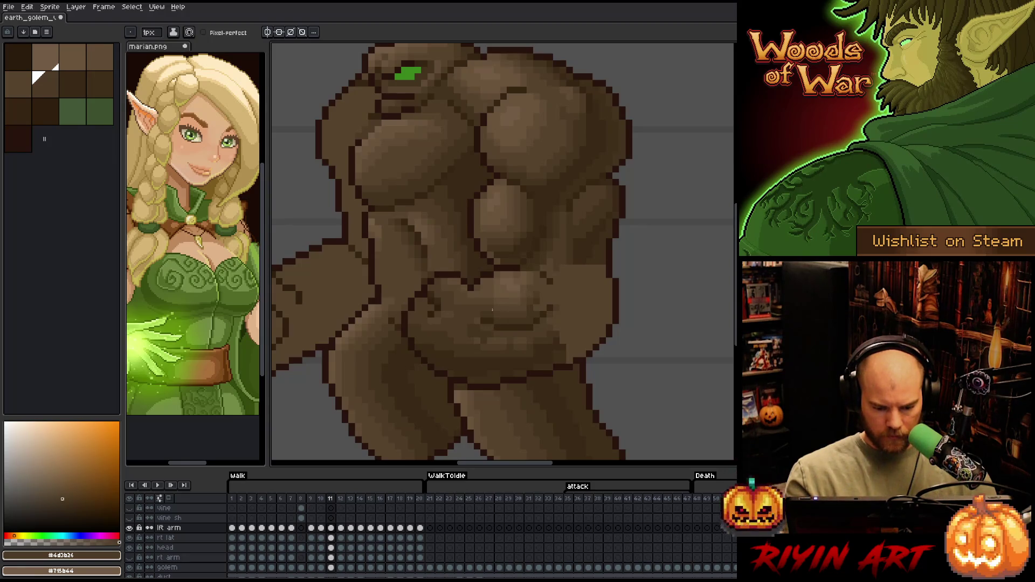
alt+click(493, 317)
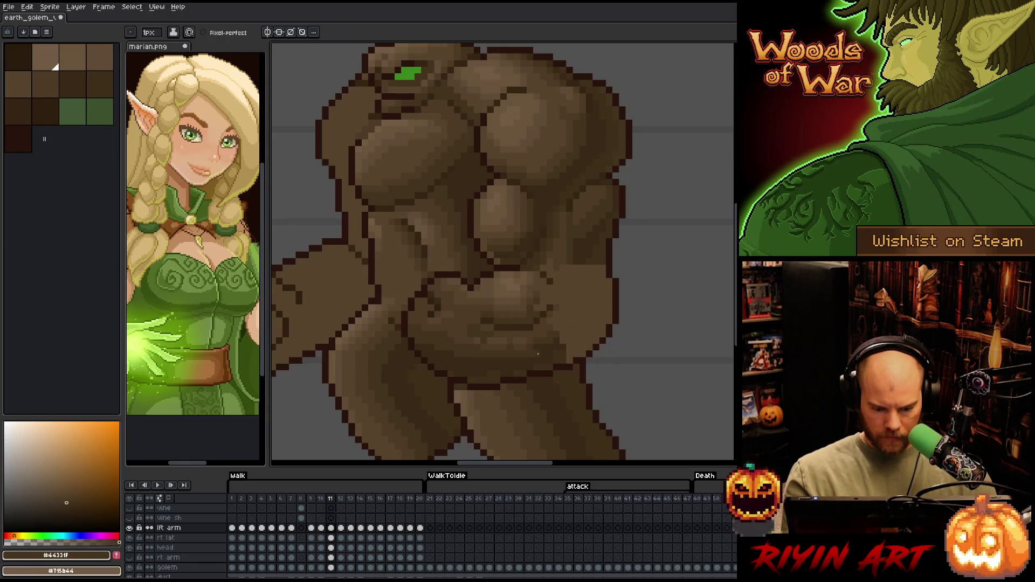
drag(524, 342, 489, 341)
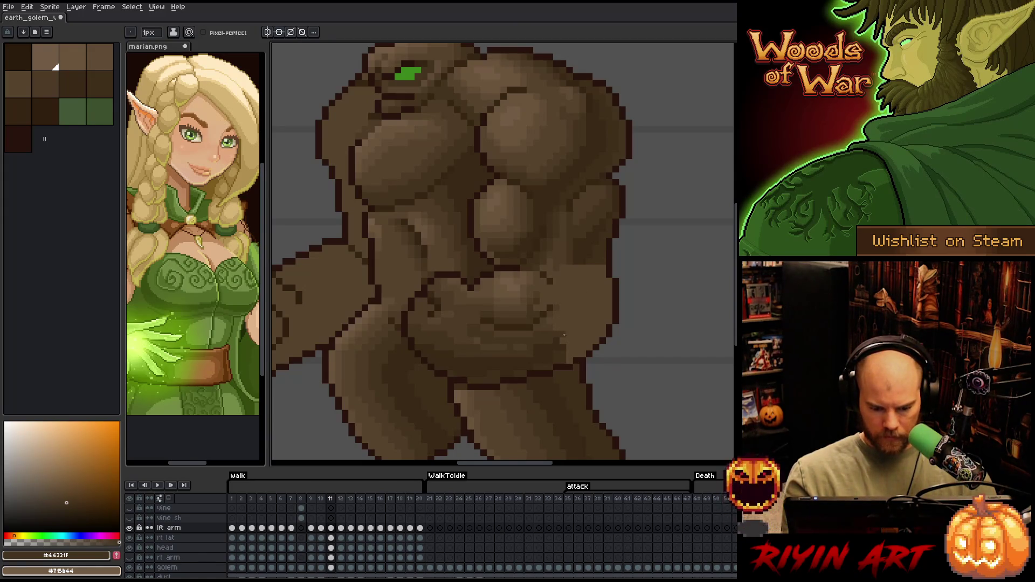
drag(572, 264, 547, 330)
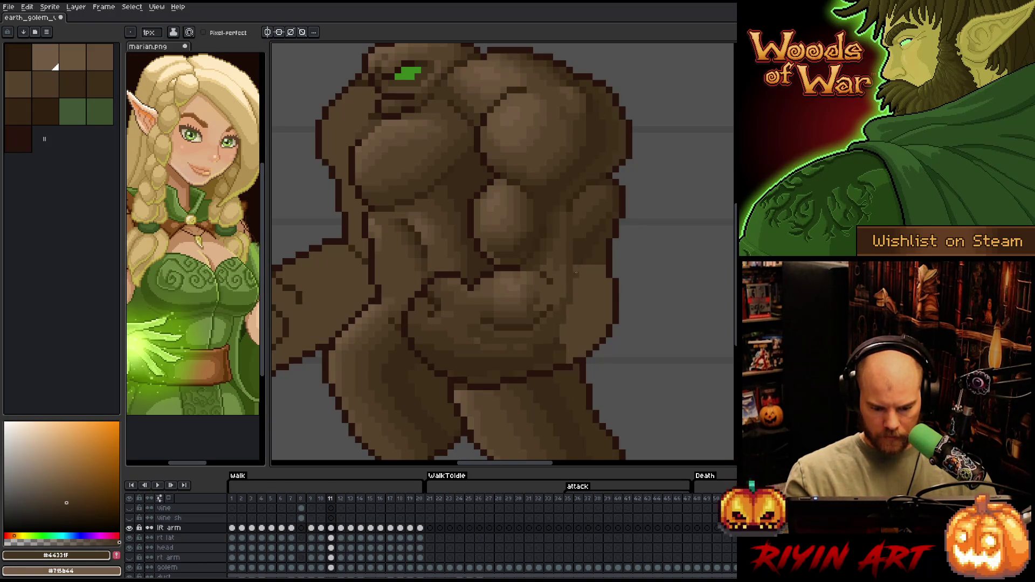
- Sample browns from #392916 to #69533b and darken a short stroke on the fist
alt+click(561, 340)
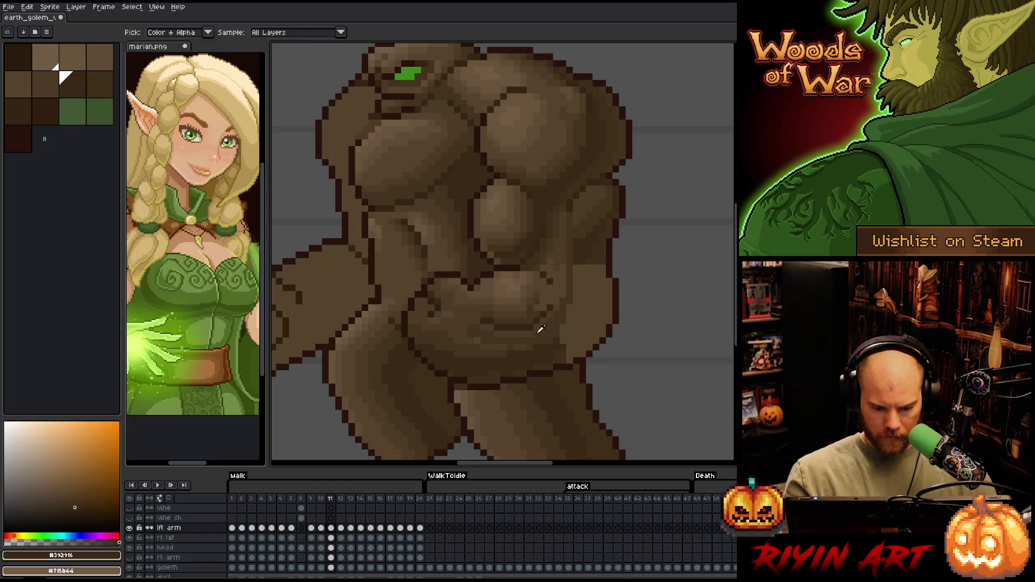
alt+click(541, 329)
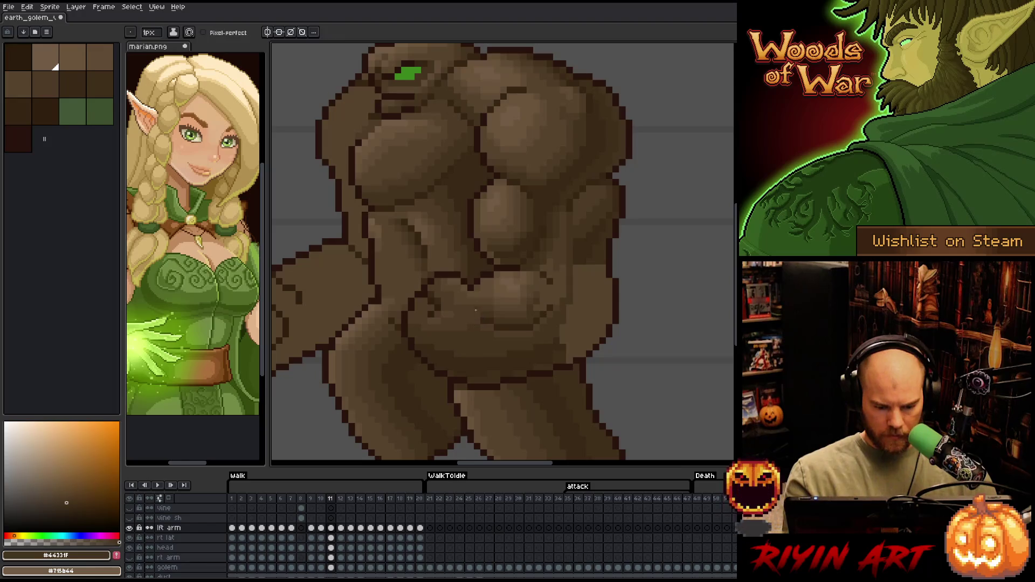
alt+click(450, 319)
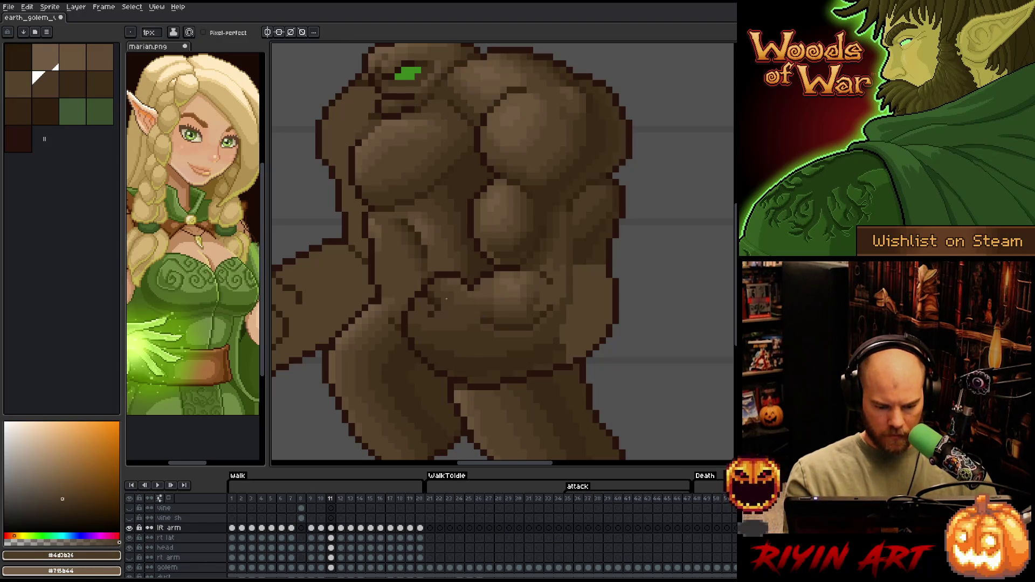
alt+click(447, 296)
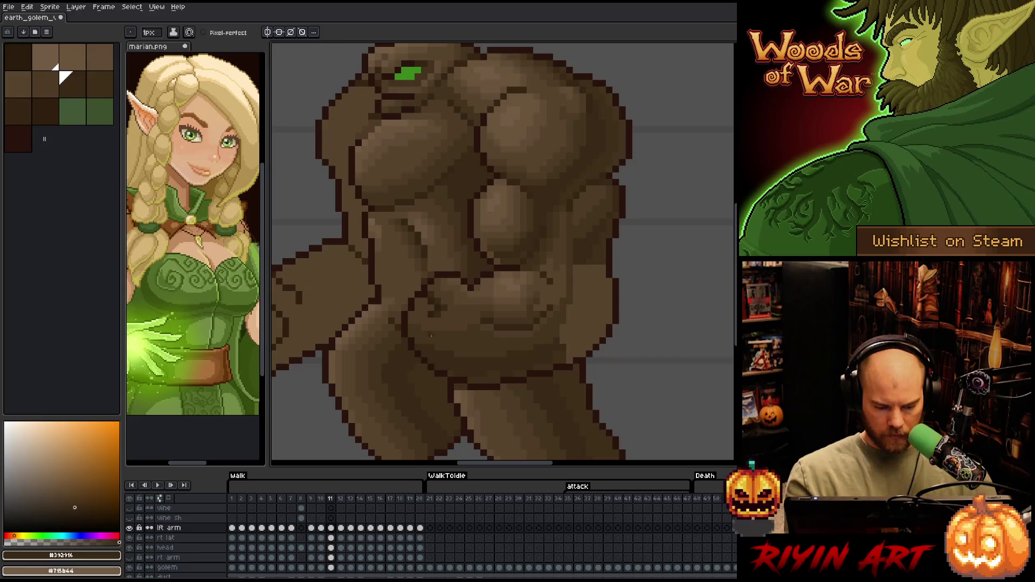
click(60, 71)
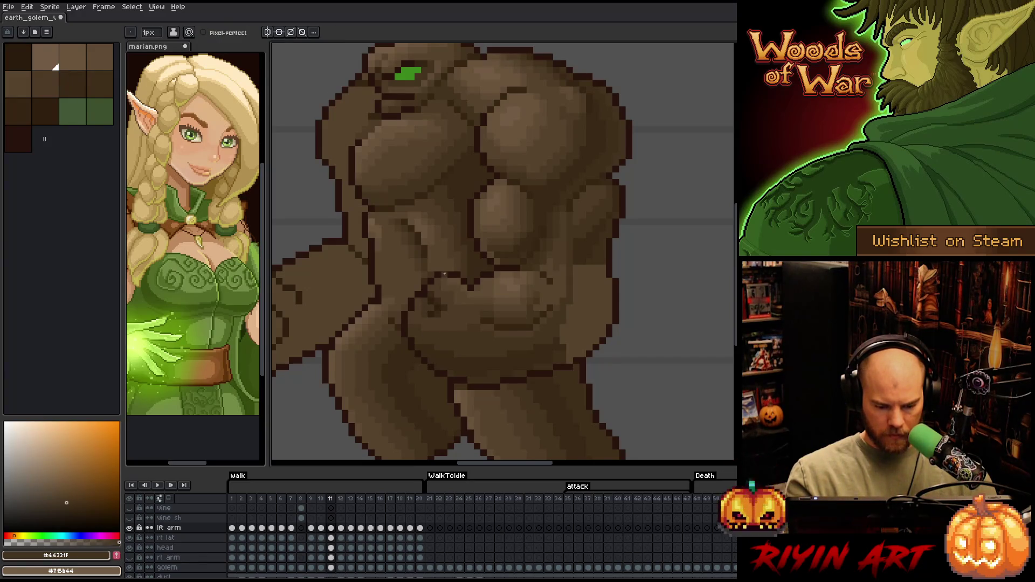
alt+click(457, 255)
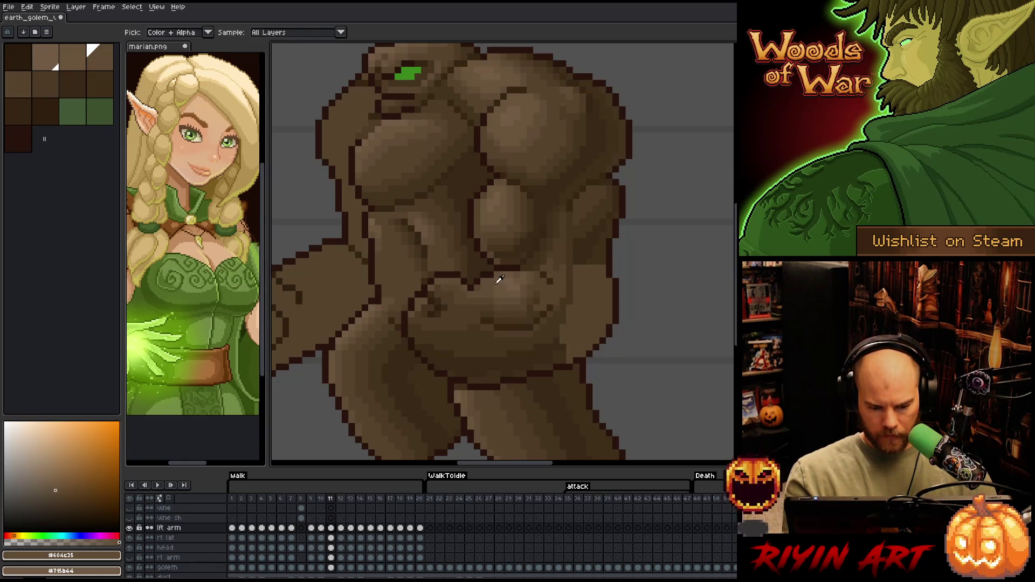
alt+click(497, 279)
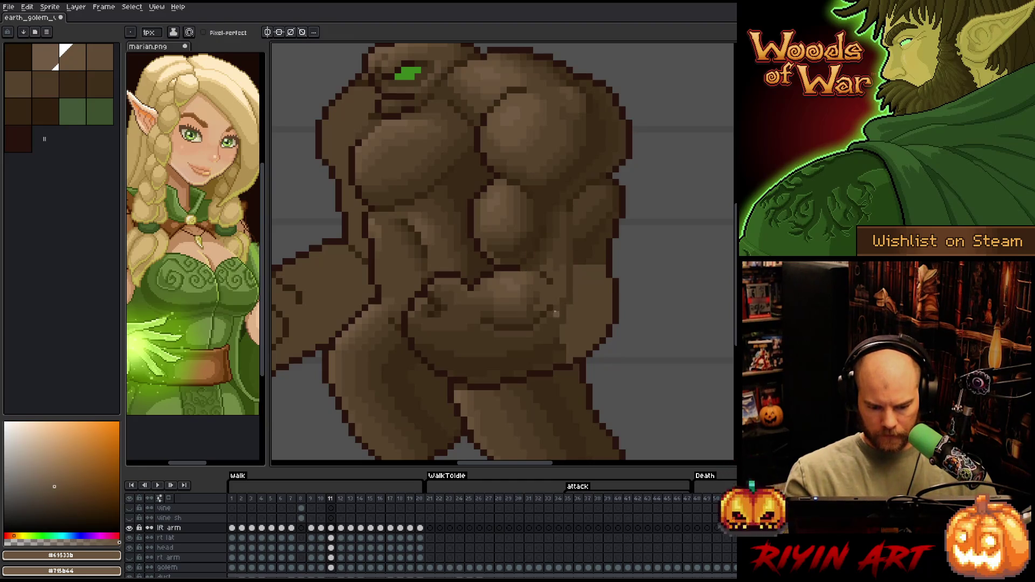
alt+click(547, 283)
drag(547, 283, 546, 298)
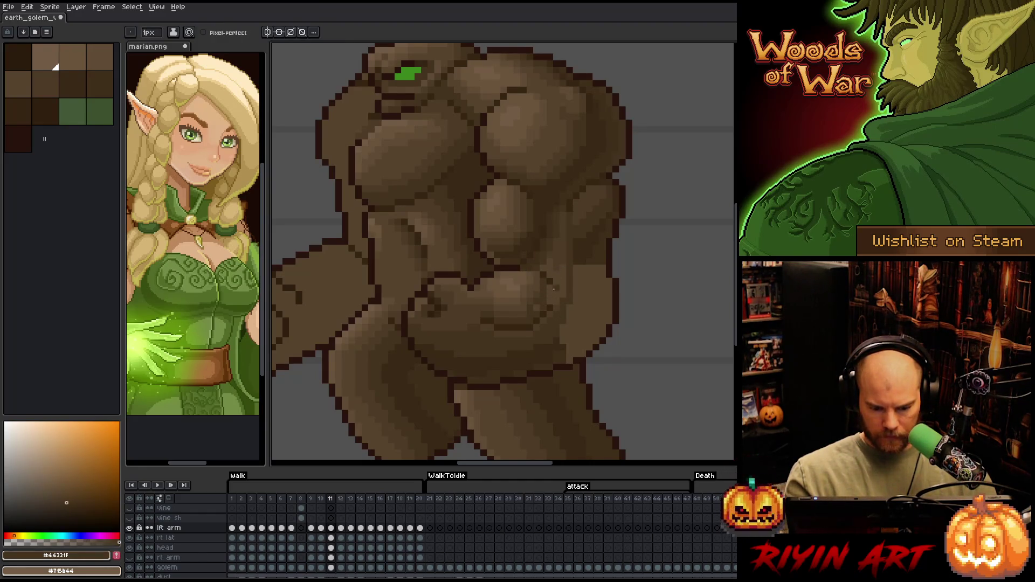
- Try lighter and darker browns, then draw a very dark line along the right side
key(e)
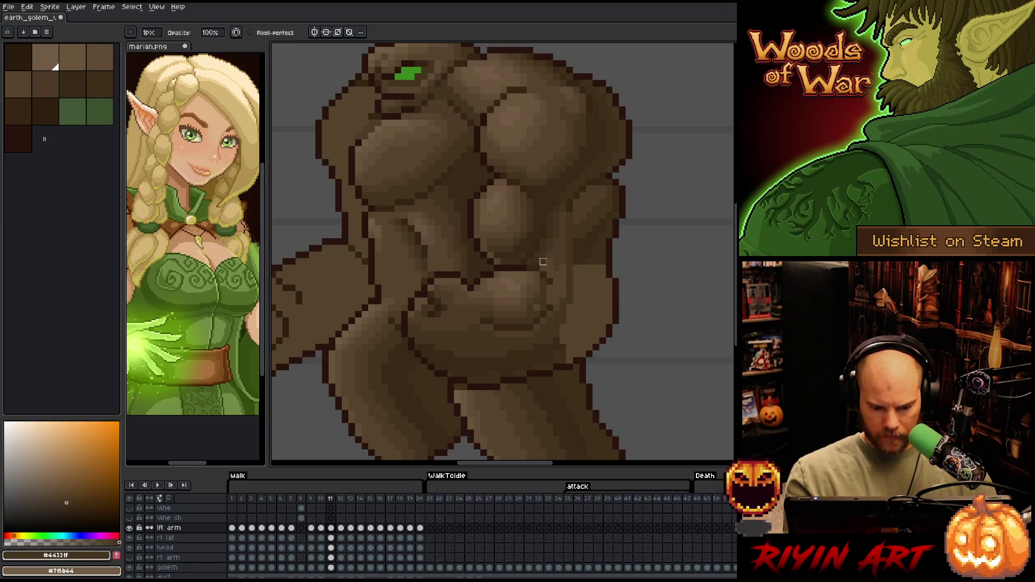
key(b)
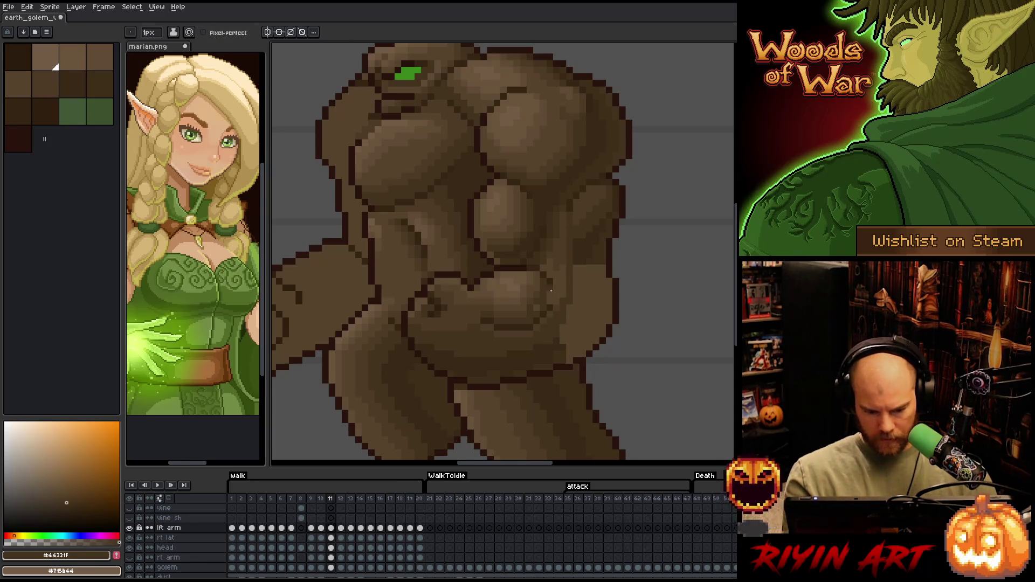
alt+click(524, 303)
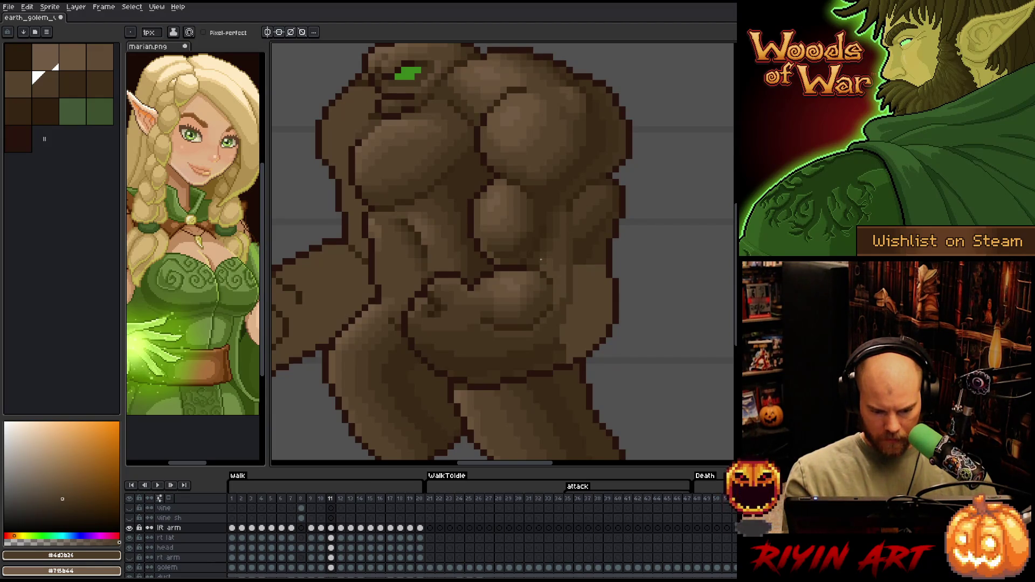
alt+click(543, 247)
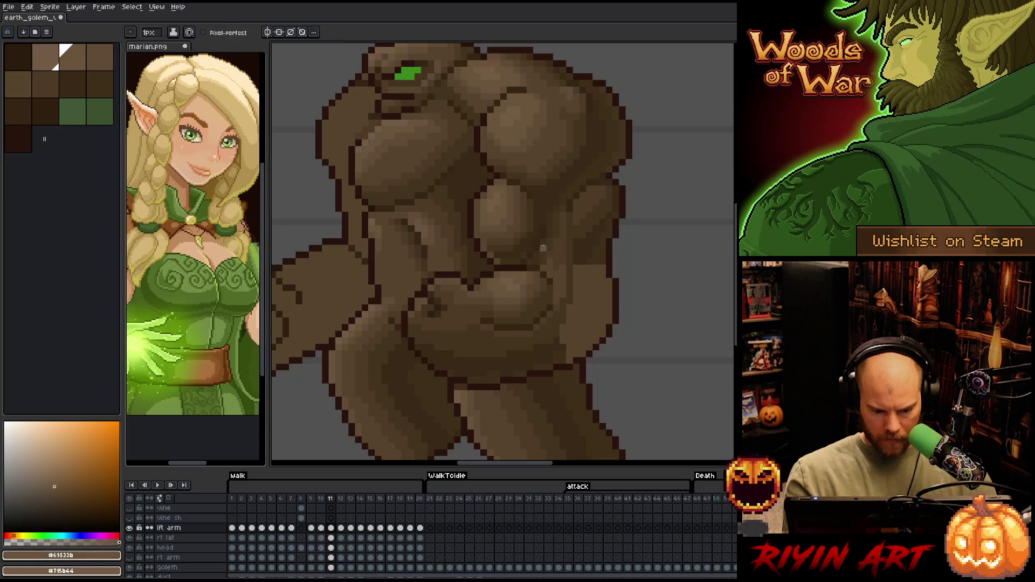
alt+click(577, 229)
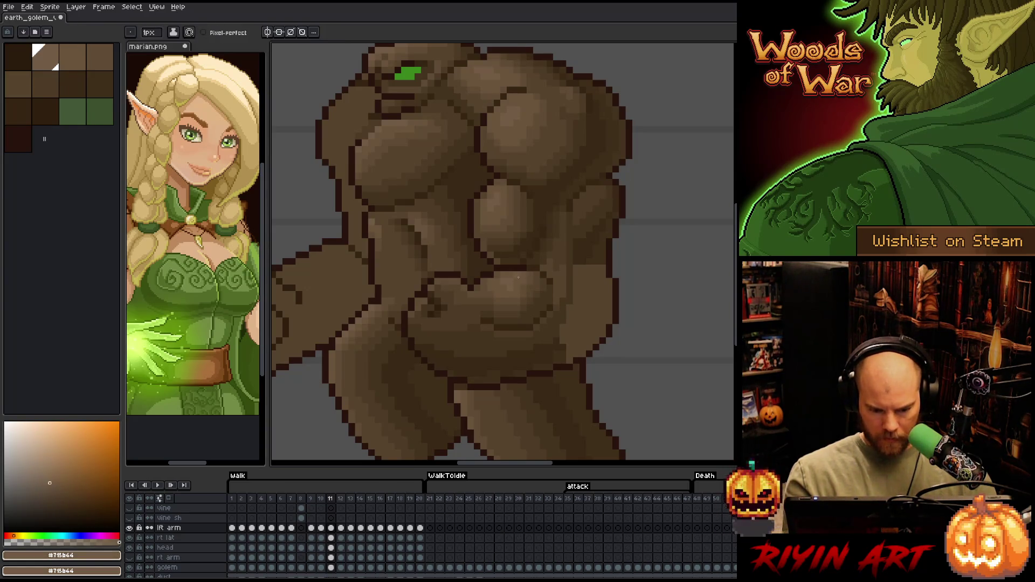
alt+click(521, 283)
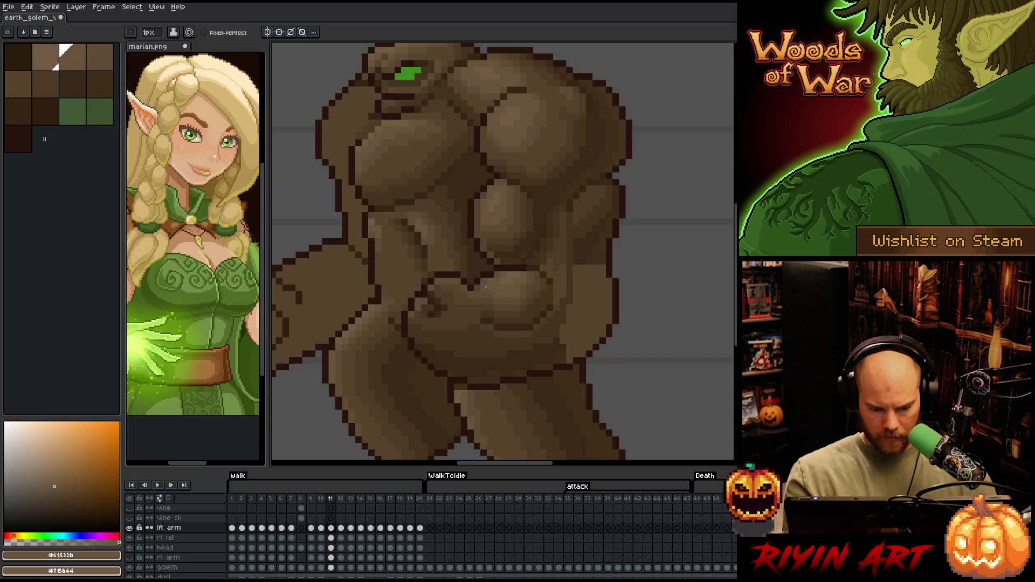
alt+click(536, 229)
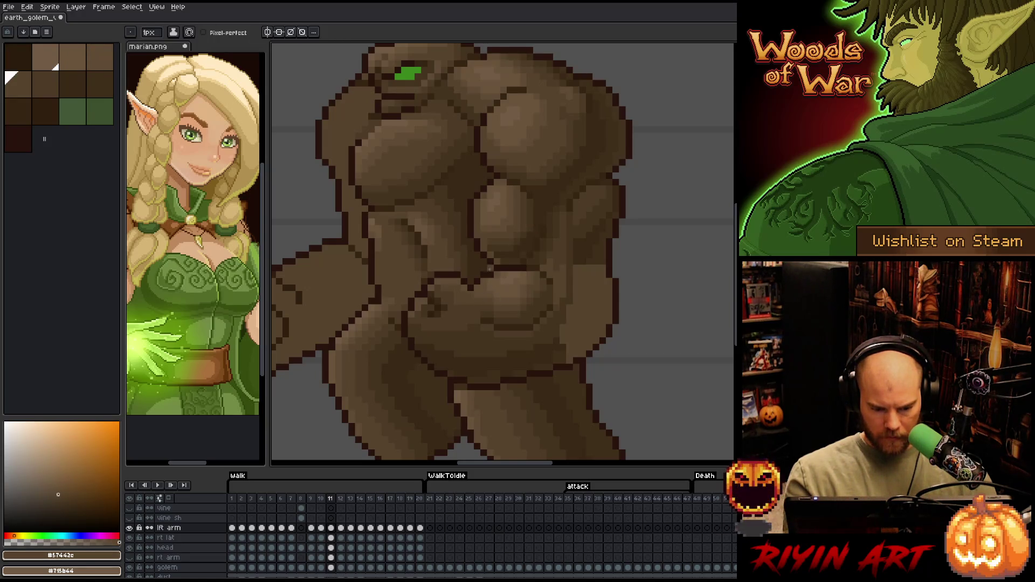
alt+click(561, 337)
alt+click(563, 319)
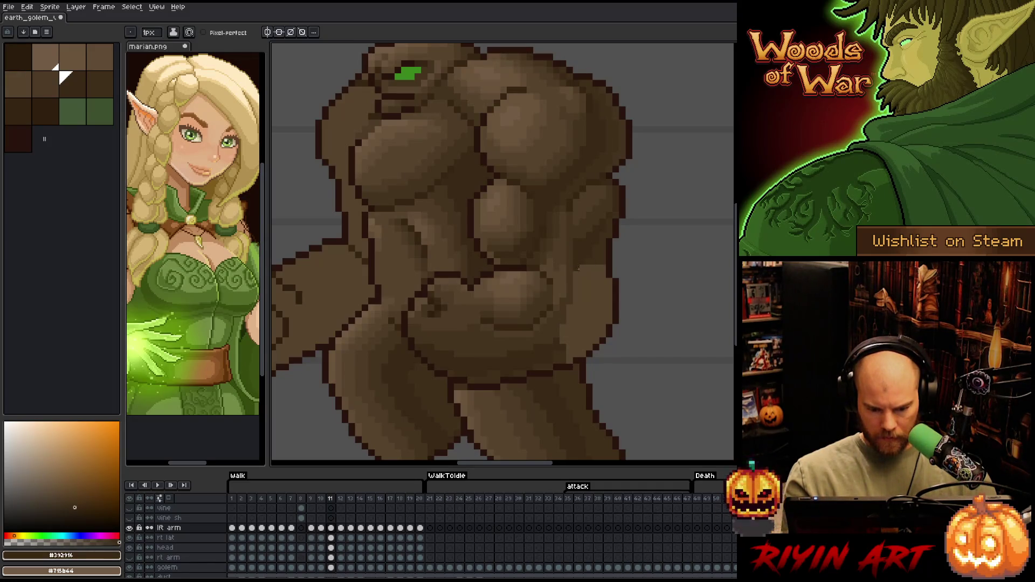
mouse_move(576, 268)
mouse_down()
mouse_move(562, 341)
mouse_move(585, 305)
mouse_move(585, 260)
mouse_up()
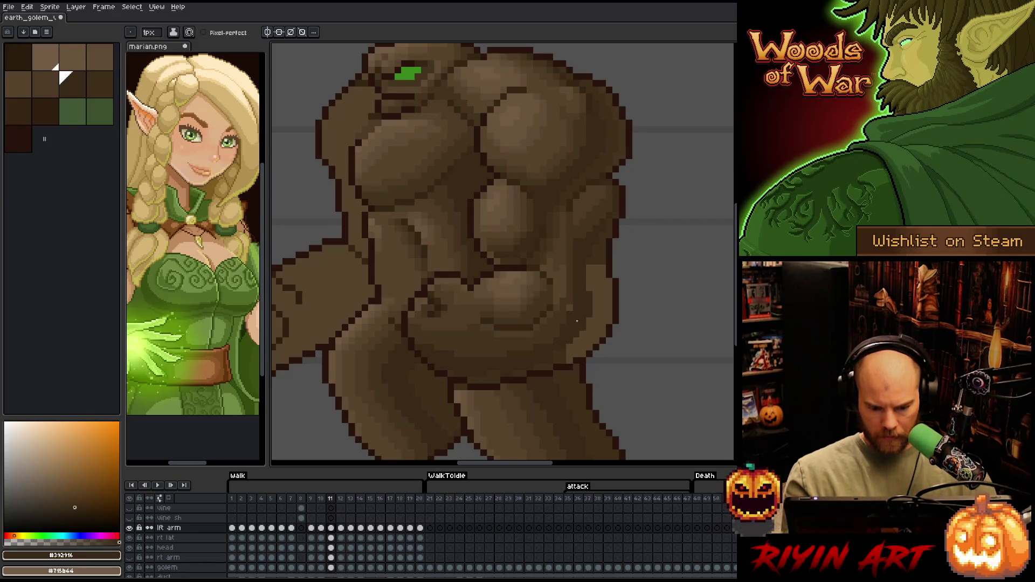
- Add dark shading on the right side and an outline pixel on the lower edge
alt+click(602, 276)
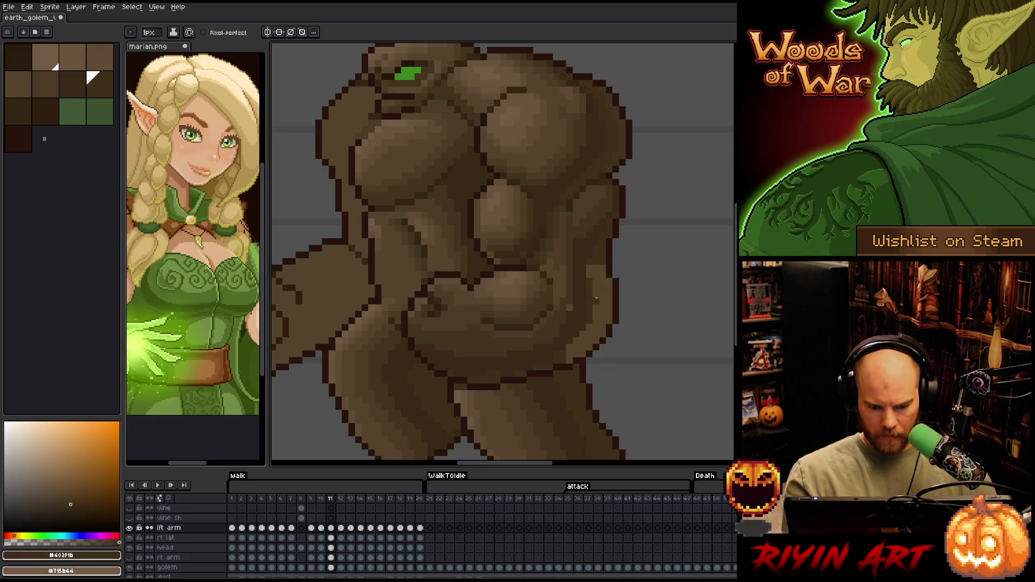
mouse_move(603, 279)
mouse_down()
mouse_move(601, 267)
mouse_move(606, 329)
mouse_move(605, 318)
mouse_move(589, 348)
mouse_move(561, 363)
mouse_up()
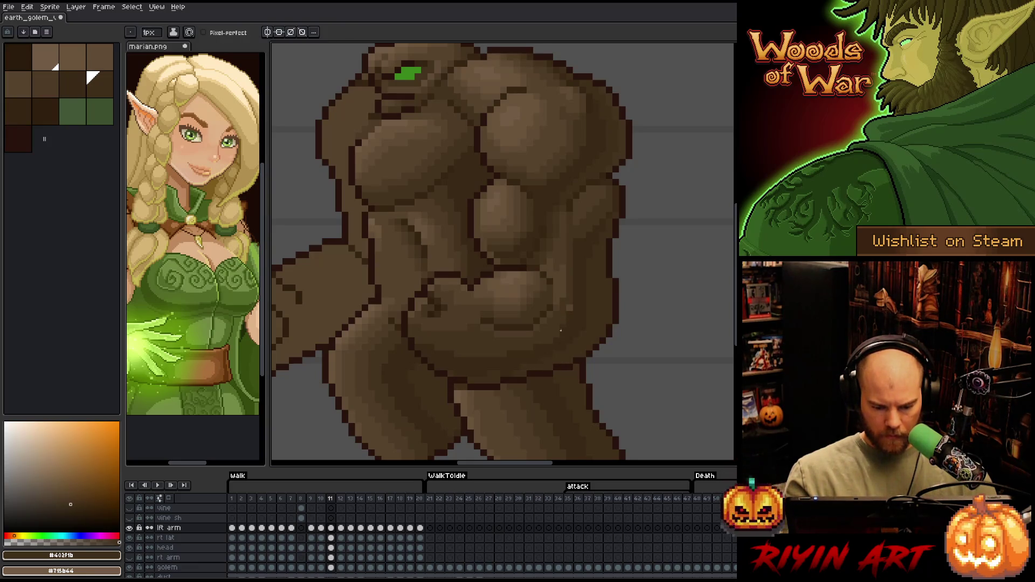
click(490, 387)
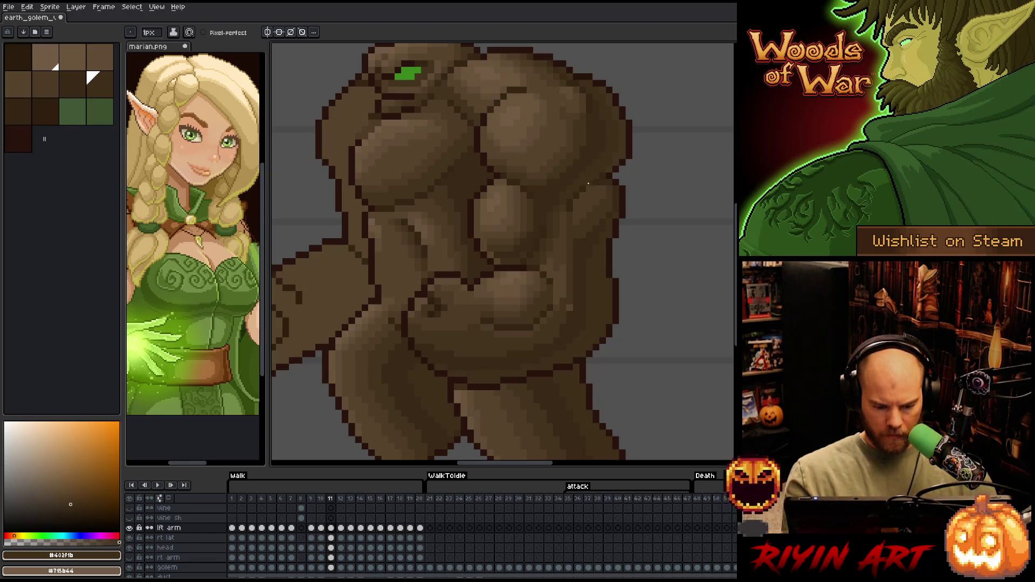
alt+click(563, 268)
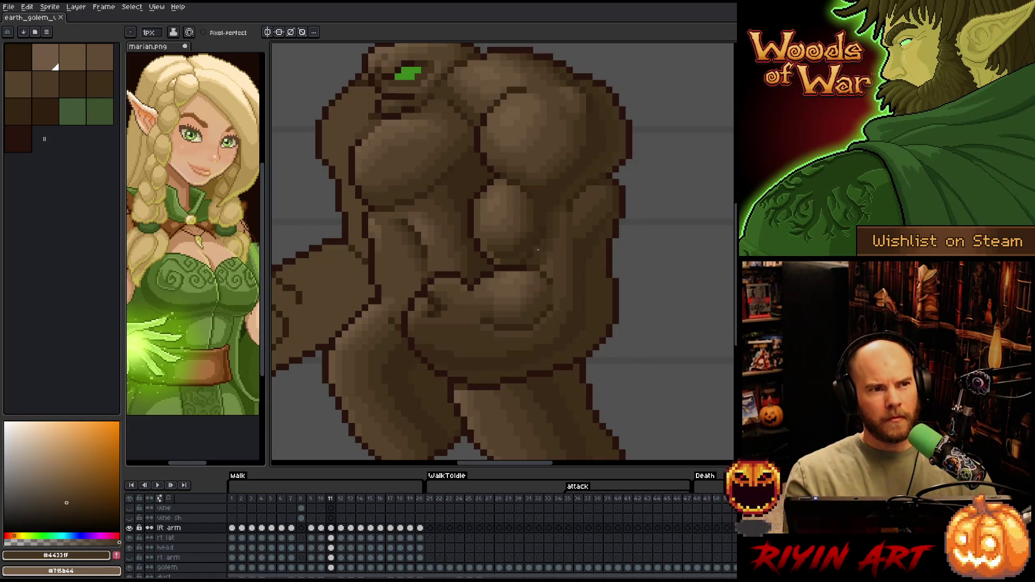
alt+click(487, 324)
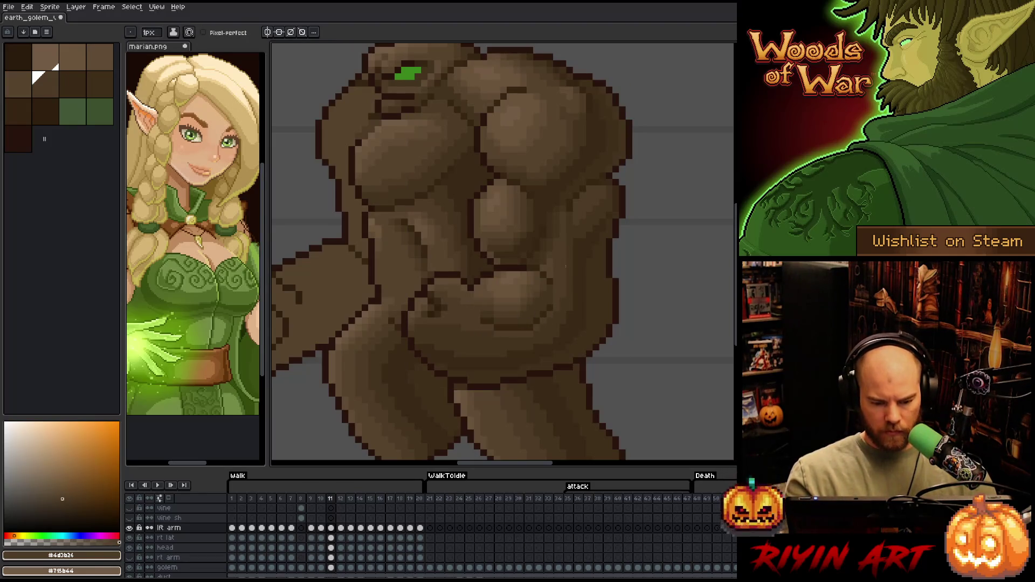
- Advance to frame 12 and recentre the view on the golem's body and legs
scroll(565, 265, down, 2)
scroll(589, 302, up, 1)
scroll(602, 325, up, 1)
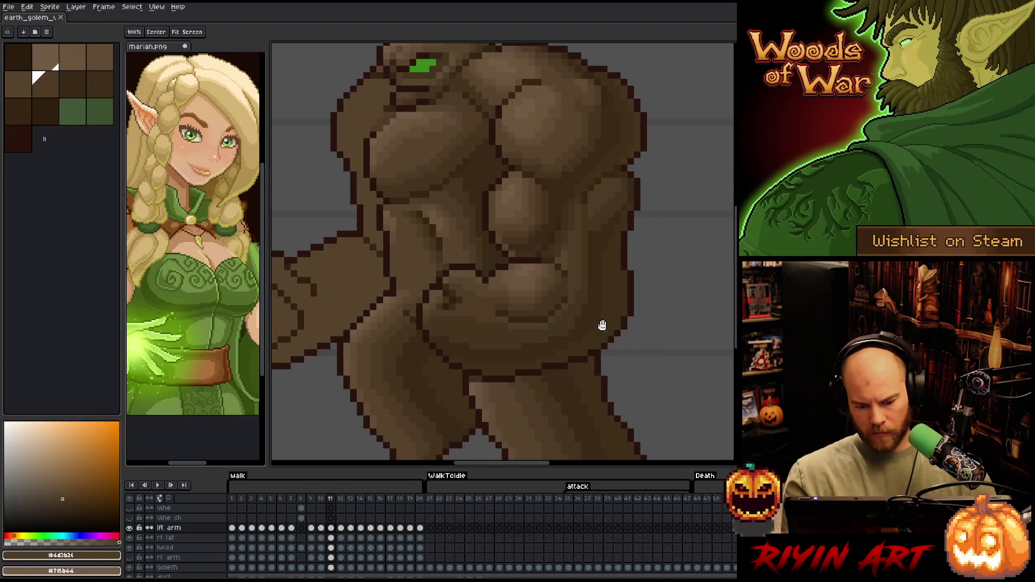
drag(620, 280, 611, 309)
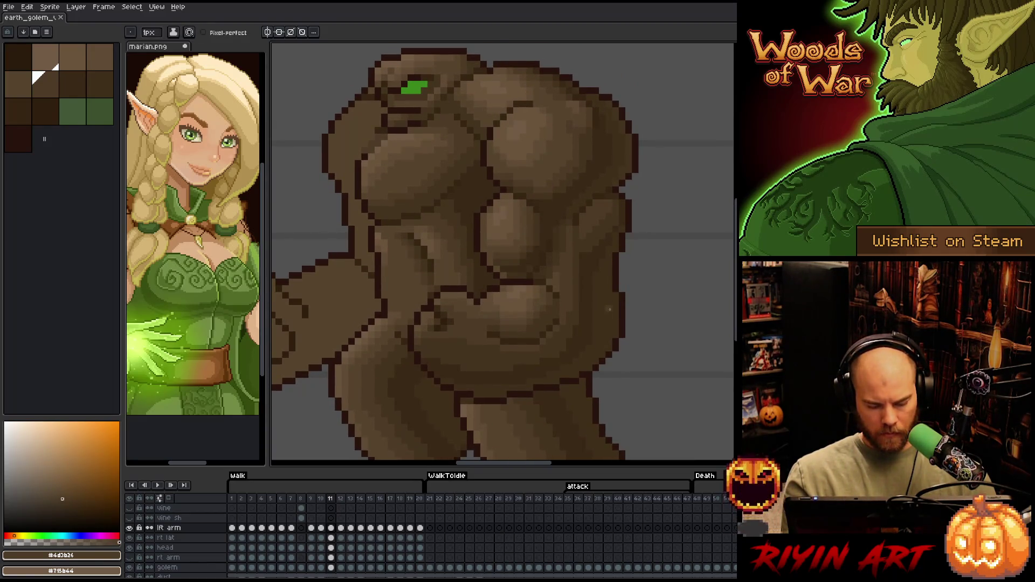
key(period)
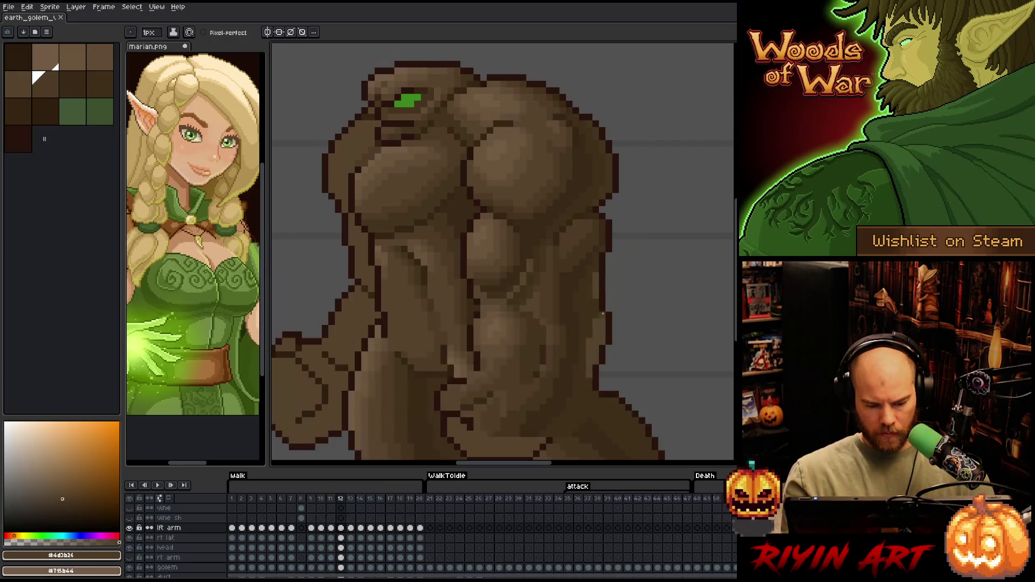
drag(608, 312, 613, 254)
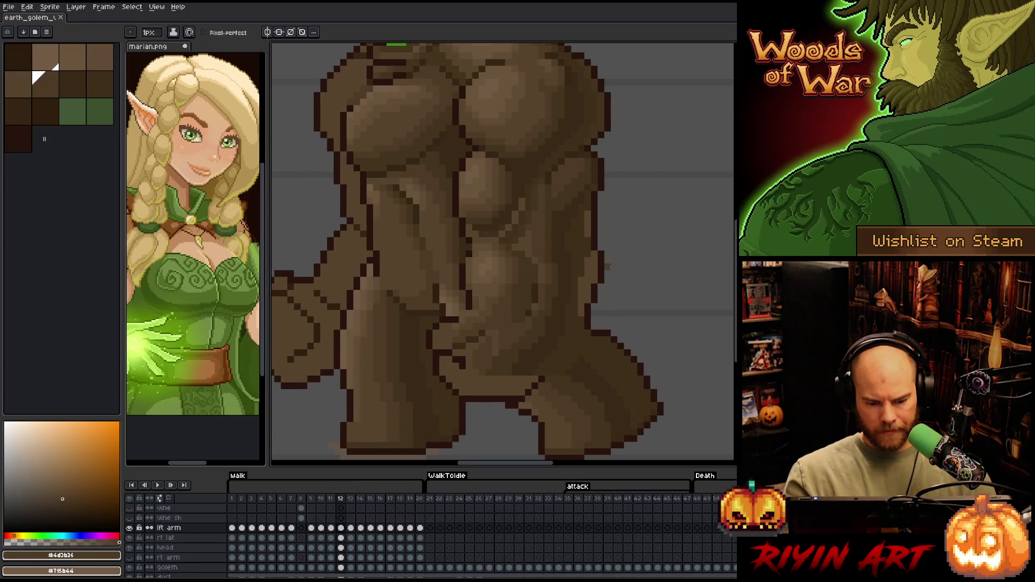
- Nudge a freehand-selected section of the golem's body down and drop it
key(m)
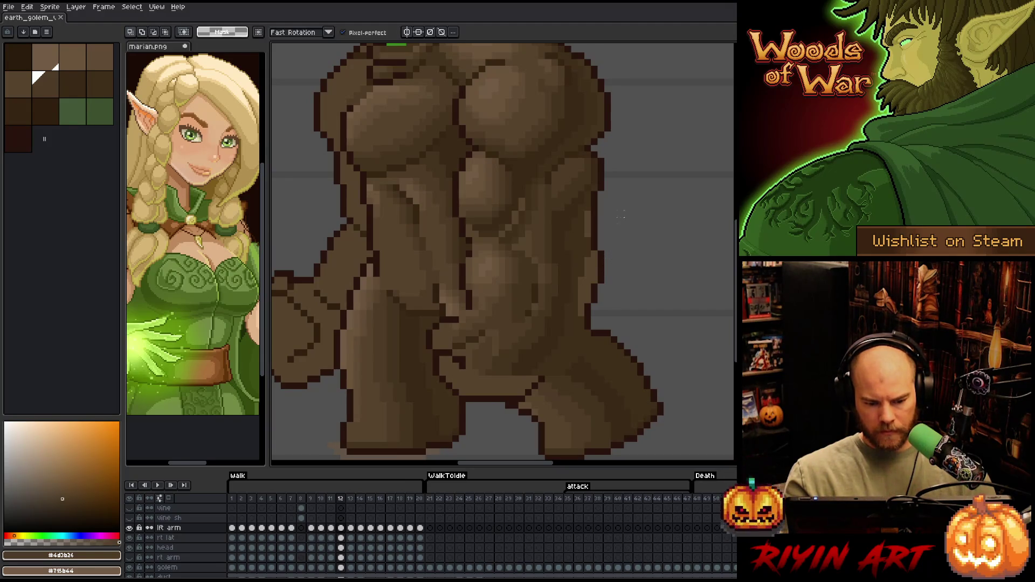
mouse_move(615, 199)
mouse_down()
mouse_move(614, 218)
mouse_move(572, 234)
mouse_move(506, 192)
mouse_move(459, 194)
mouse_move(492, 417)
mouse_move(650, 345)
mouse_up()
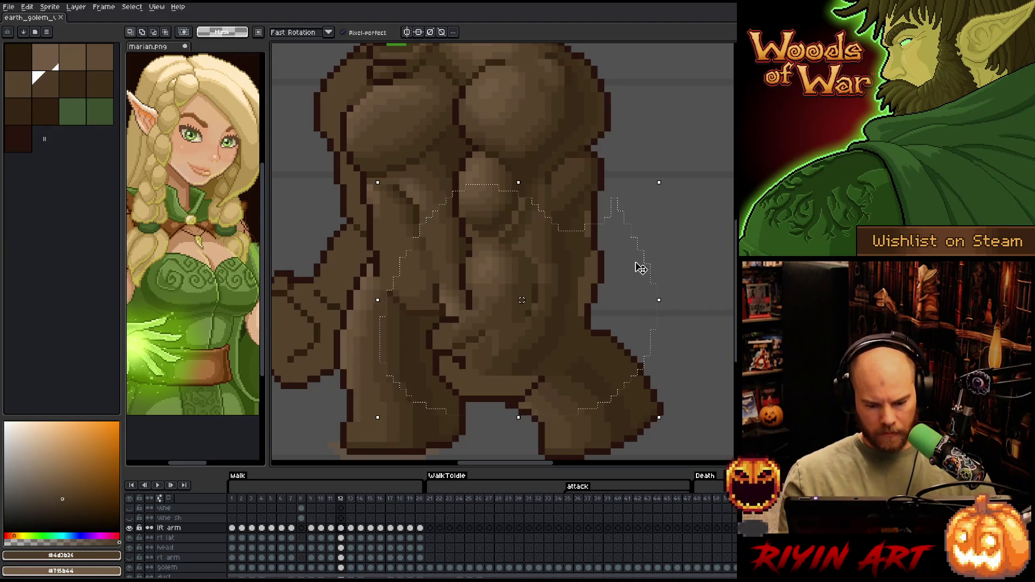
key(Down)
key(Down)
key(Down)
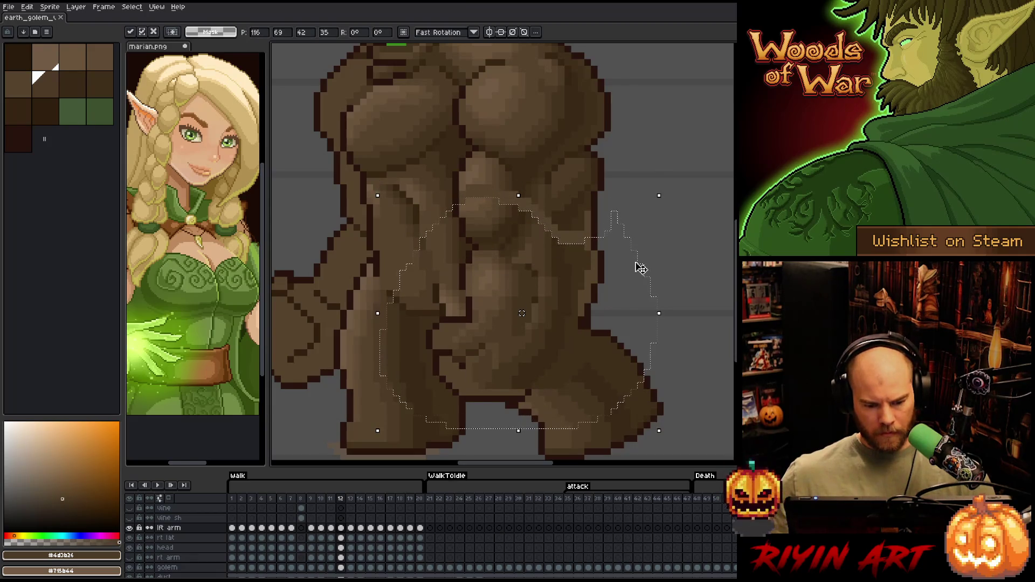
key(ctrl+d)
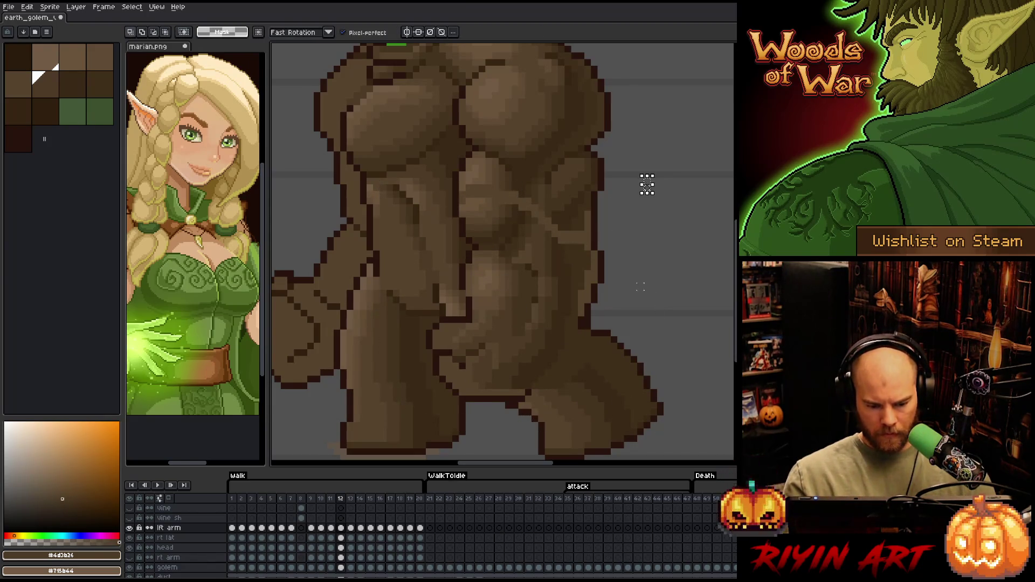
- Shift the lasso-selected lower body left, then pencil a dark outline joining leg to torso
mouse_move(650, 346)
mouse_down()
mouse_move(505, 320)
mouse_move(415, 319)
mouse_move(644, 372)
mouse_up()
click(522, 385)
drag(522, 386, 515, 386)
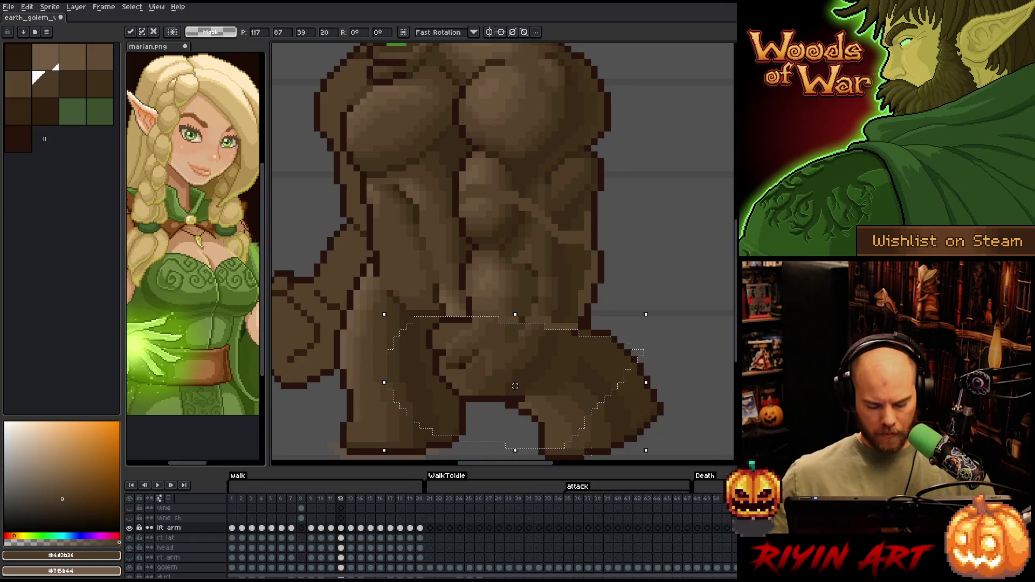
key(Return)
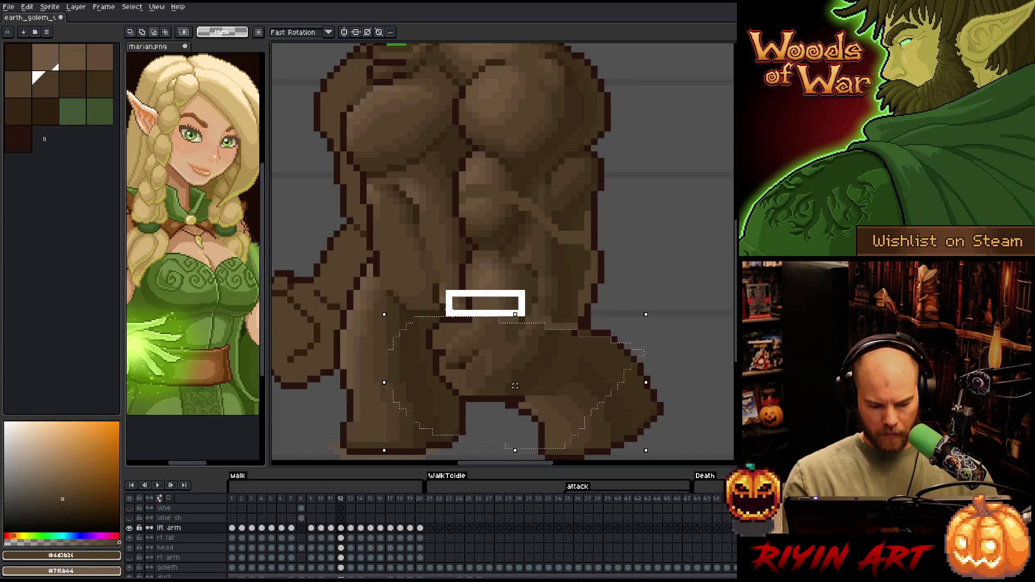
drag(515, 386, 489, 386)
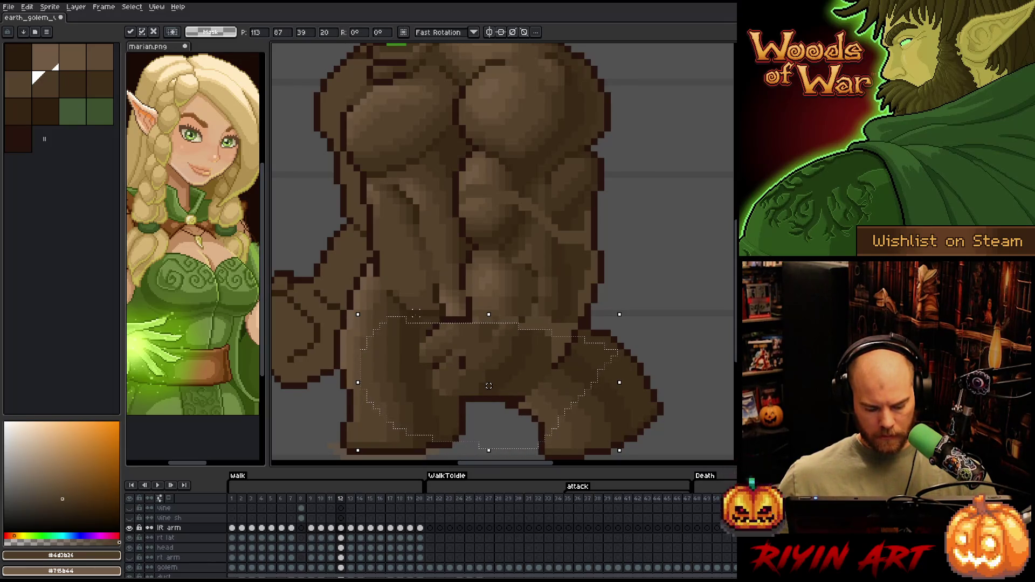
key(ctrl+d)
key(b)
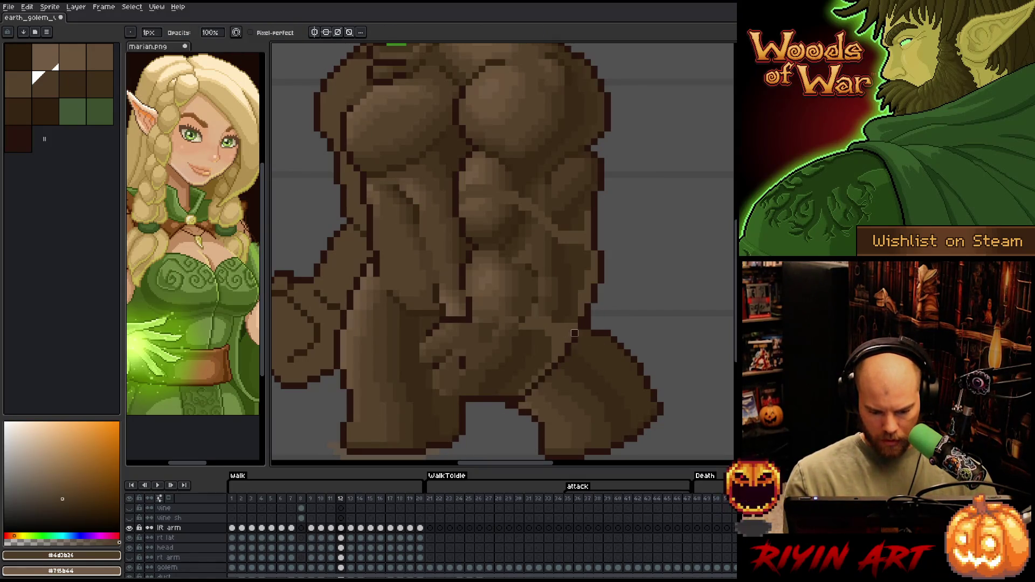
drag(522, 399, 551, 370)
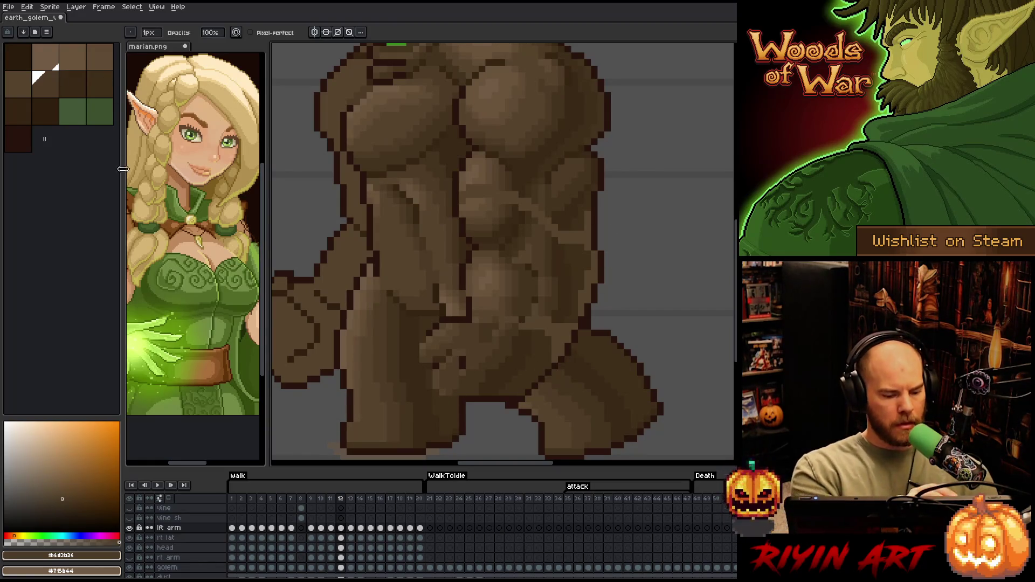
- Set the lft arm layer's opacity to 39% and clear the frame range selection
double_click(181, 529)
click(221, 103)
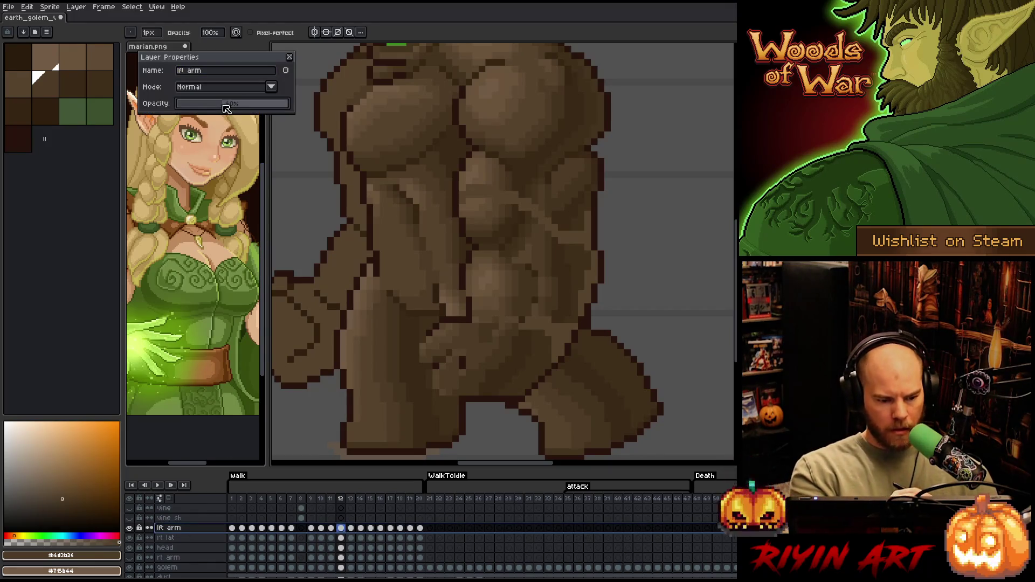
click(290, 57)
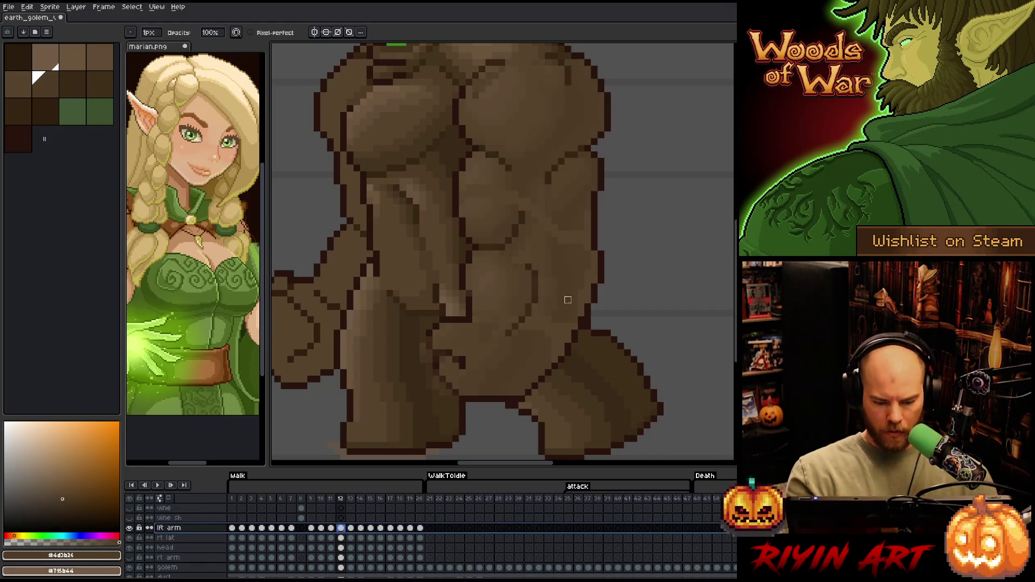
click(568, 353)
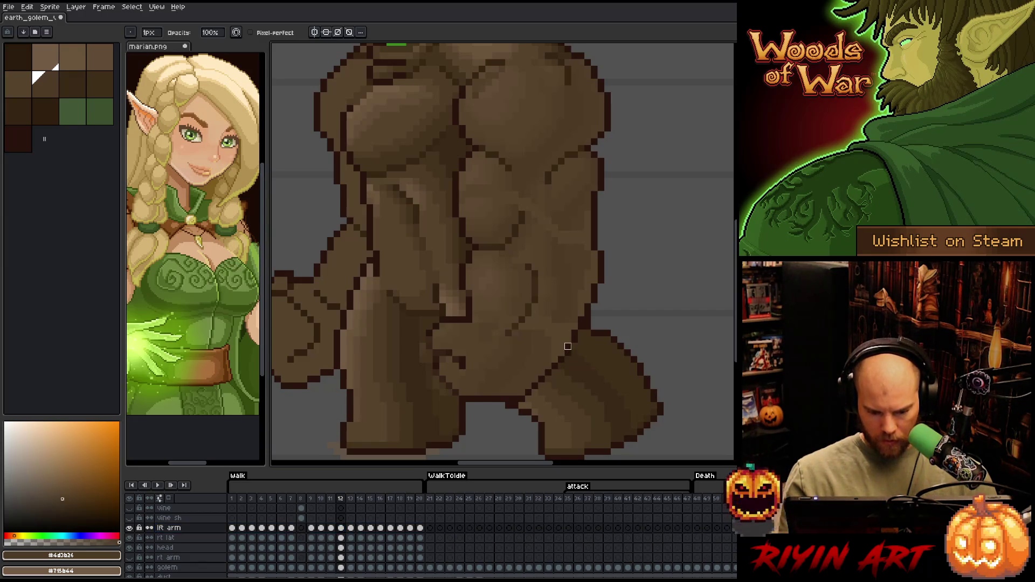
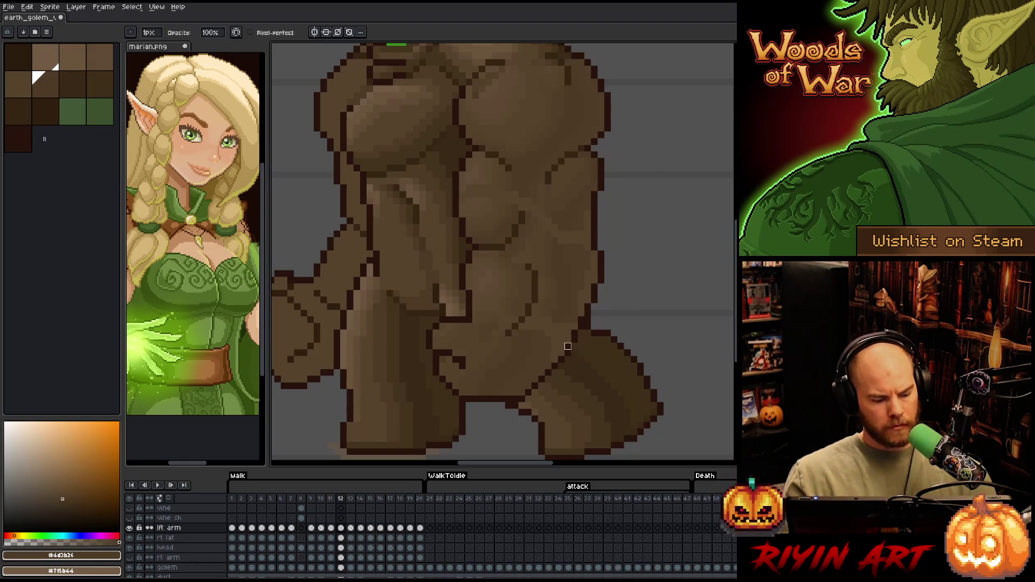
- Set the lft arm layer's opacity in Layer Properties, then sample a darker brown from the golem
double_click(172, 528)
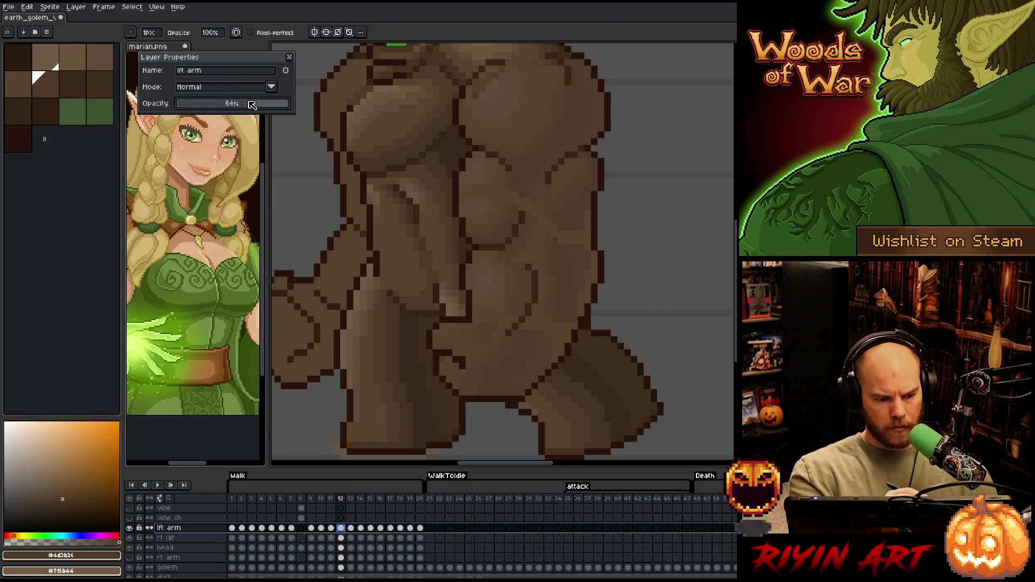
key(Return)
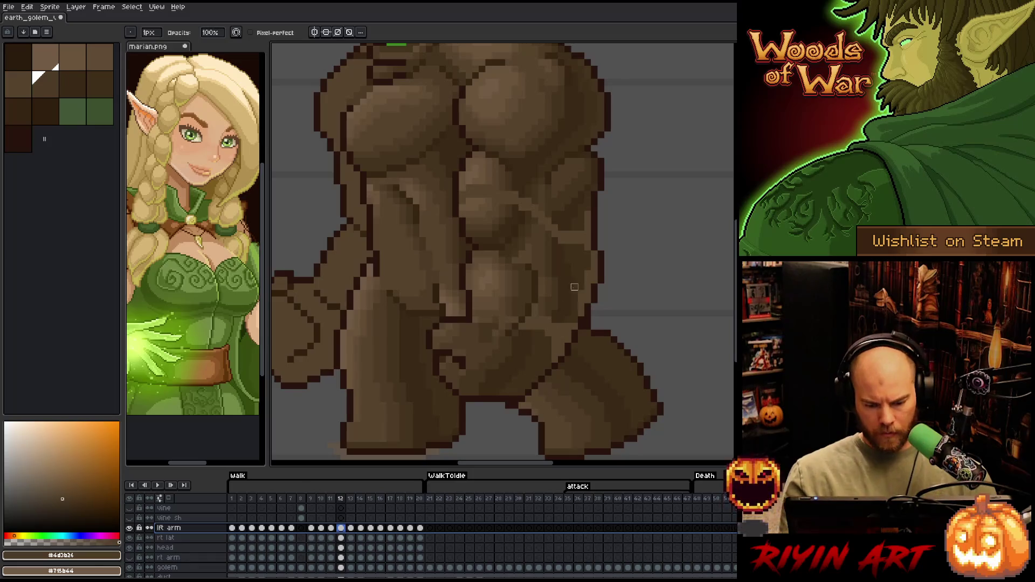
drag(588, 339, 584, 370)
- Sample the golem's browns (#4d3b26, #604c35, #69533b) and lighten a small torso shading patch
alt+click(505, 203)
alt+click(499, 197)
alt+click(495, 183)
alt+click(489, 187)
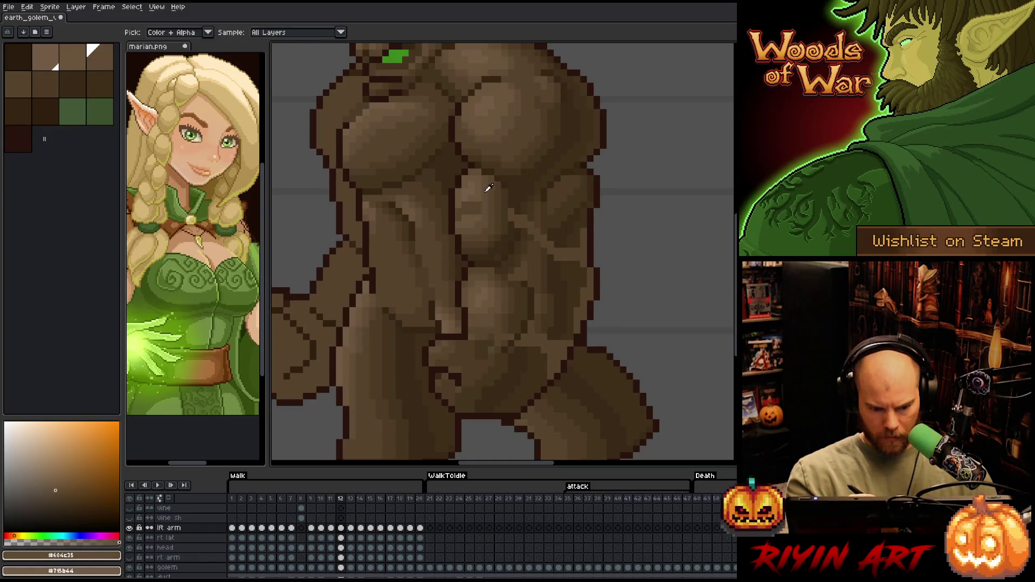
alt+click(483, 194)
click(459, 215)
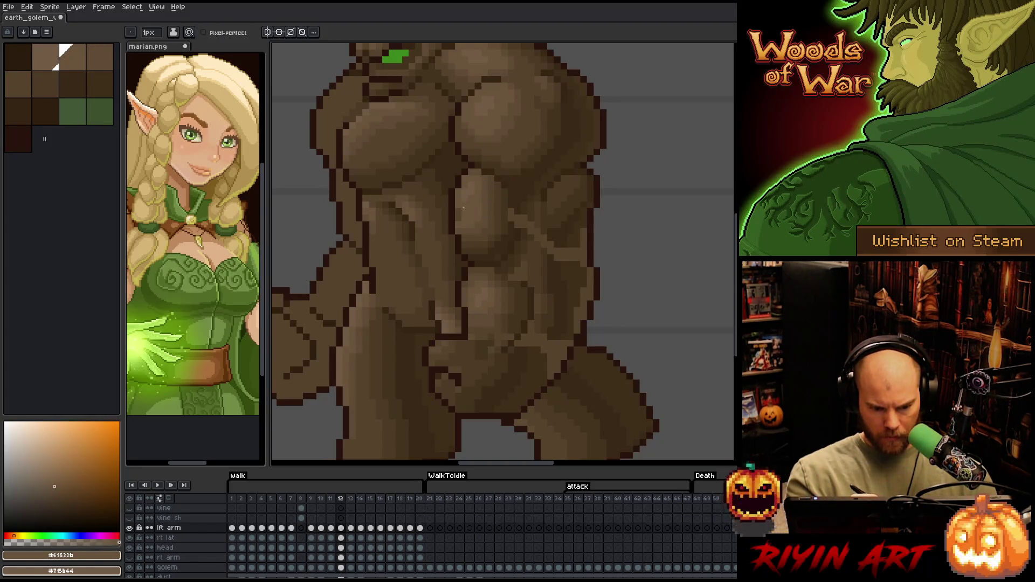
alt+click(515, 213)
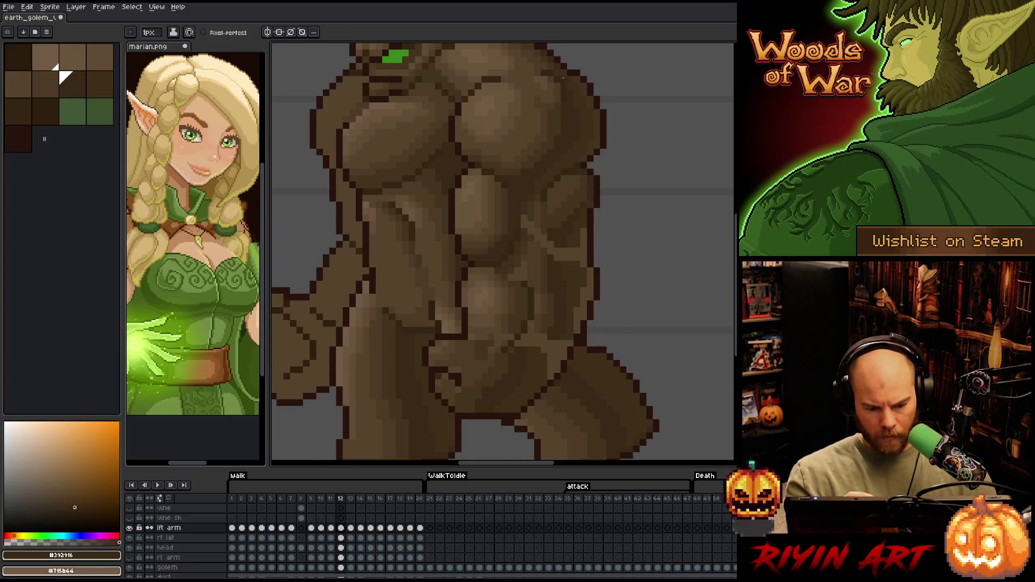
- Darken spots on the golem's right side and paint a dark shadow along its right edge
alt+click(534, 235)
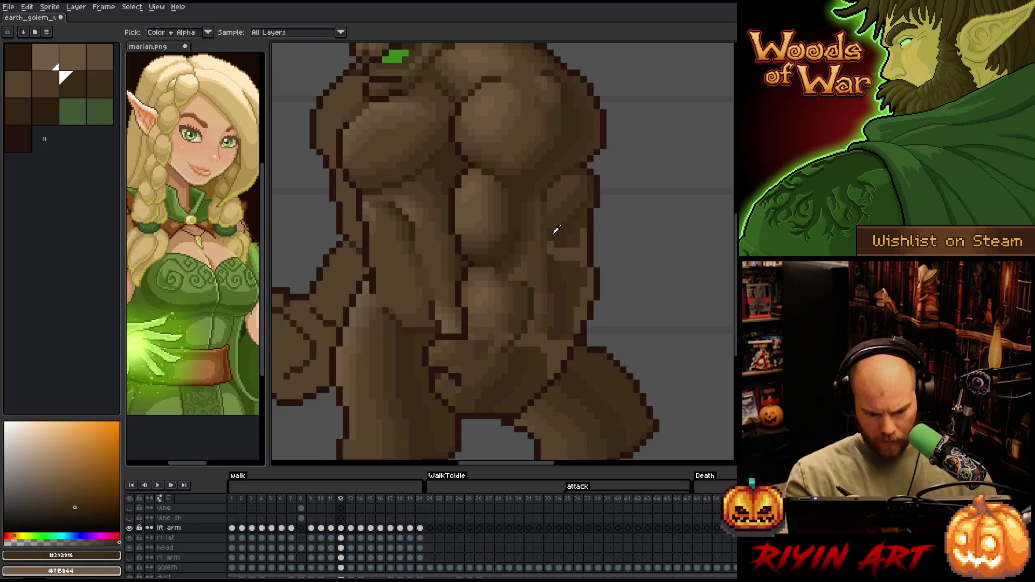
alt+click(577, 236)
click(564, 251)
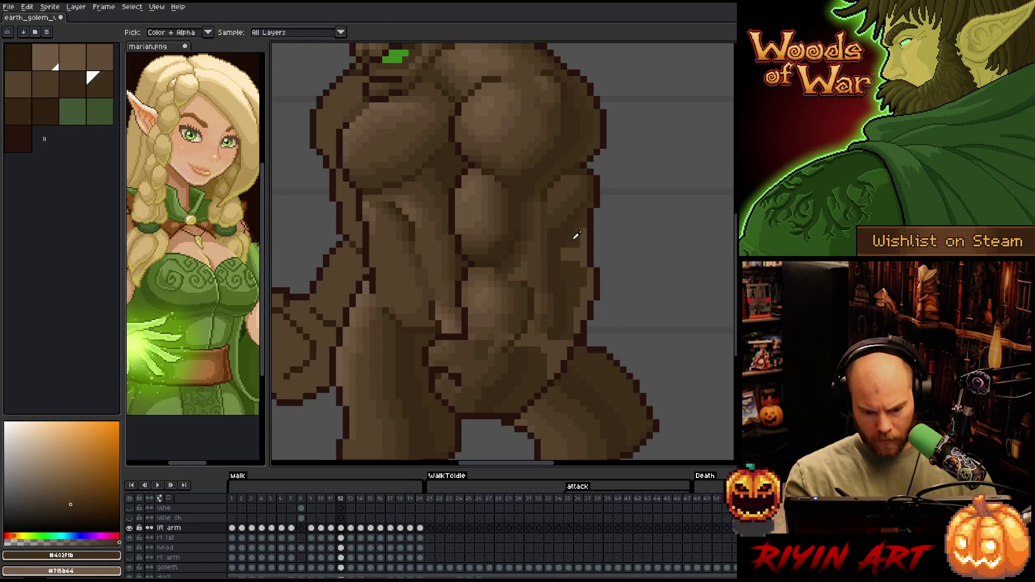
click(574, 254)
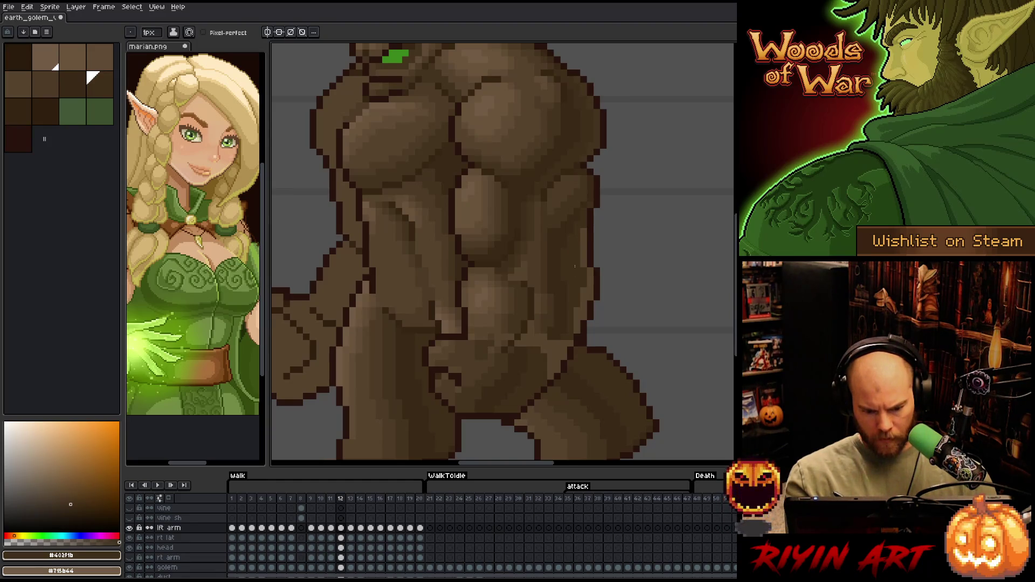
drag(582, 265, 584, 229)
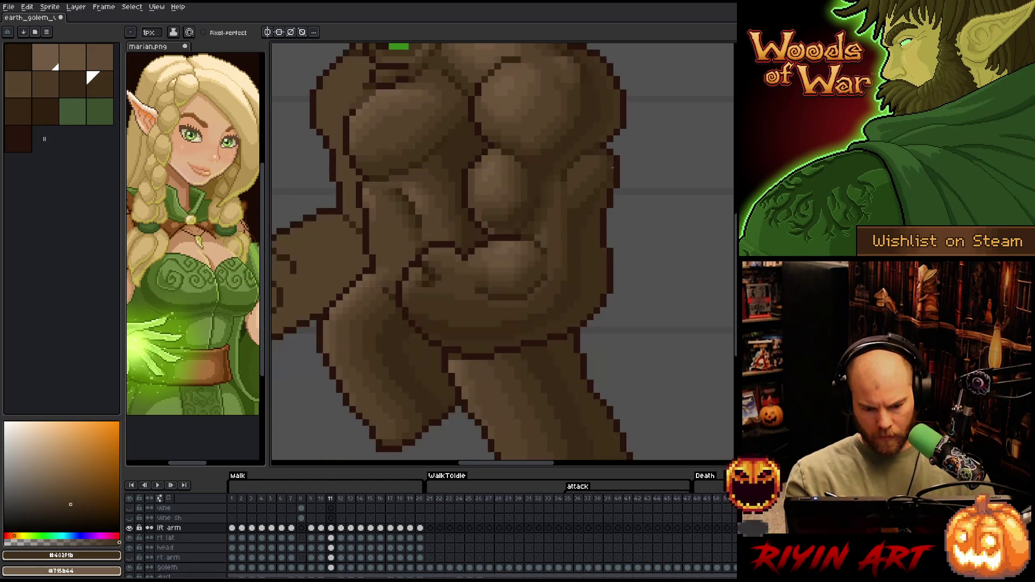
- Add a dark column of pixels on the right edge using the #392916–#44331f browns
click(61, 72)
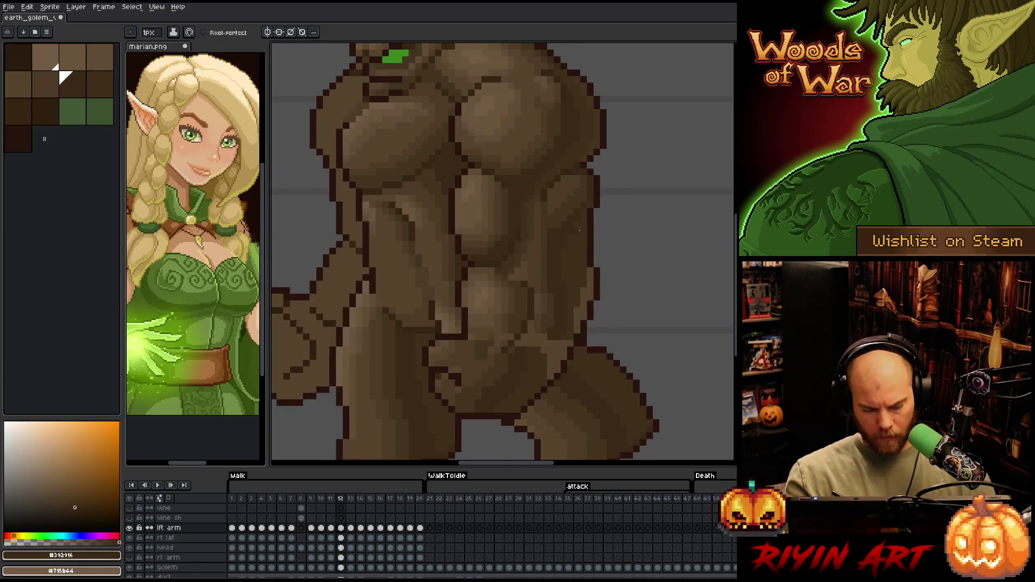
key(bracketright)
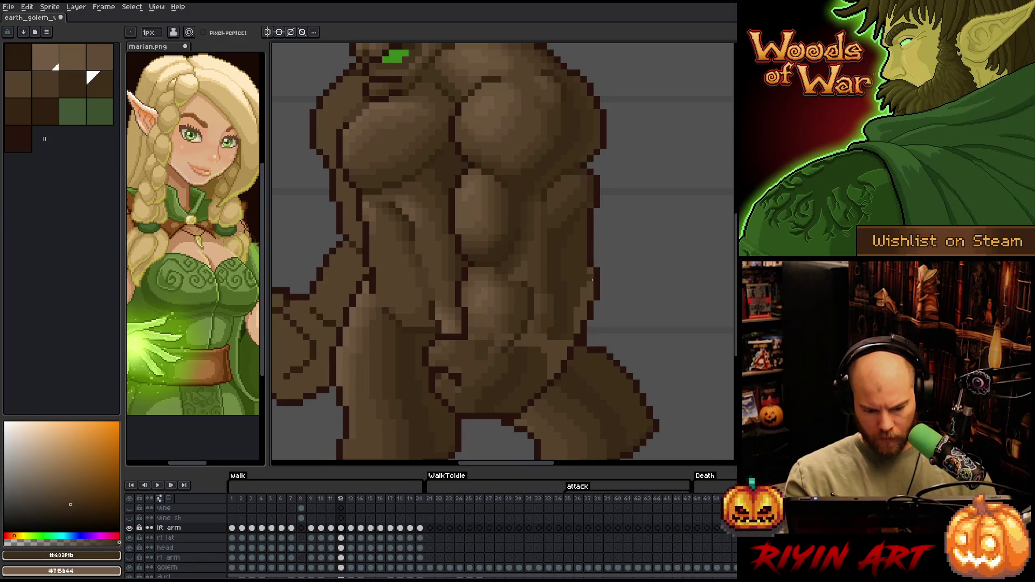
drag(579, 309, 552, 359)
key(bracketleft)
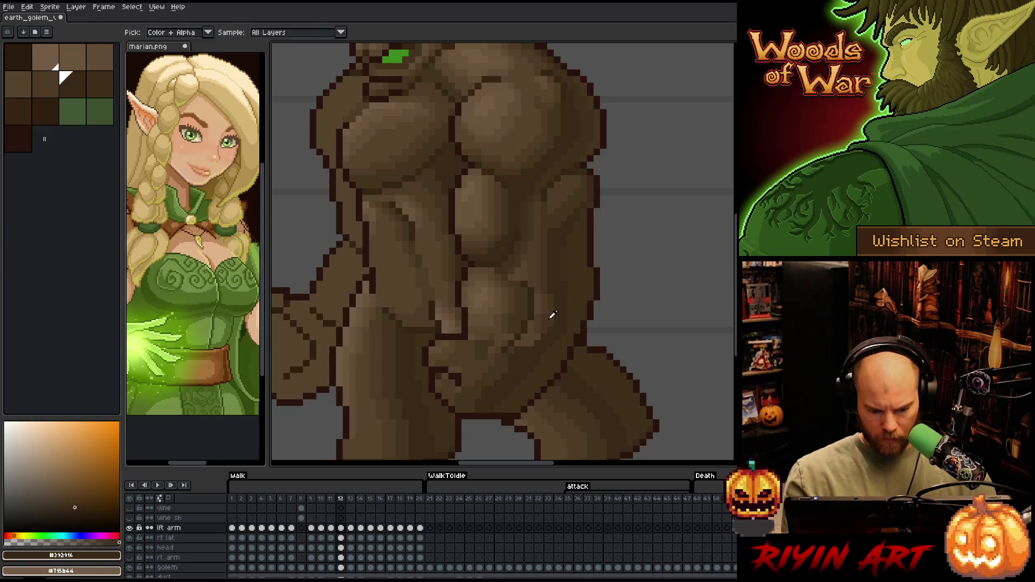
alt+click(497, 376)
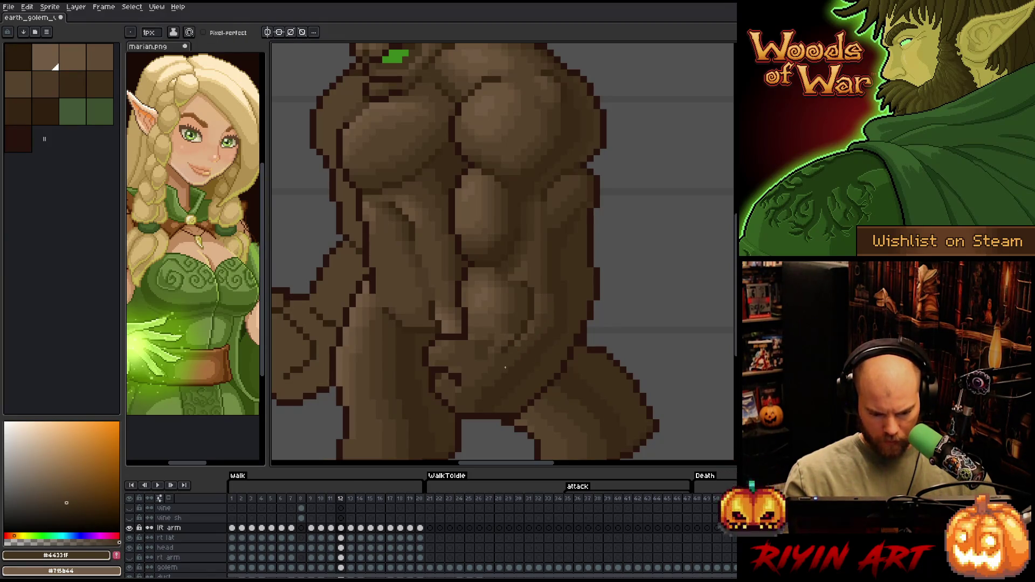
key(i)
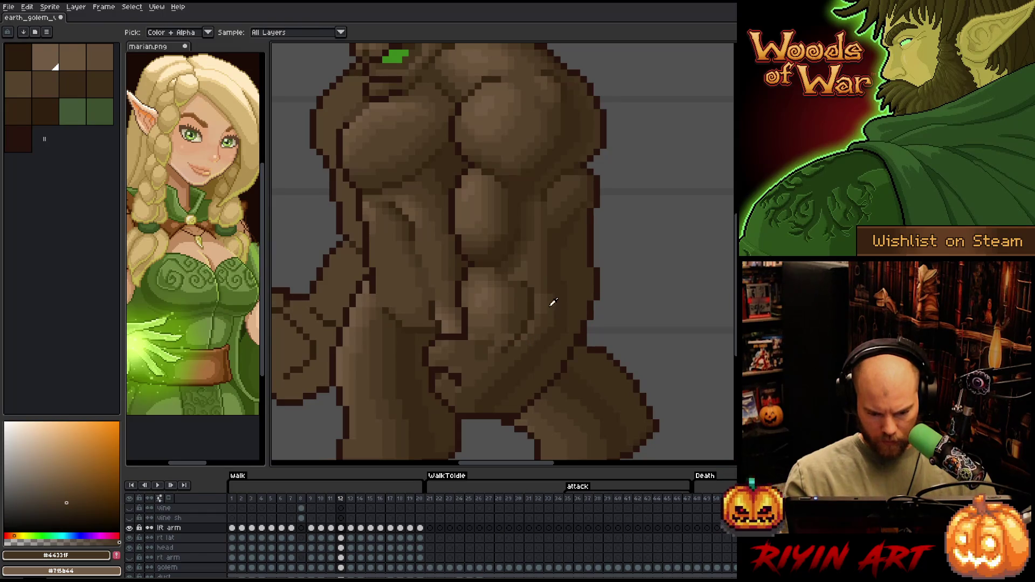
alt+click(550, 300)
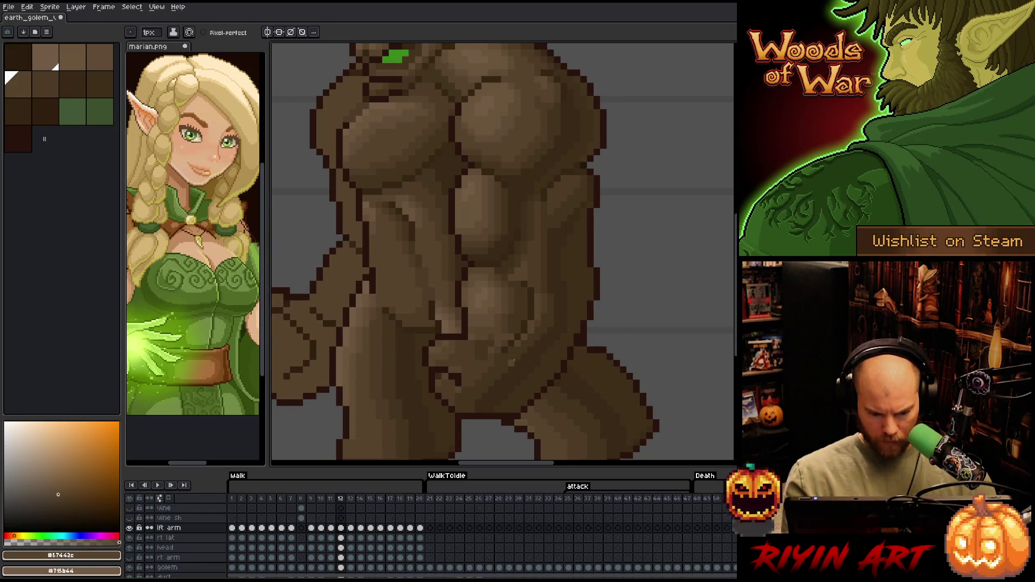
- Compare with frame 11, return to frame 12, and sample browns along the lower torso
key(comma)
alt+click(562, 243)
key(period)
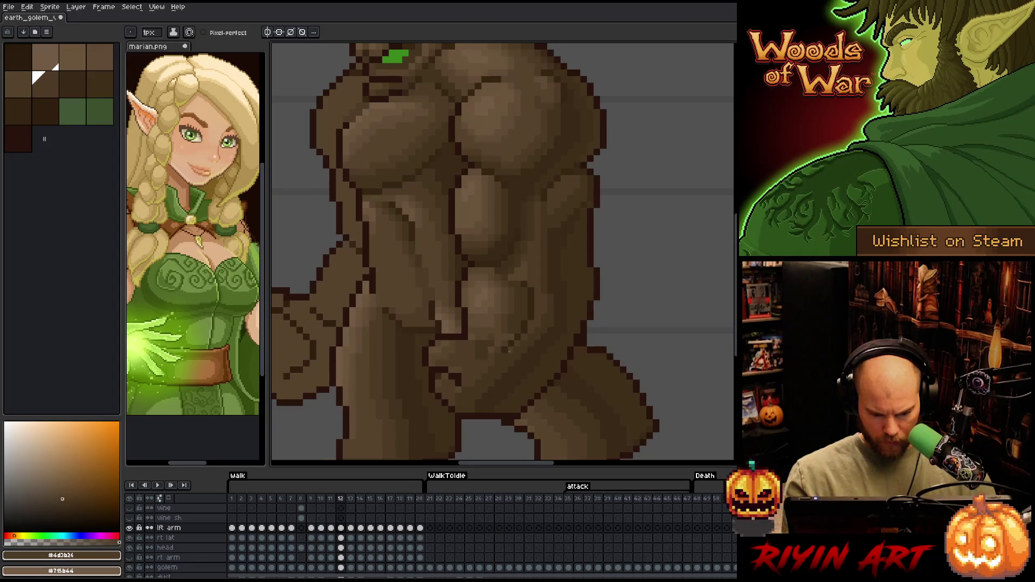
alt+click(510, 337)
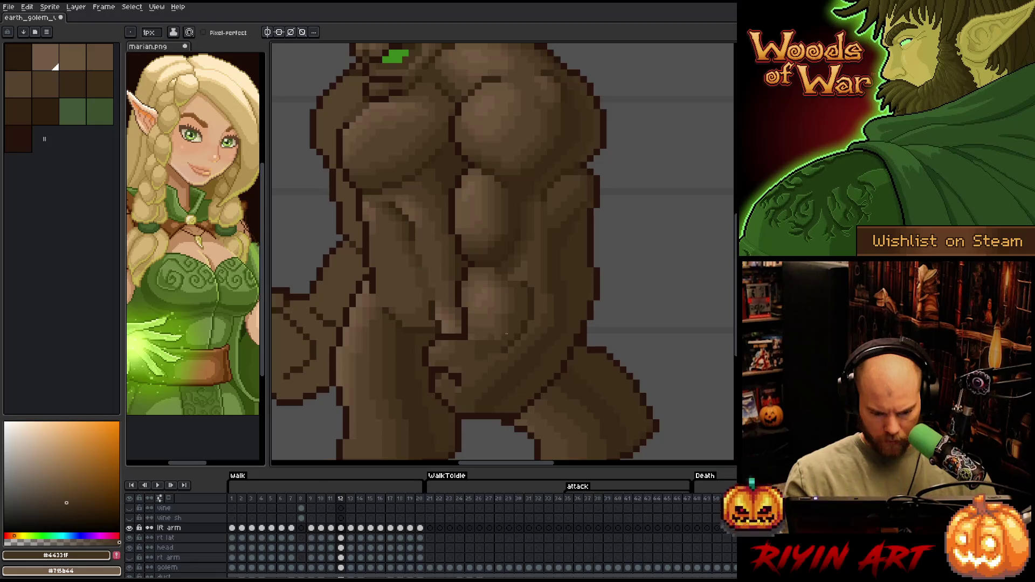
alt+click(500, 331)
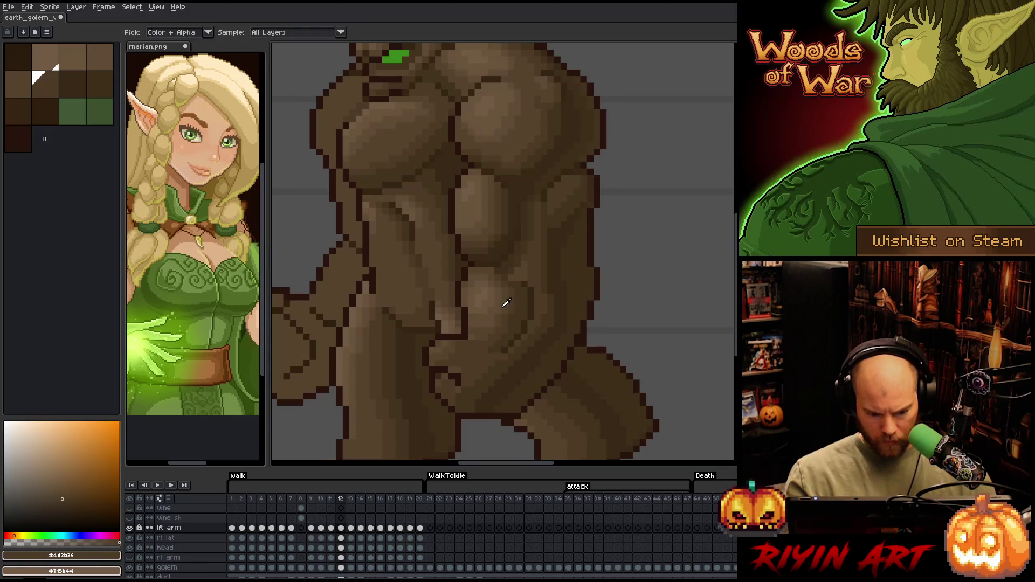
alt+click(495, 315)
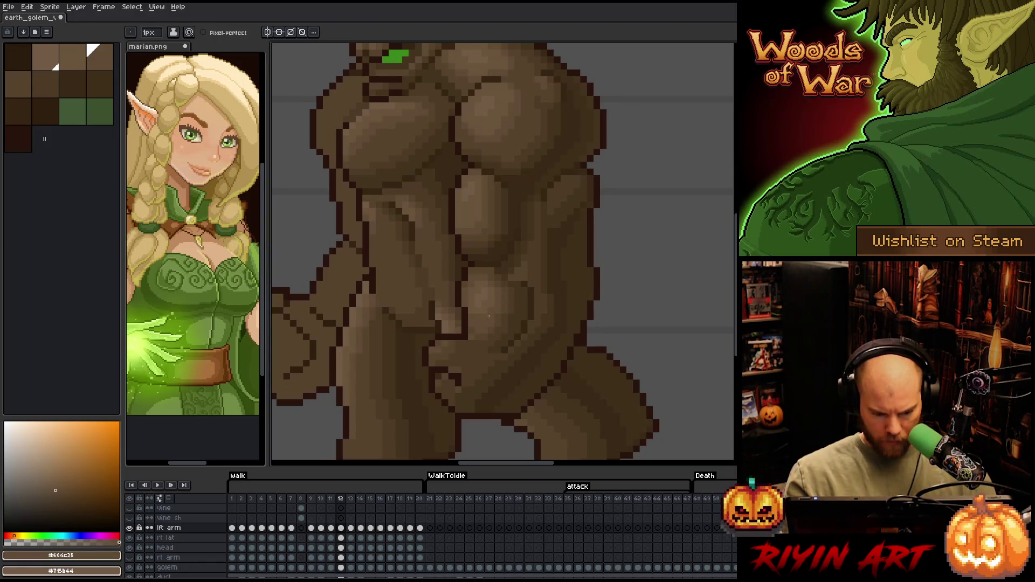
alt+click(485, 323)
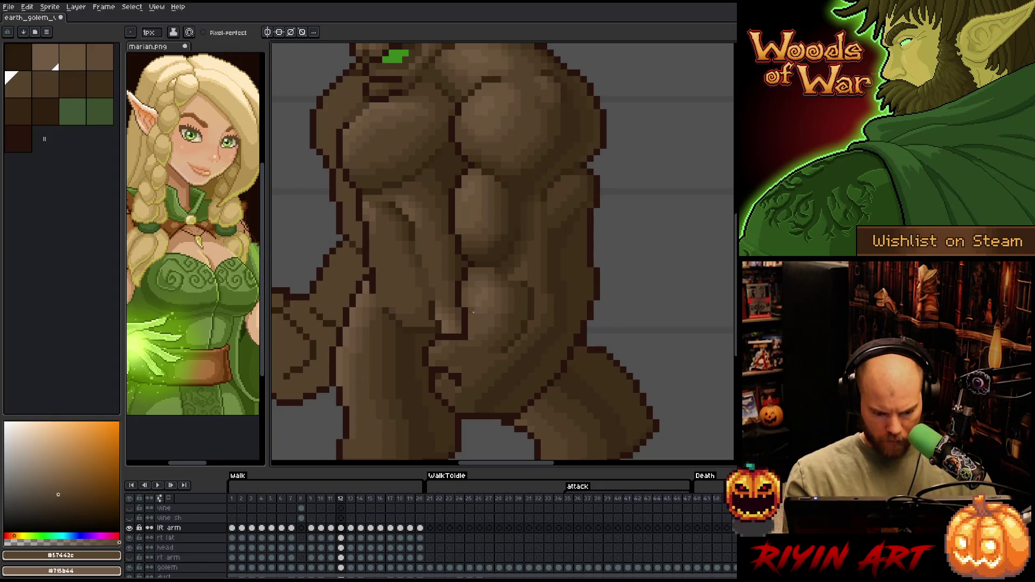
- Refine the lower arm shading with #604c35 and #57442c browns, then flip back to frame 11
alt+click(447, 344)
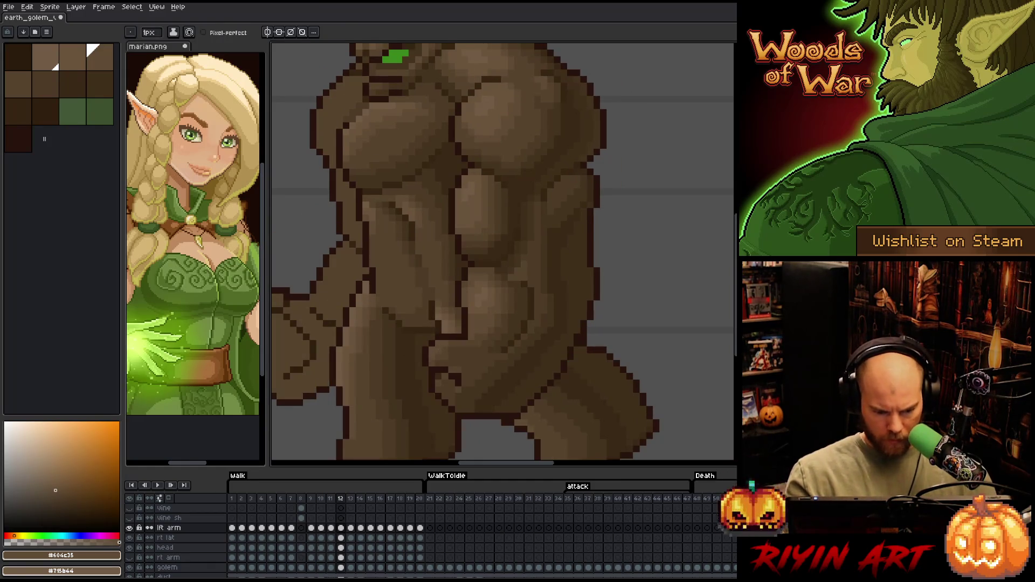
alt+click(439, 351)
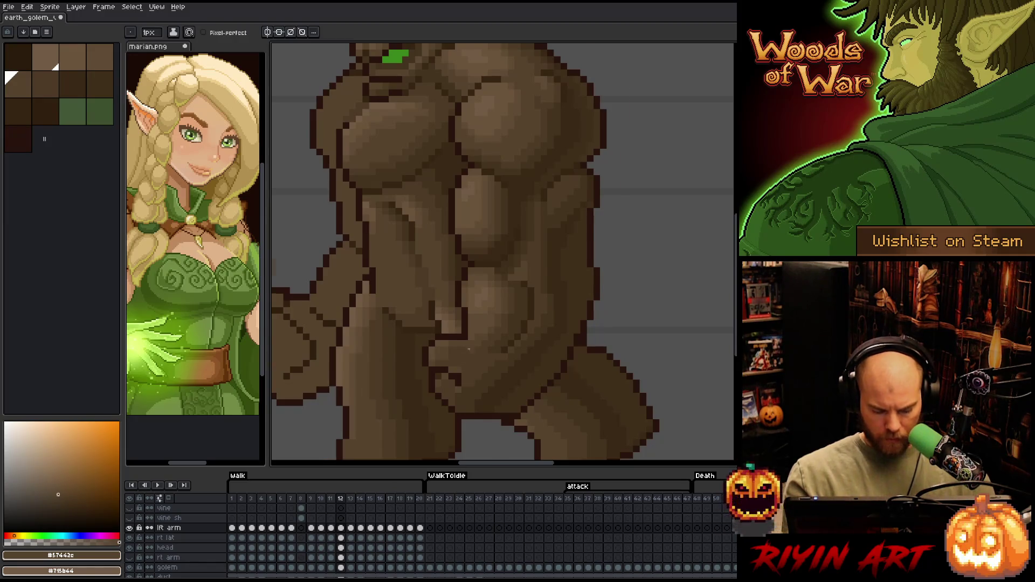
key(comma)
alt+click(441, 275)
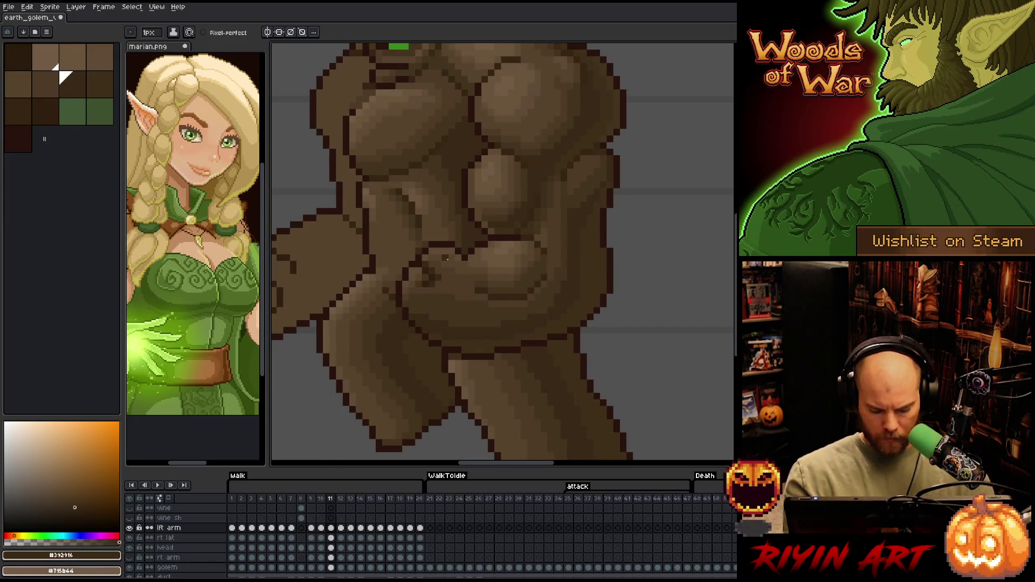
- Return to frame 12 and place dark #44331f pixels in the lower arm shading
key(period)
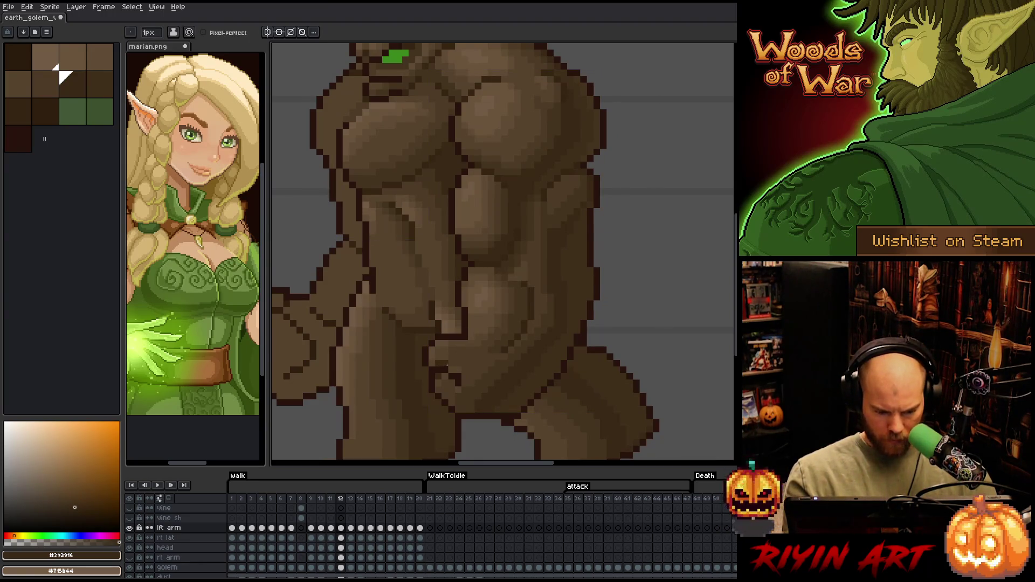
alt+click(446, 358)
click(455, 337)
alt+click(446, 358)
alt+click(443, 364)
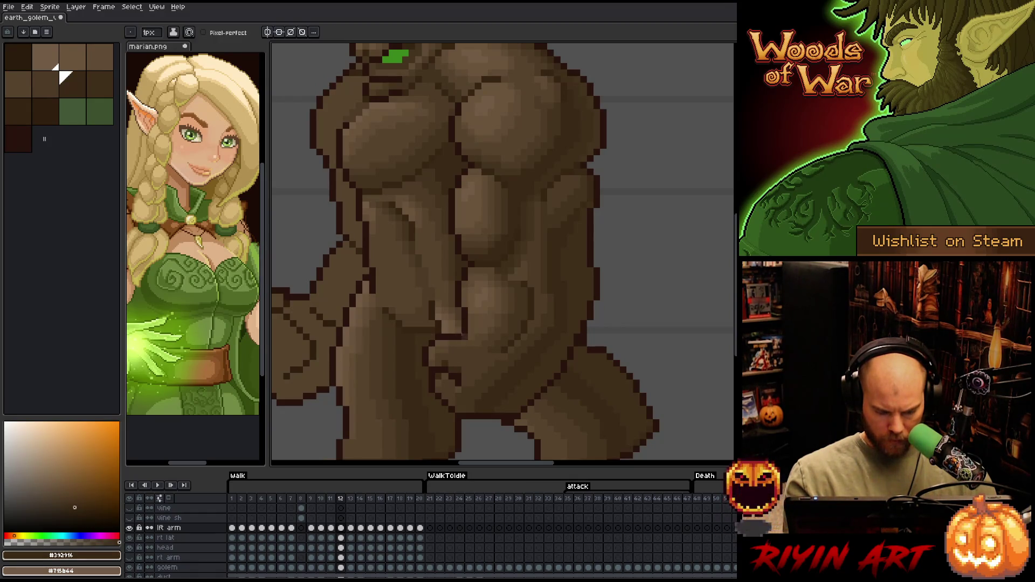
alt+click(442, 345)
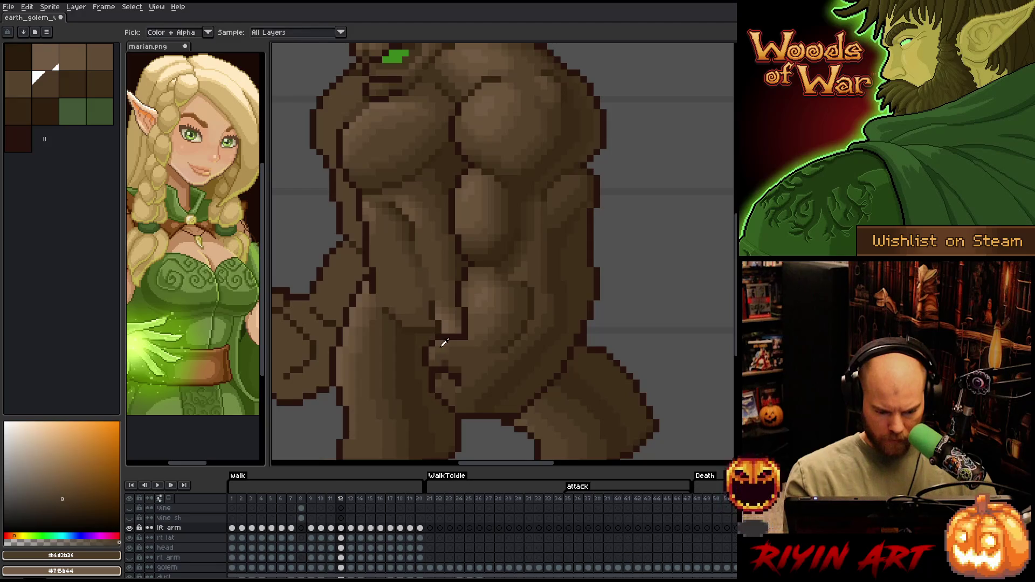
alt+click(433, 354)
alt+click(452, 350)
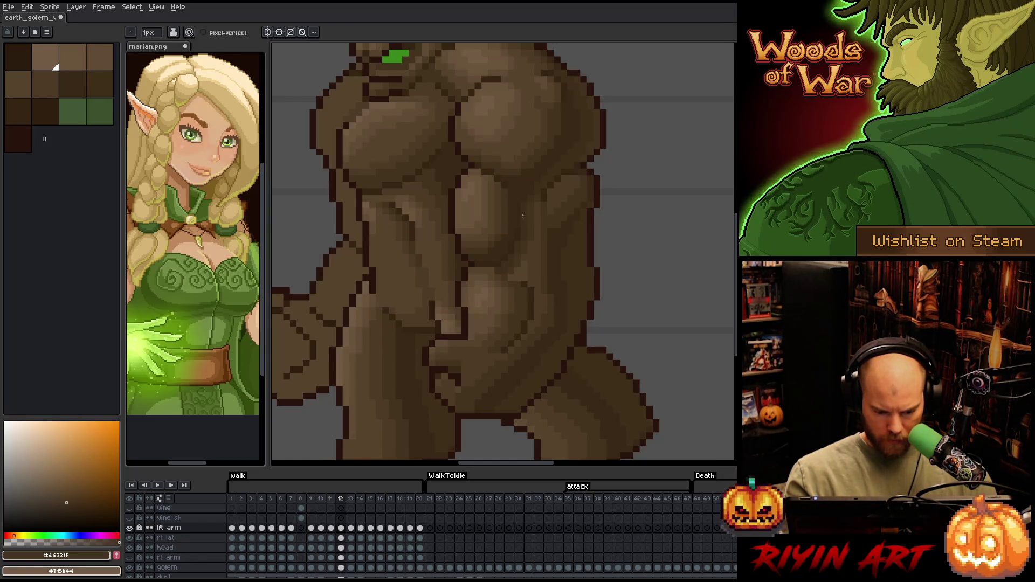
- Darken a few pixels in the torso shading with progressively darker browns
alt+click(448, 383)
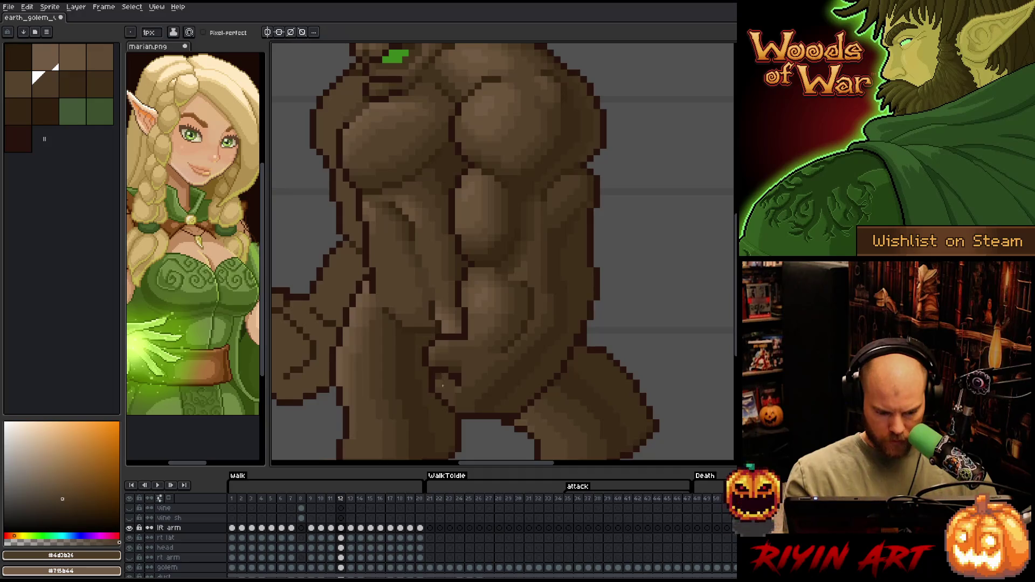
alt+click(441, 376)
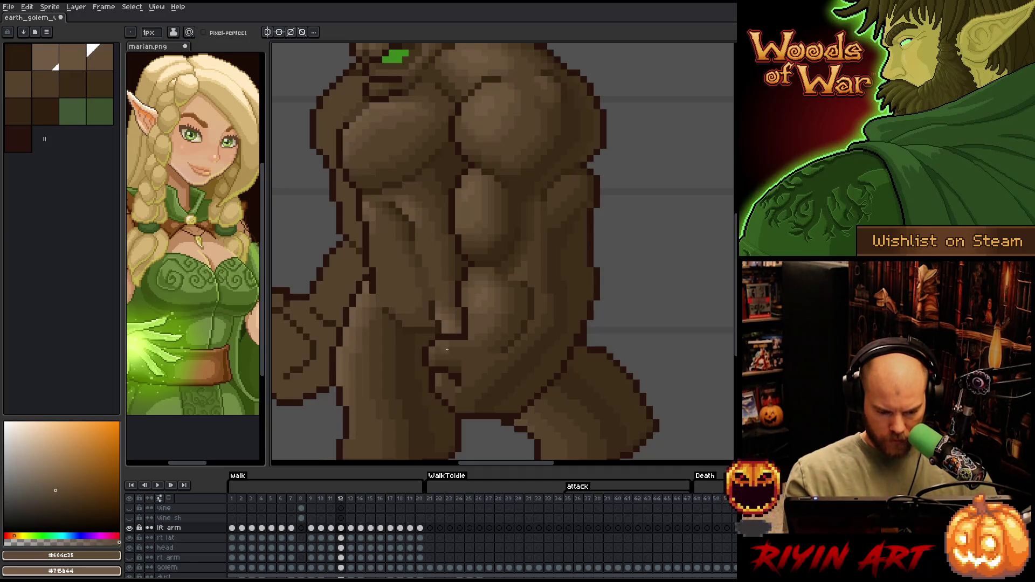
alt+click(439, 348)
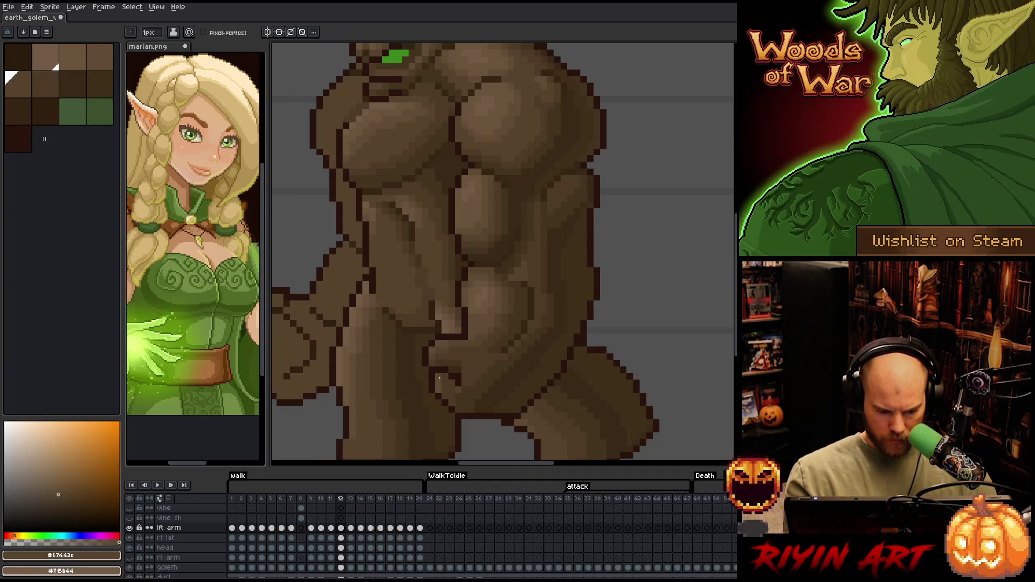
alt+click(446, 356)
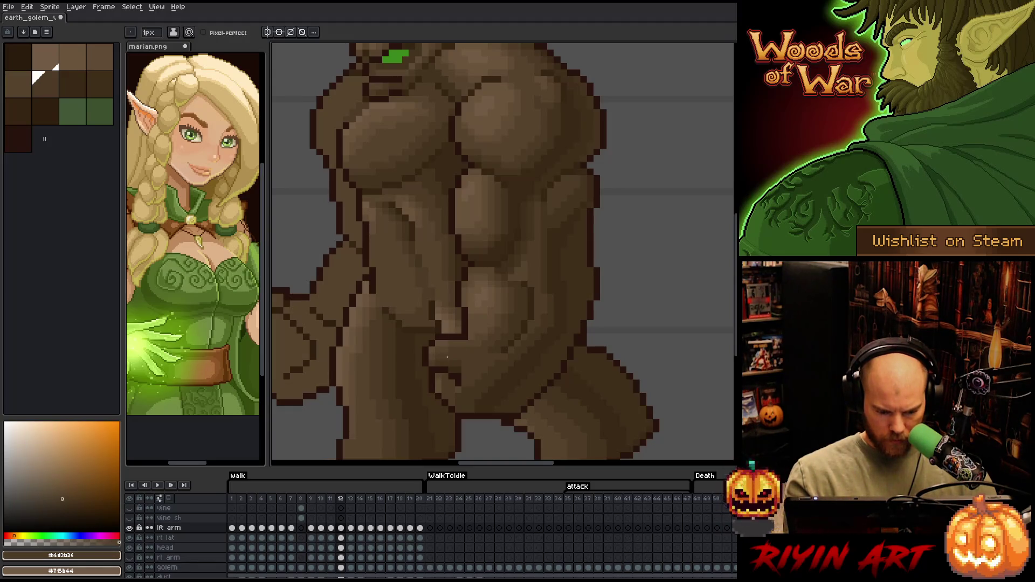
alt+click(458, 337)
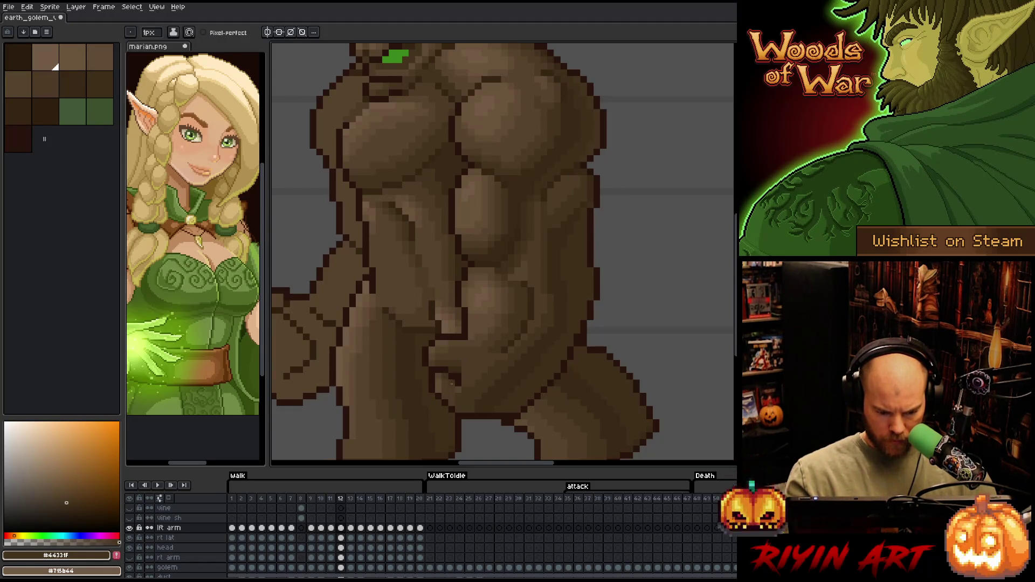
click(459, 337)
alt+click(447, 348)
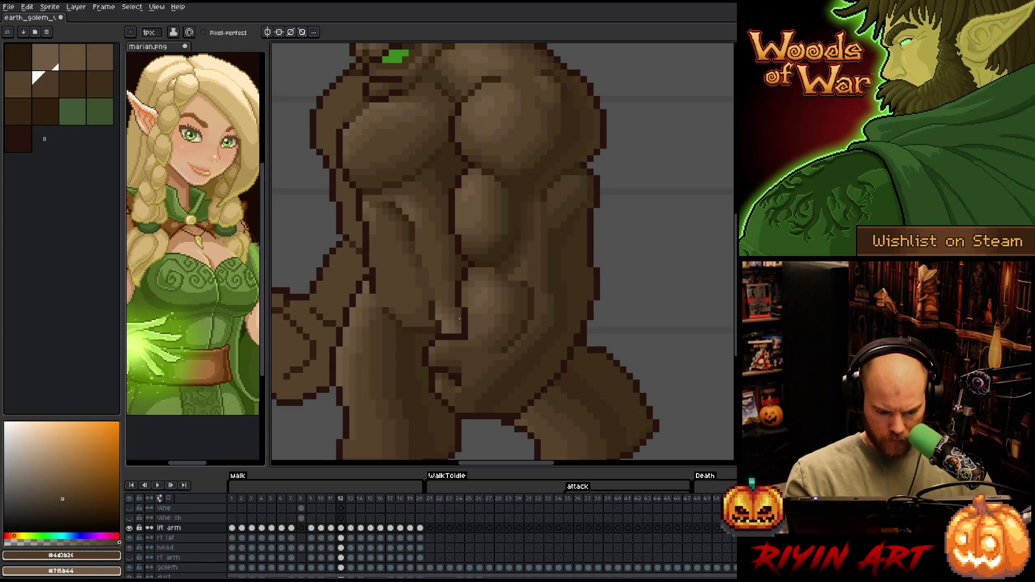
- Add deep shadow pixels to the lower torso using the darkest browns
alt+click(445, 361)
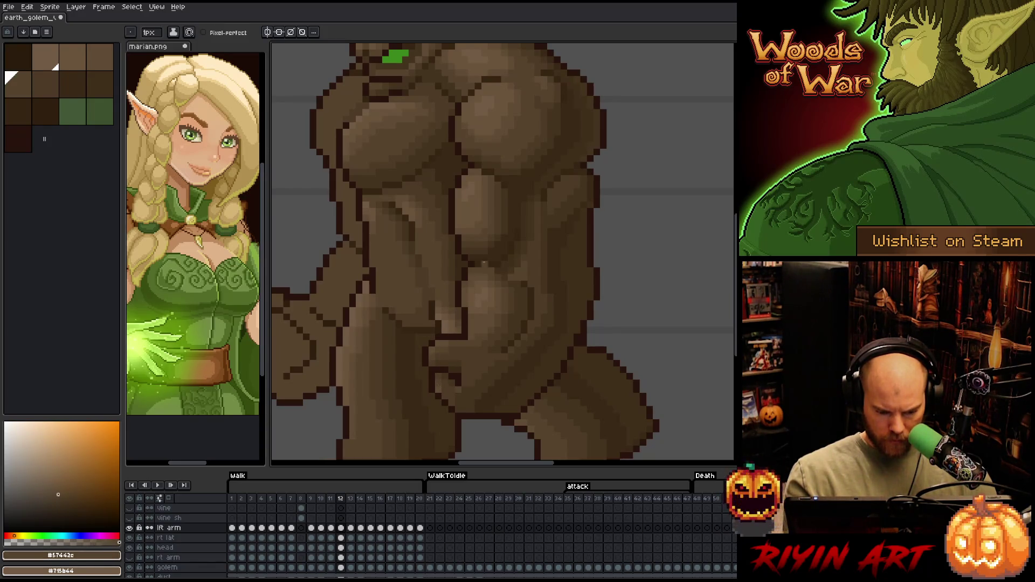
alt+click(459, 392)
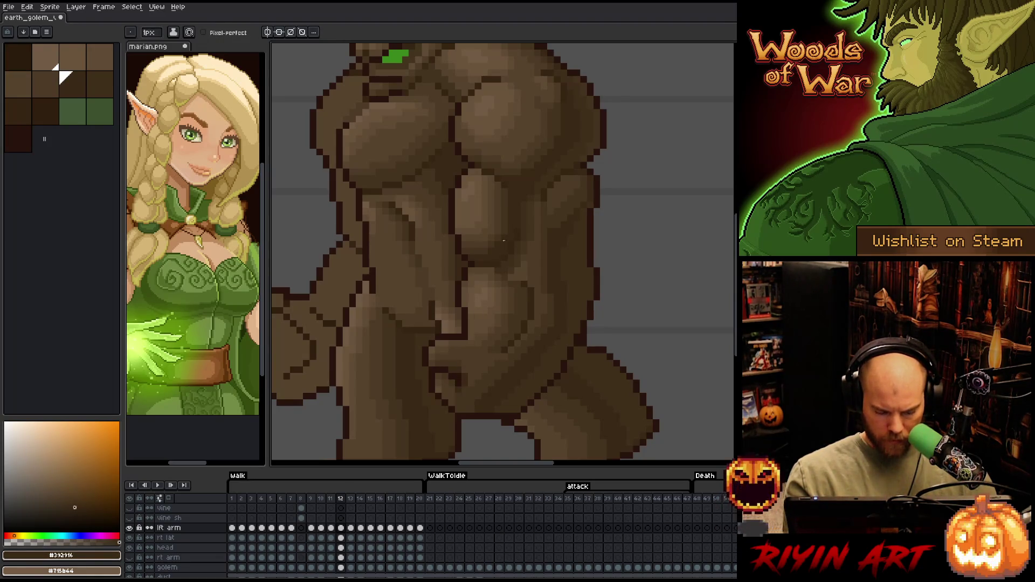
alt+click(460, 358)
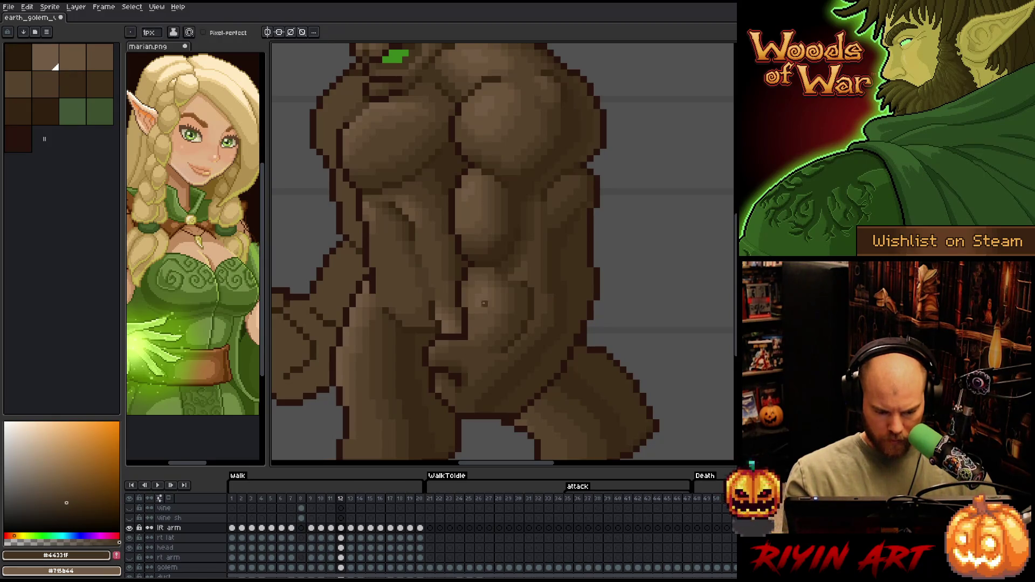
alt+click(465, 389)
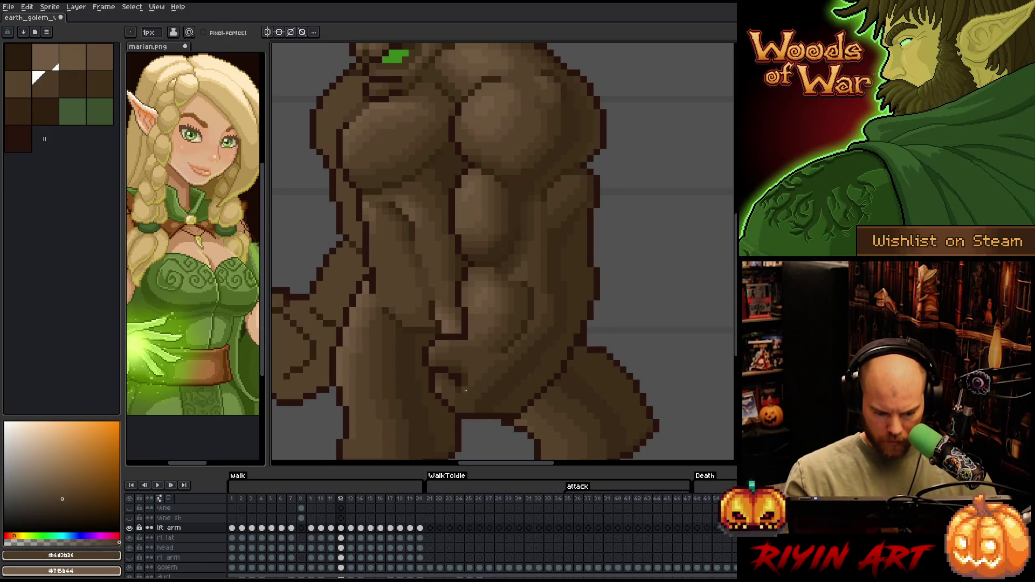
alt+click(453, 403)
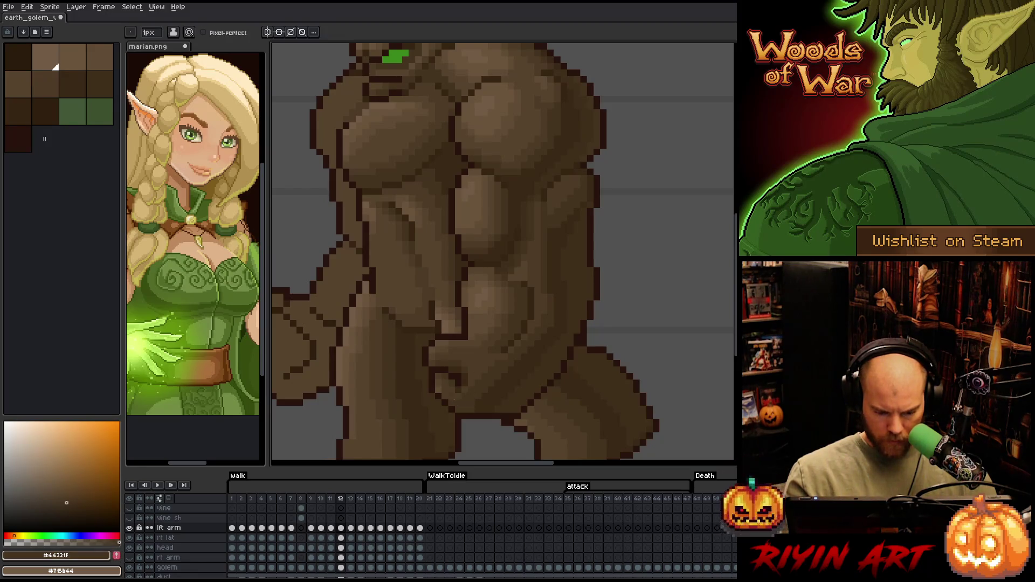
alt+click(472, 411)
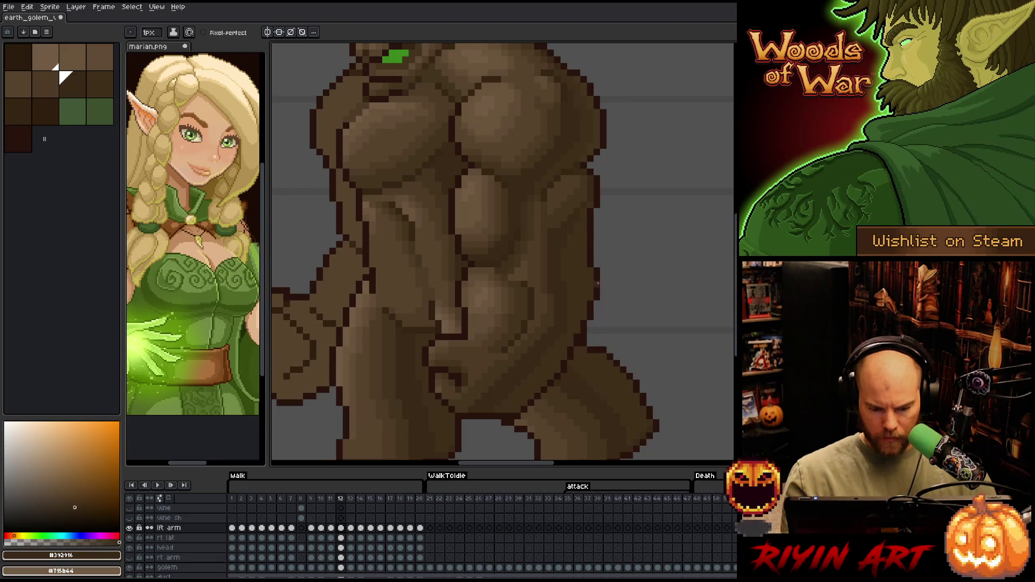
alt+click(548, 286)
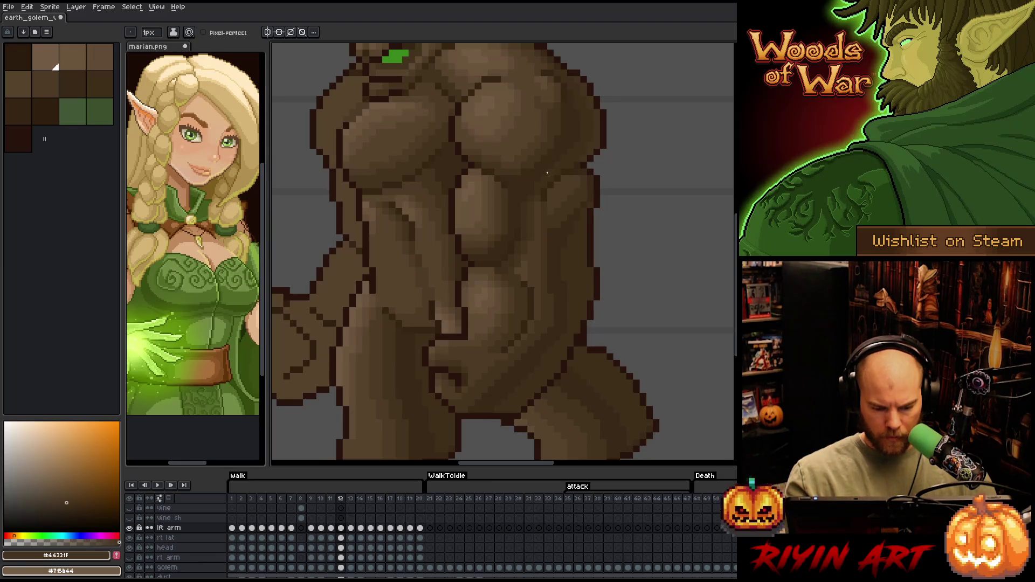
- Save the sprite with Ctrl+S, then sample light browns from the torso
key(ctrl+s)
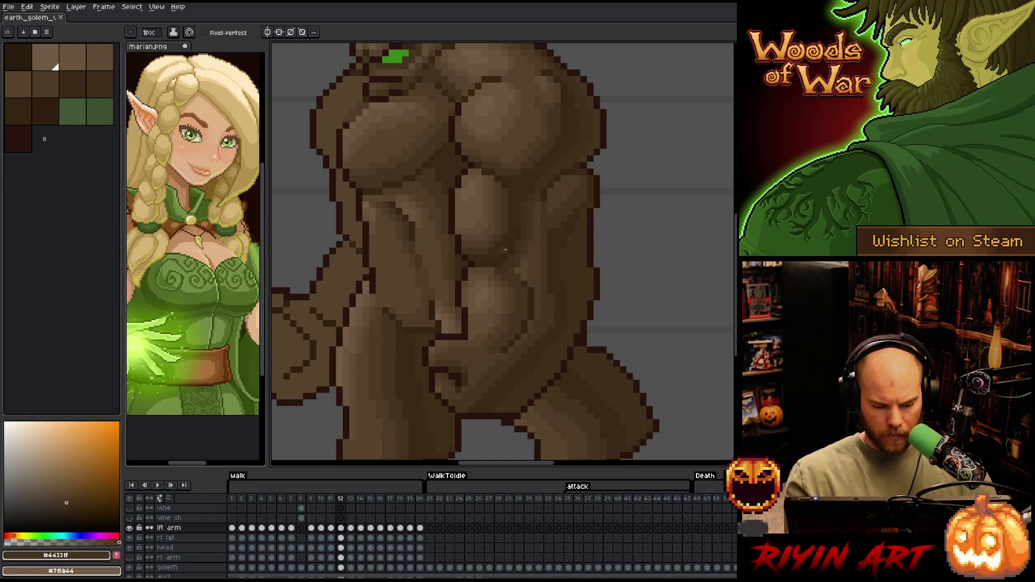
alt+click(474, 300)
alt+click(486, 290)
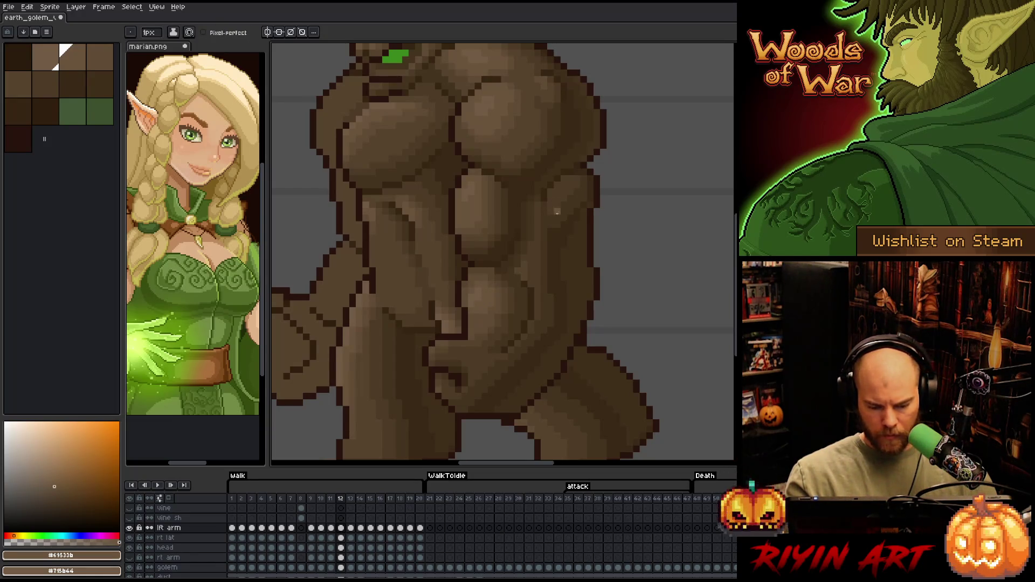
right_click(561, 264)
key(Escape)
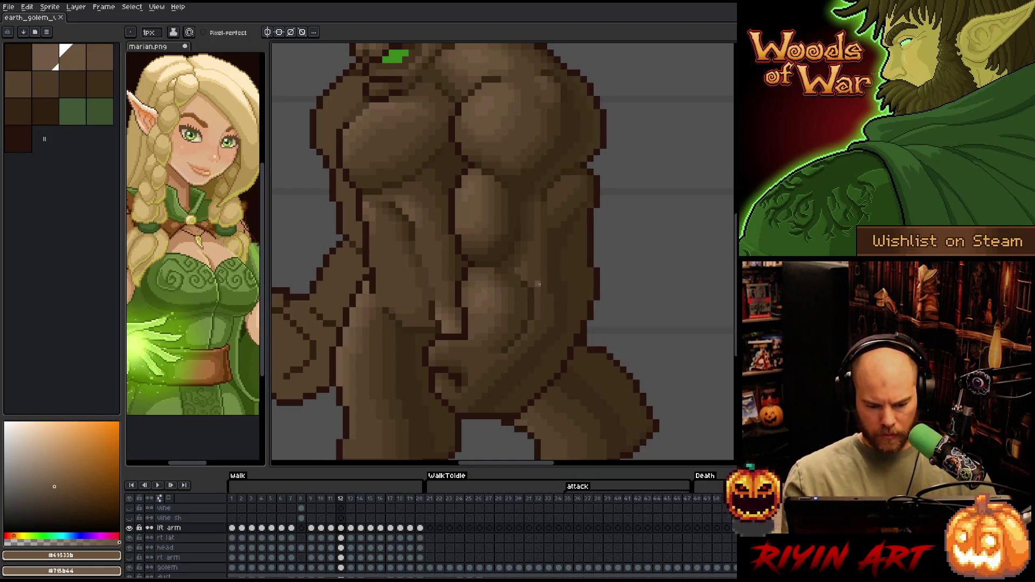
- Flip back and forth between frames 11 and 12 to check the walk animation
key(comma)
key(period)
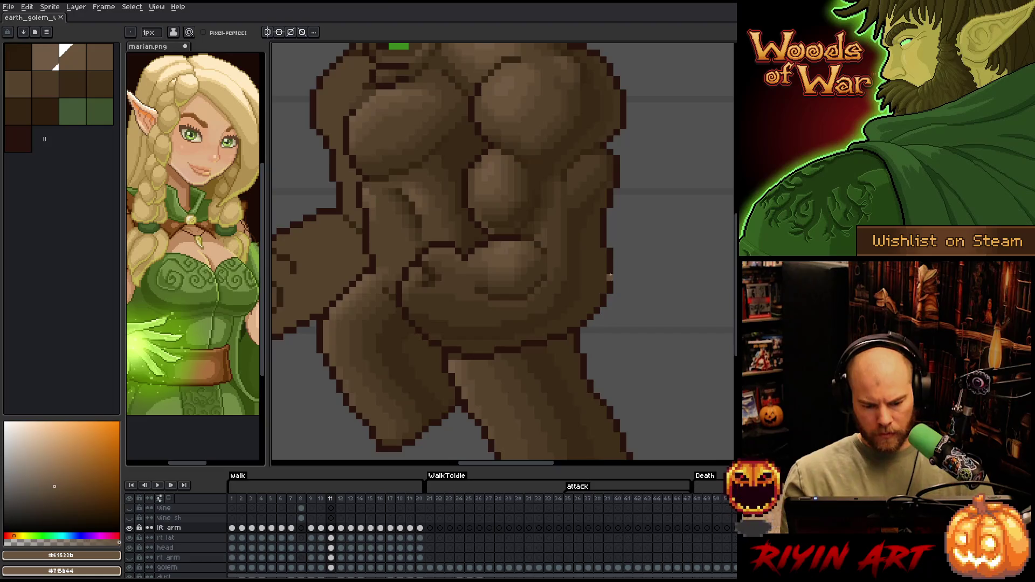
key(comma)
key(period)
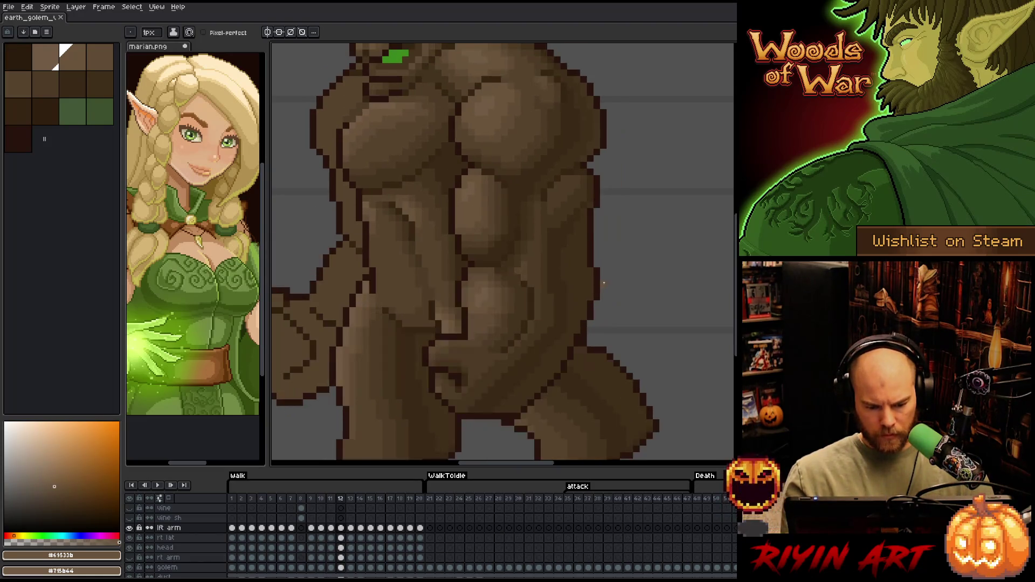
key(comma)
key(period)
key(comma)
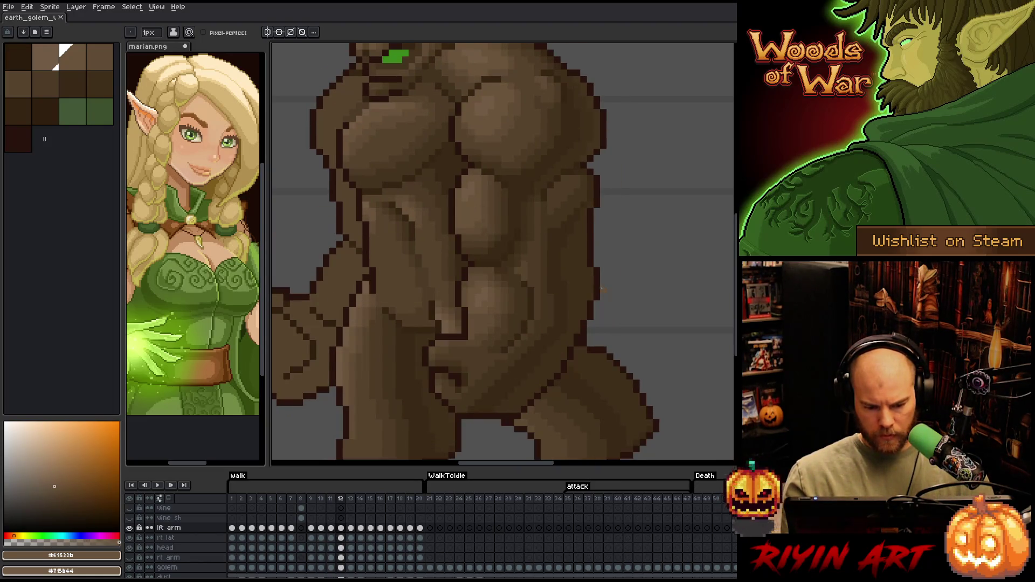
key(period)
key(comma)
key(period)
key(comma)
key(period)
key(comma)
key(period)
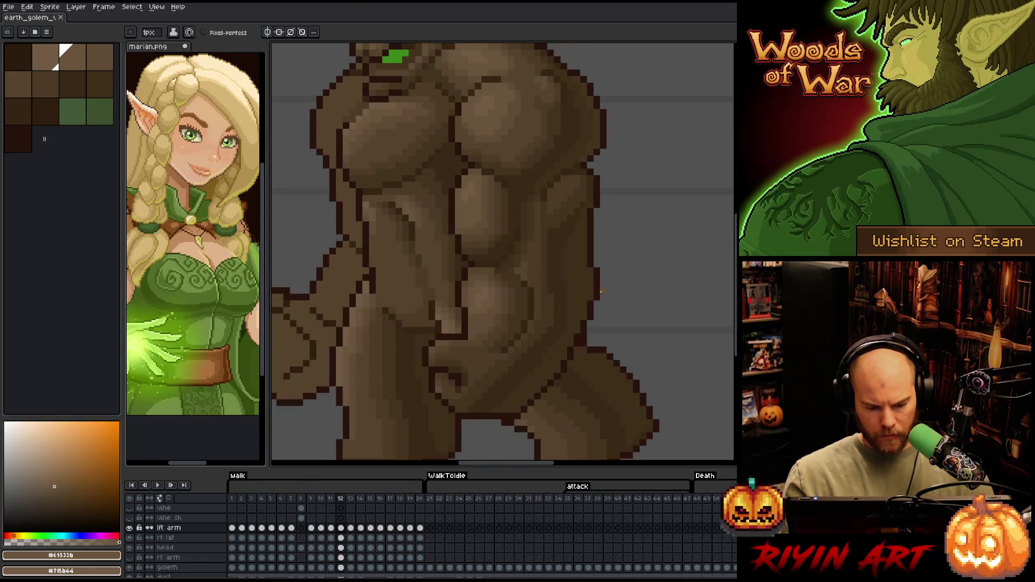
key(Left)
key(Right)
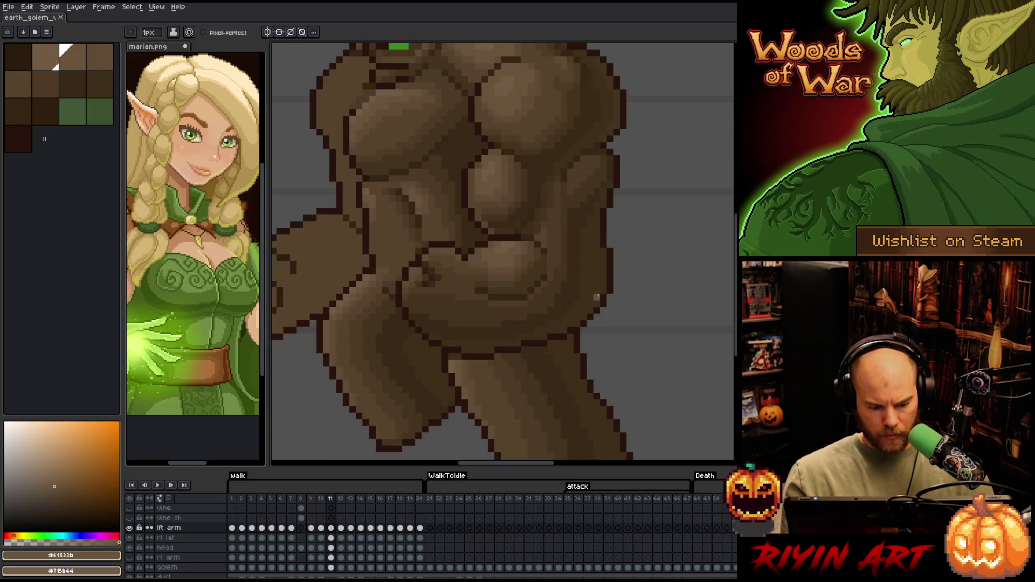
key(Left)
key(Right)
key(Left)
key(Right)
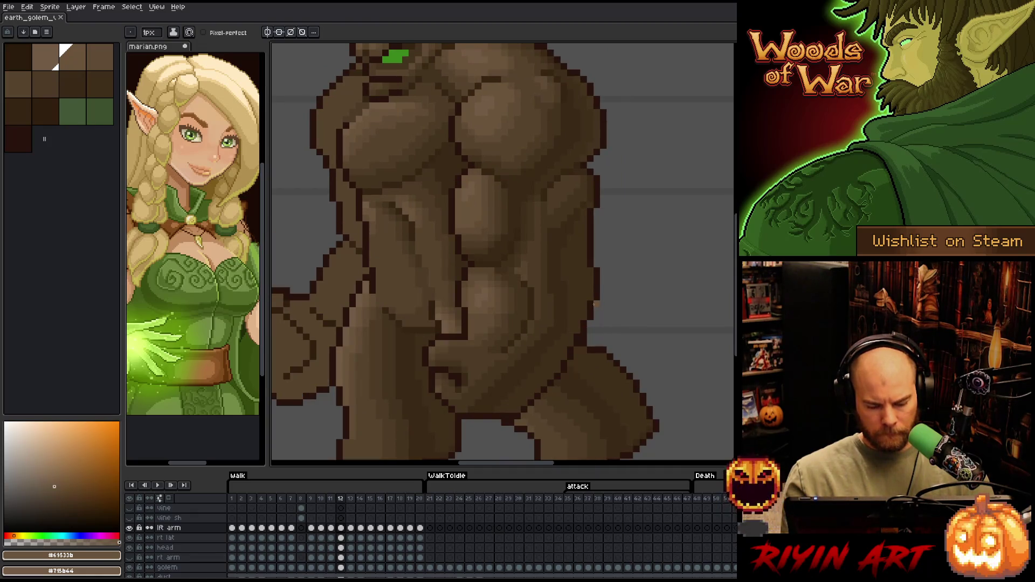
- On frame 13's lft arm cel, transform the arm and torso shading block and nudge it upward
click(330, 528)
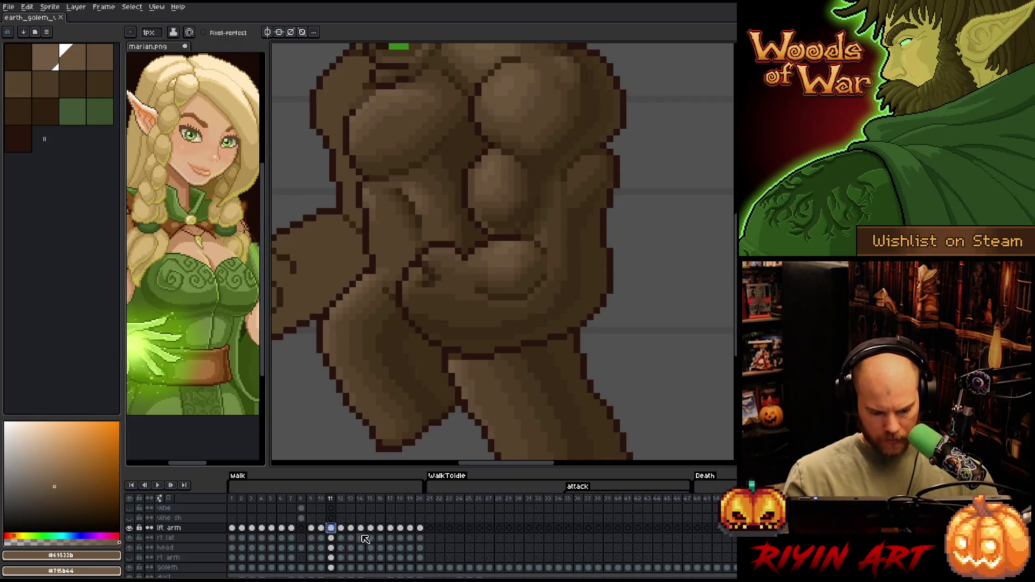
click(351, 528)
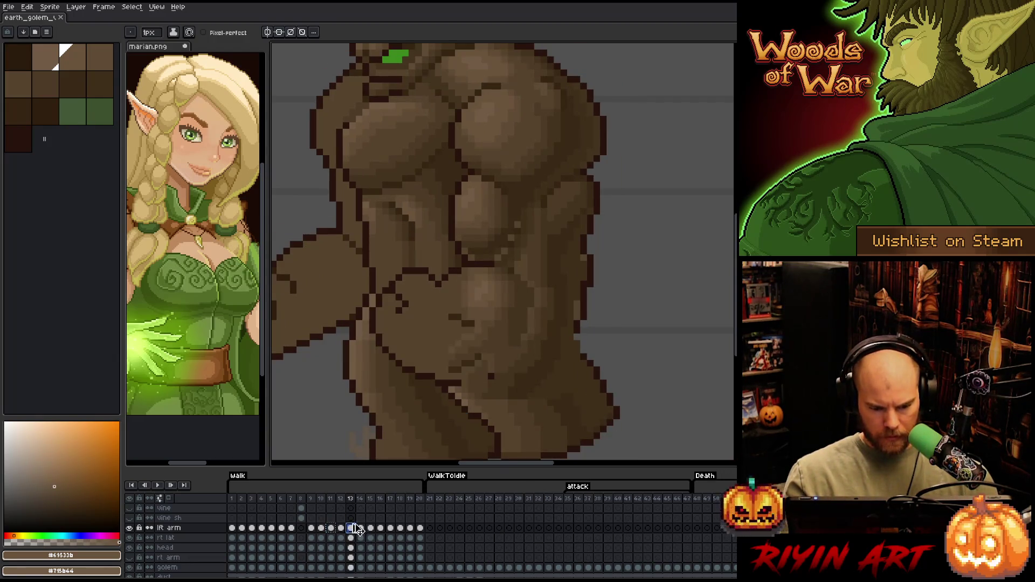
key(ctrl+z)
key(ctrl+t)
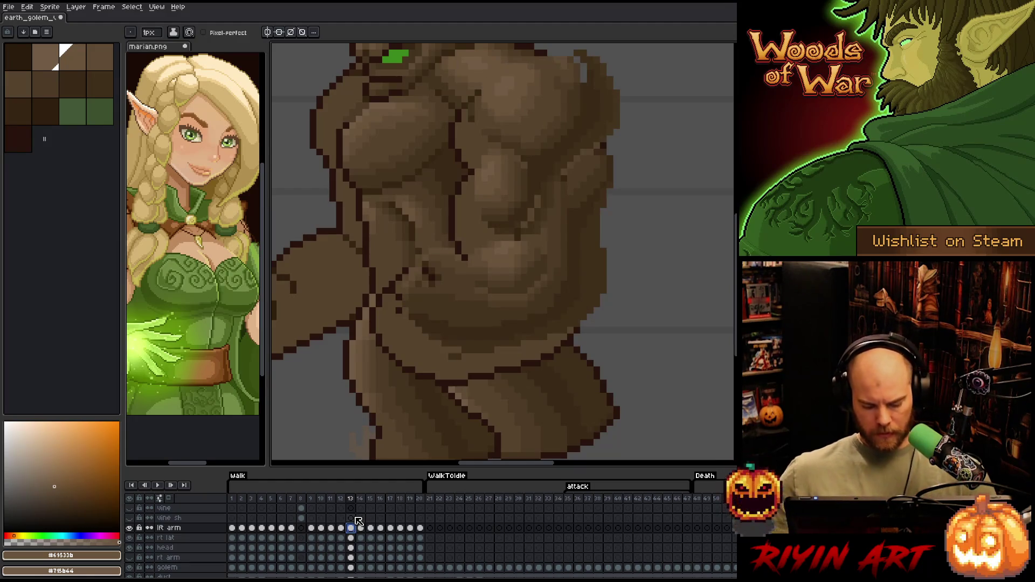
drag(488, 259, 491, 231)
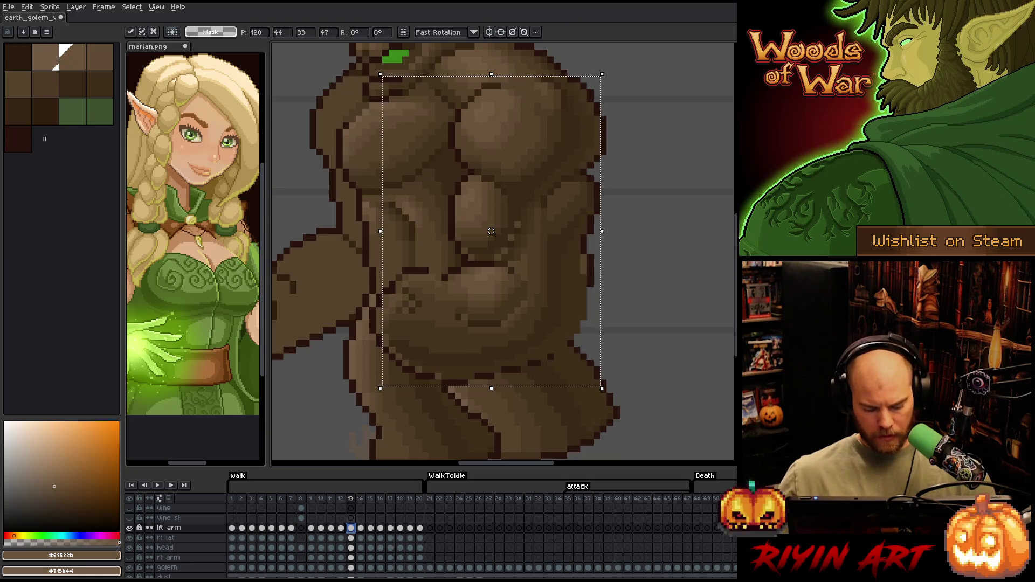
- Commit the moved arm pixels and drop a freehand selection around the lower arm
key(ctrl+d)
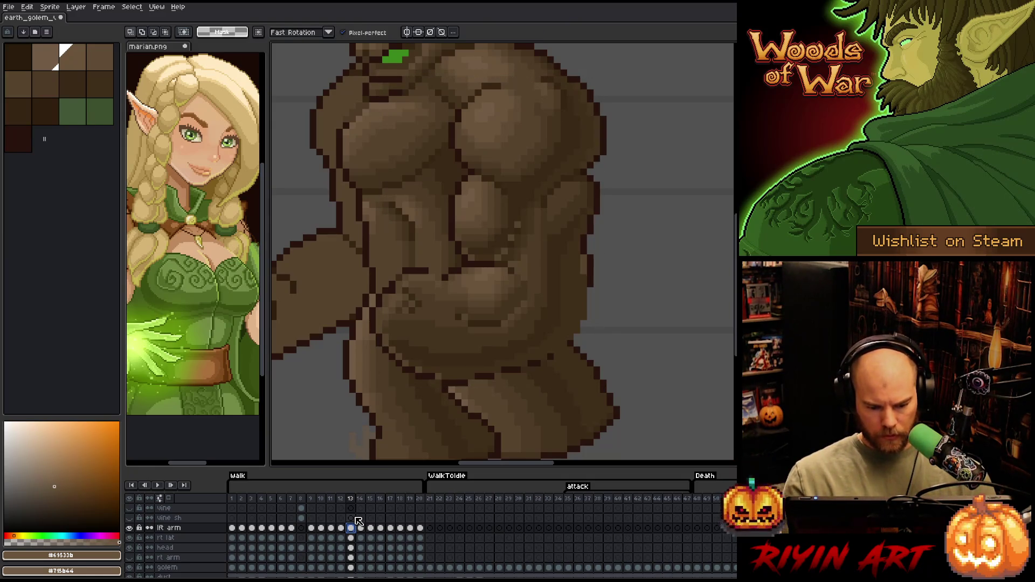
mouse_move(609, 353)
mouse_down()
mouse_move(609, 296)
mouse_move(590, 270)
mouse_move(464, 264)
mouse_move(347, 291)
mouse_move(434, 413)
mouse_up()
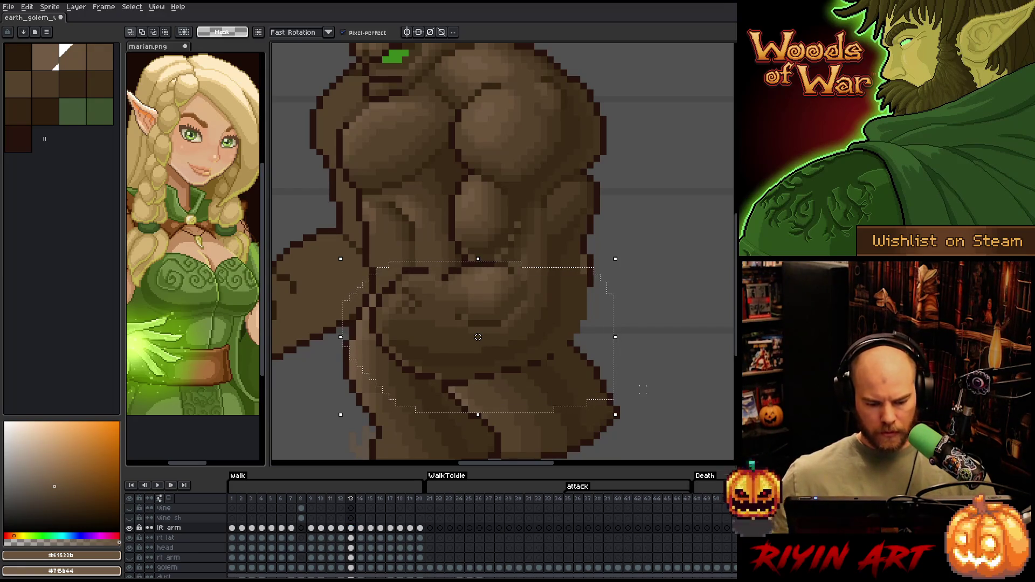
key(ctrl+d)
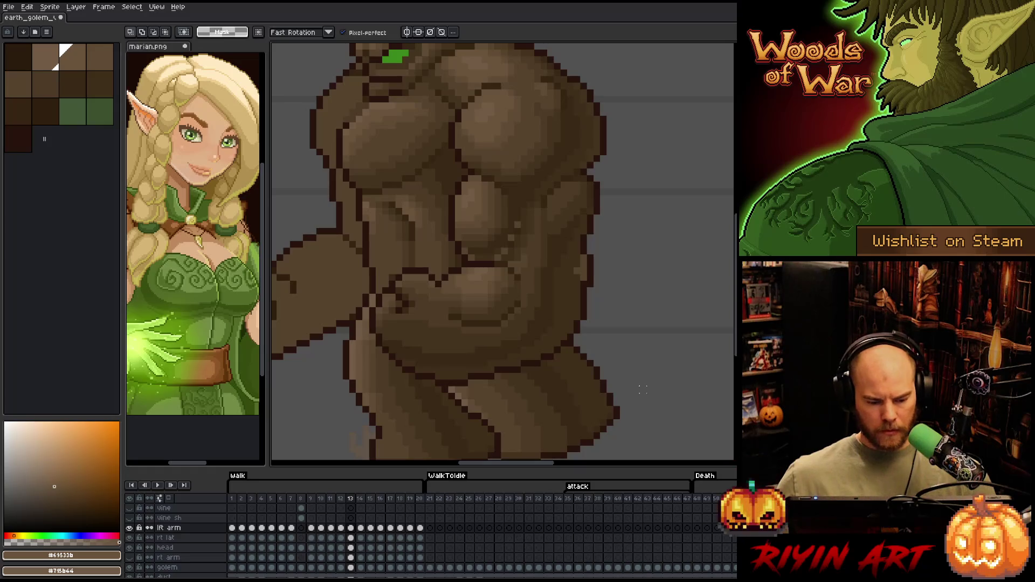
key(b)
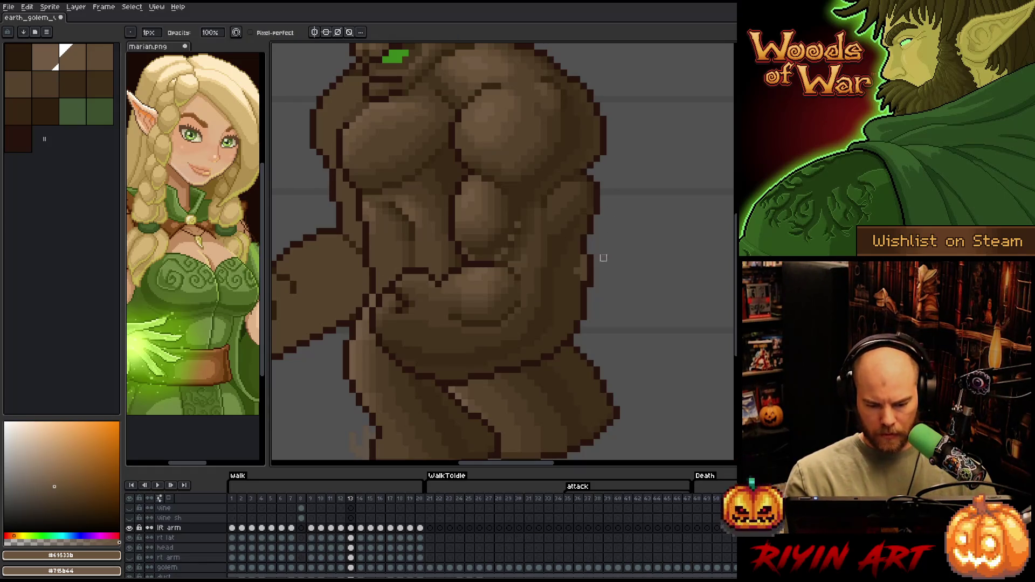
- Touch up frame 13's torso muscle shading with sampled dark browns, then go to frame 11
alt+click(584, 264)
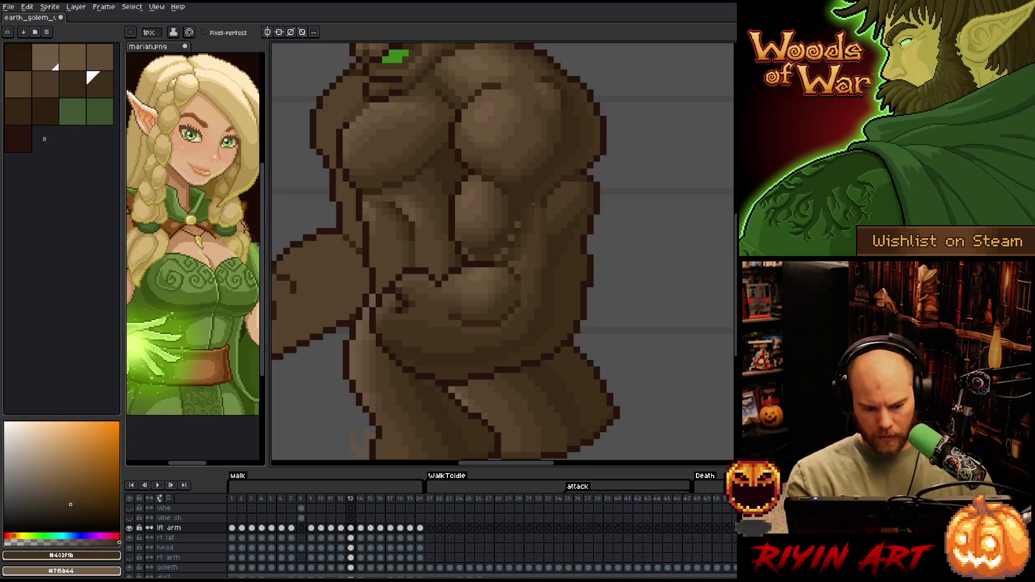
alt+click(524, 263)
alt+click(519, 261)
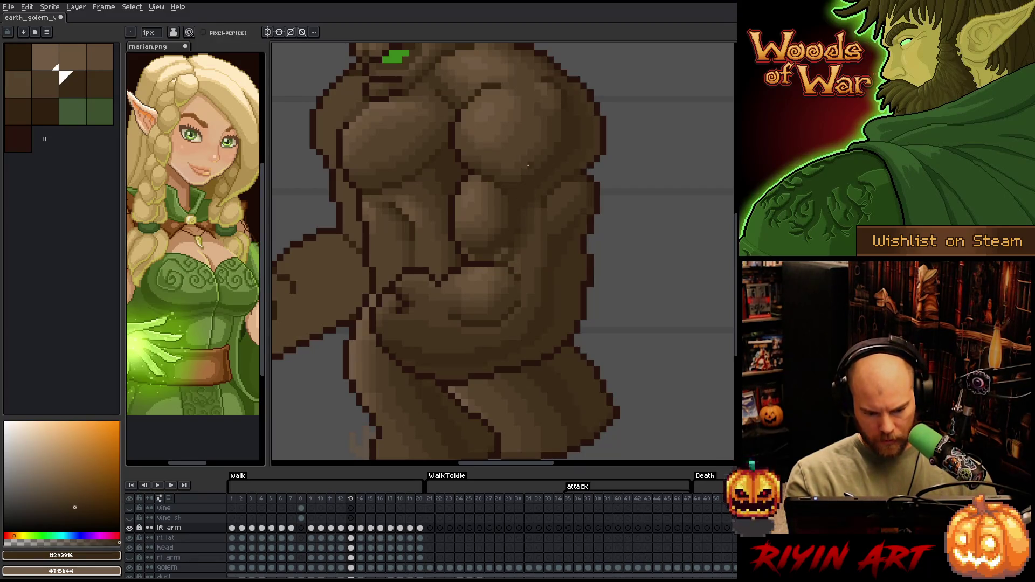
key(e)
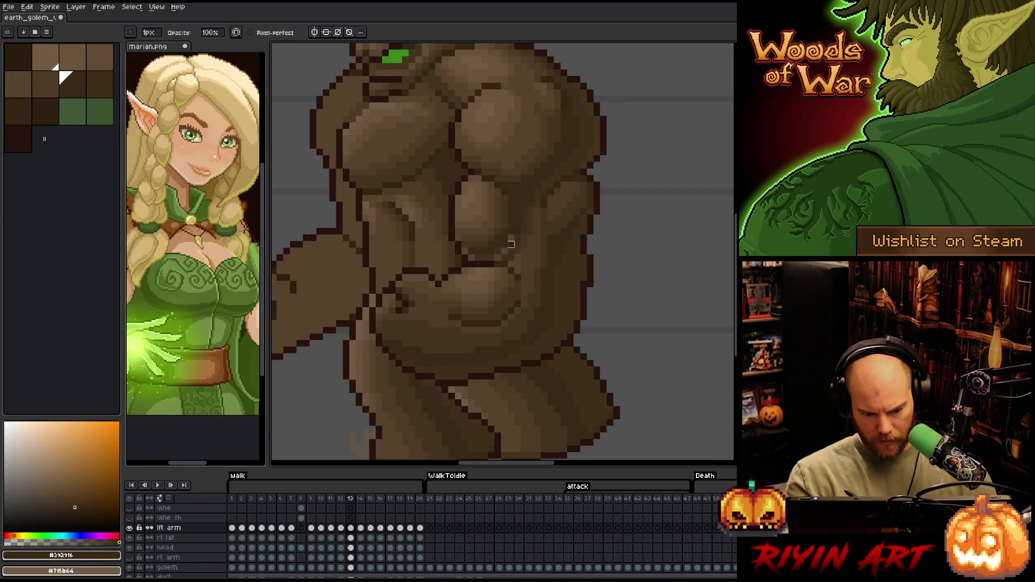
key(b)
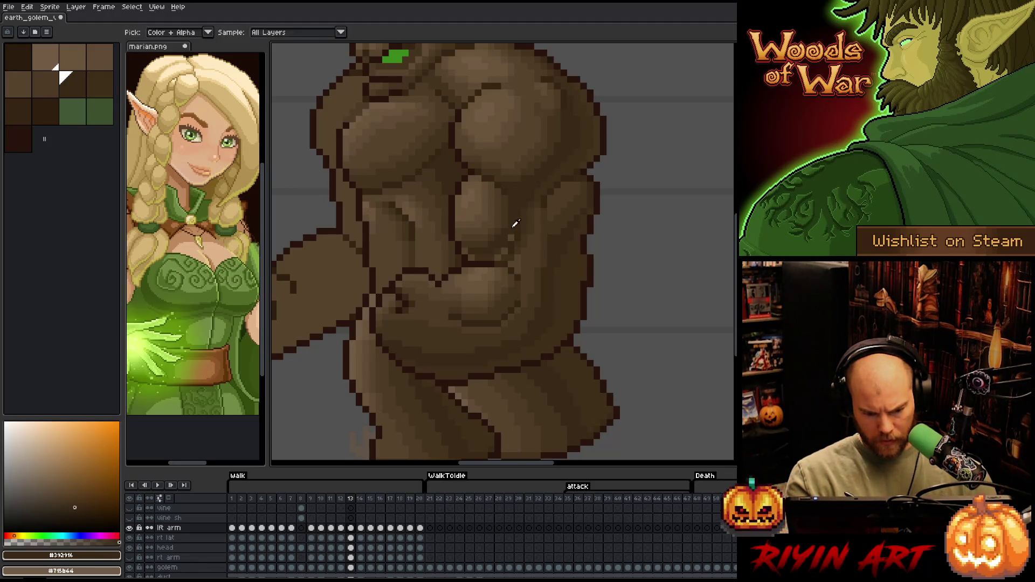
key(e)
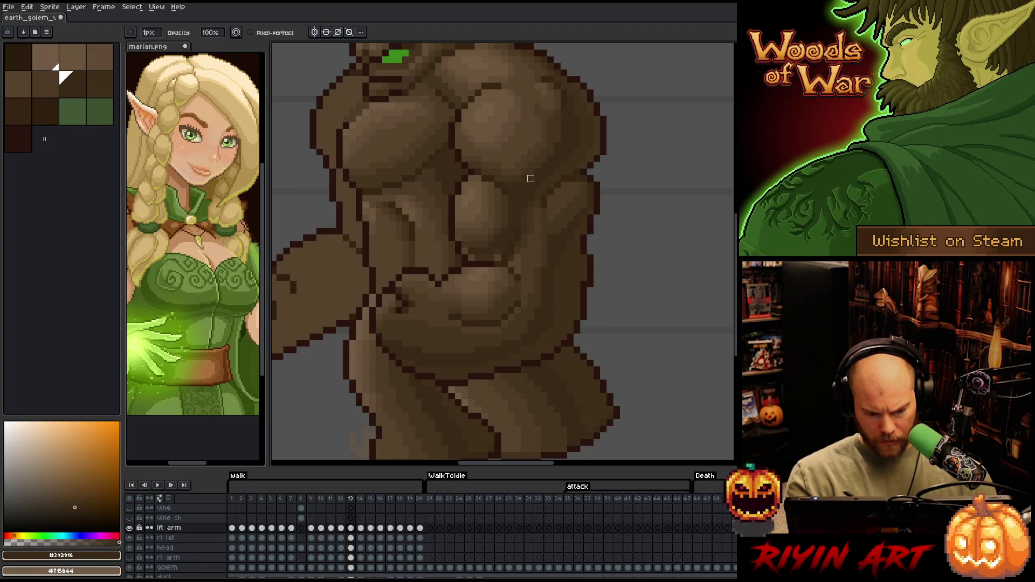
key(b)
alt+click(500, 252)
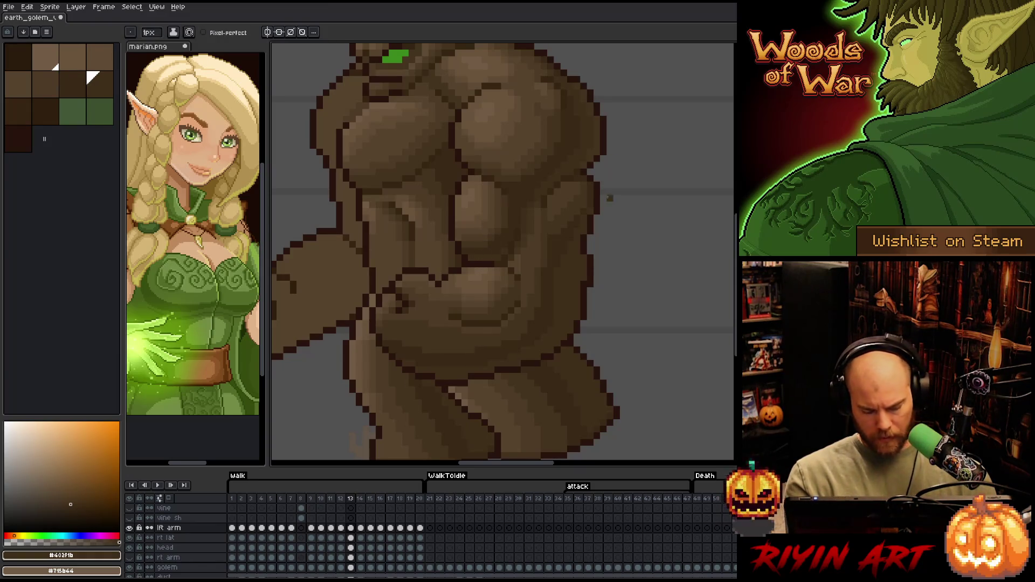
key(comma)
key(comma)
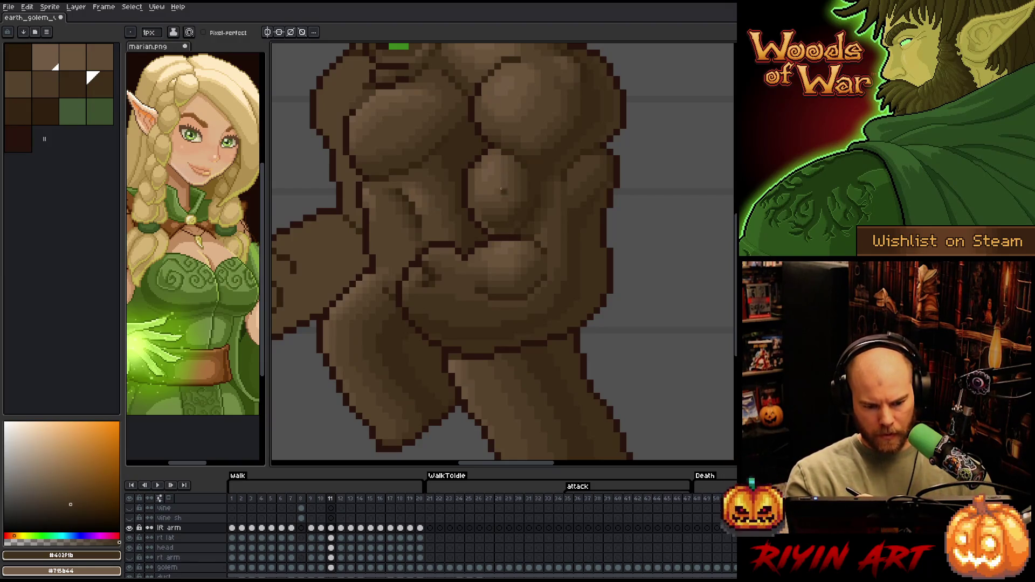
- Compare neighbouring frames, then shift frame 11's chest muscle one pixel left
key(period)
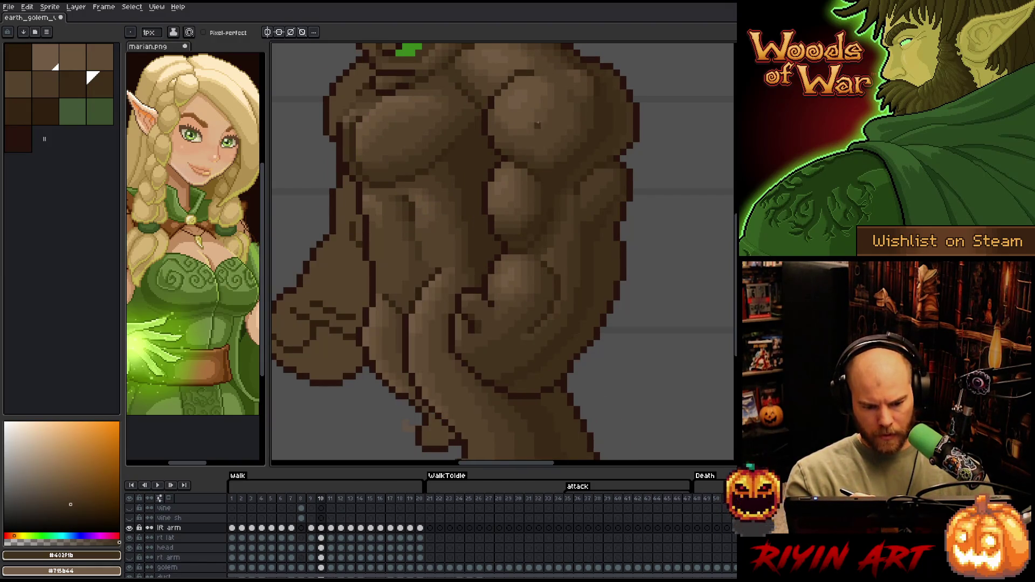
key(comma)
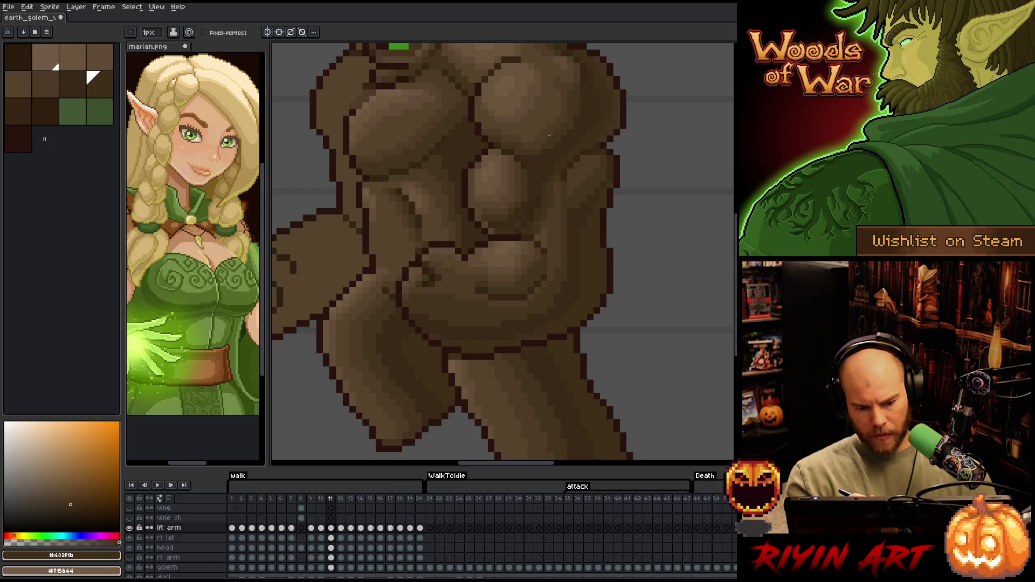
key(m)
mouse_move(485, 146)
mouse_down()
mouse_move(513, 157)
mouse_move(531, 203)
mouse_move(508, 234)
mouse_move(464, 146)
mouse_up()
drag(491, 191, 485, 191)
key(ctrl+d)
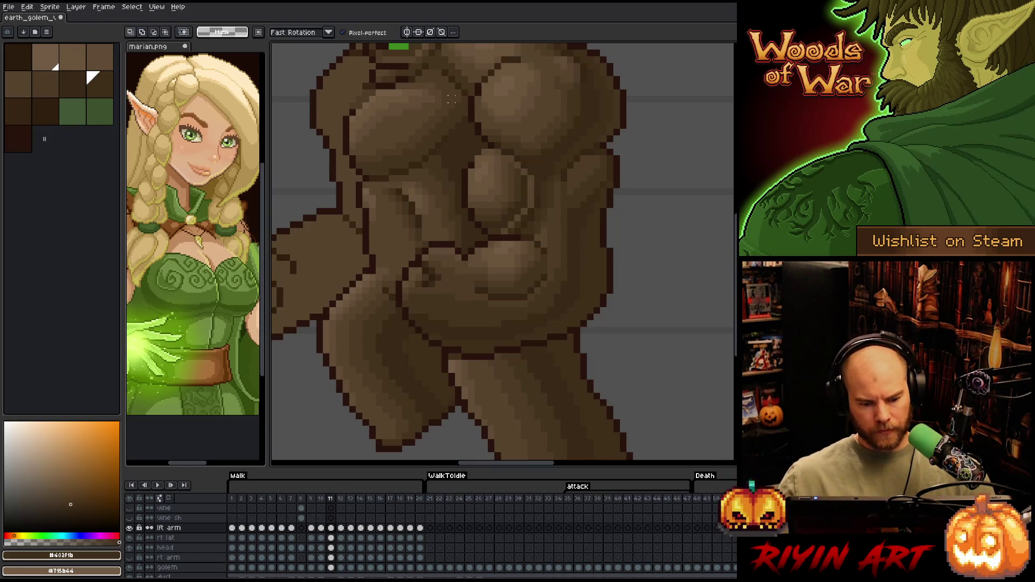
key(b)
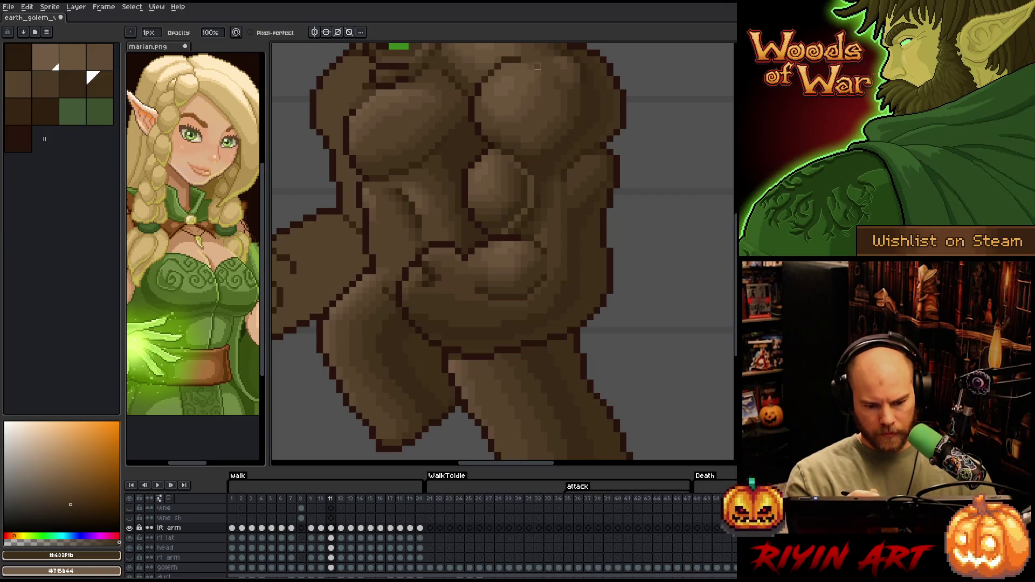
- Draw a dark brown outline line down the torso beside the chest muscle
key(e)
alt+click(518, 169)
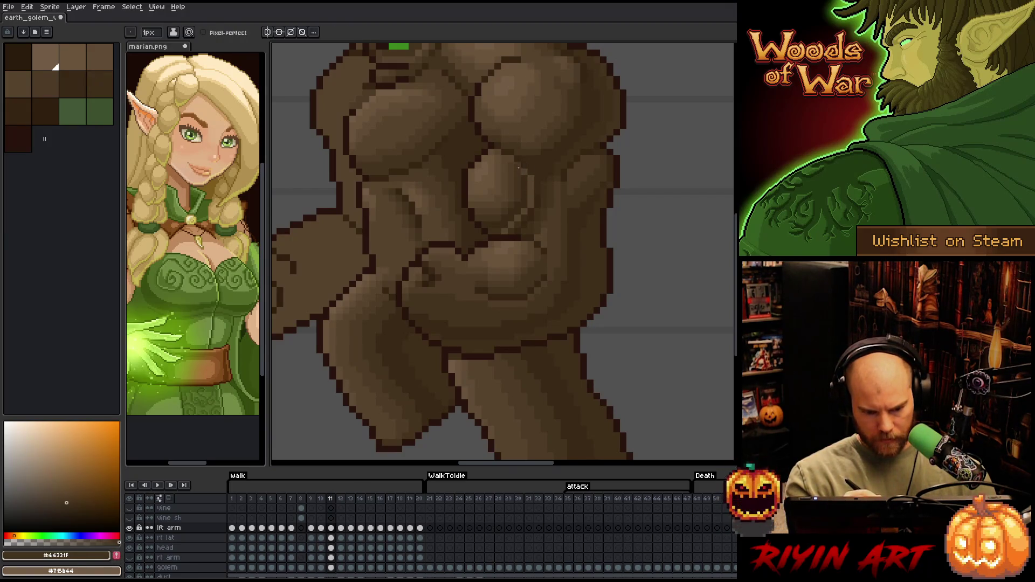
alt+click(503, 156)
alt+click(533, 165)
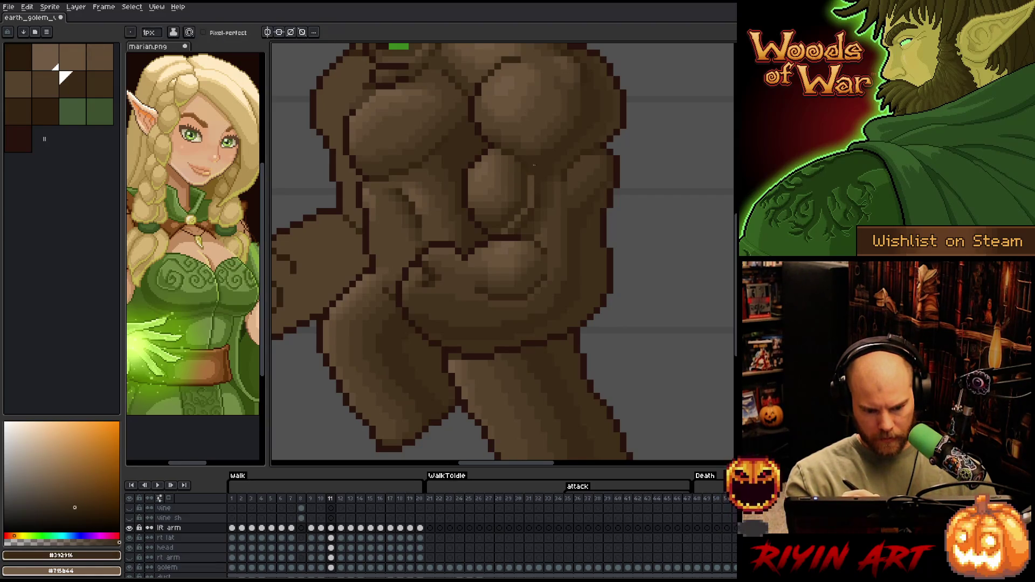
drag(534, 180, 531, 203)
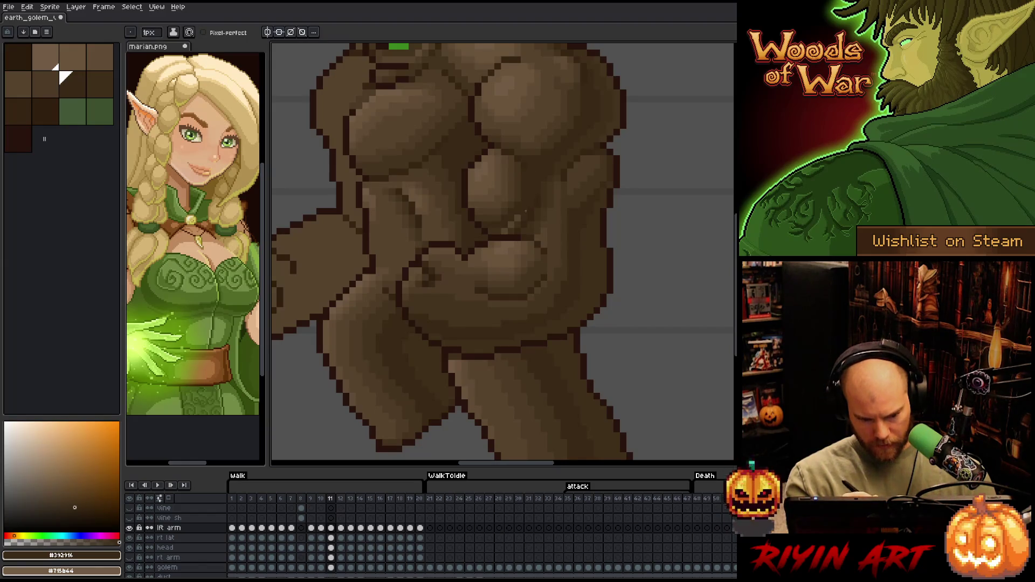
alt+click(510, 220)
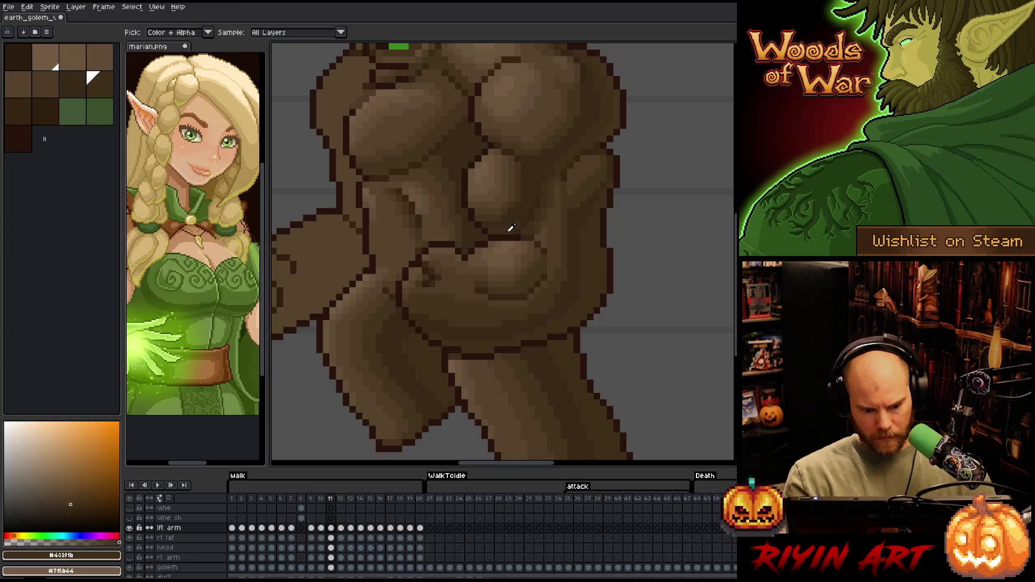
- Step forward through frames 12, 13 and 14, then jump back toward frame 10
key(Right)
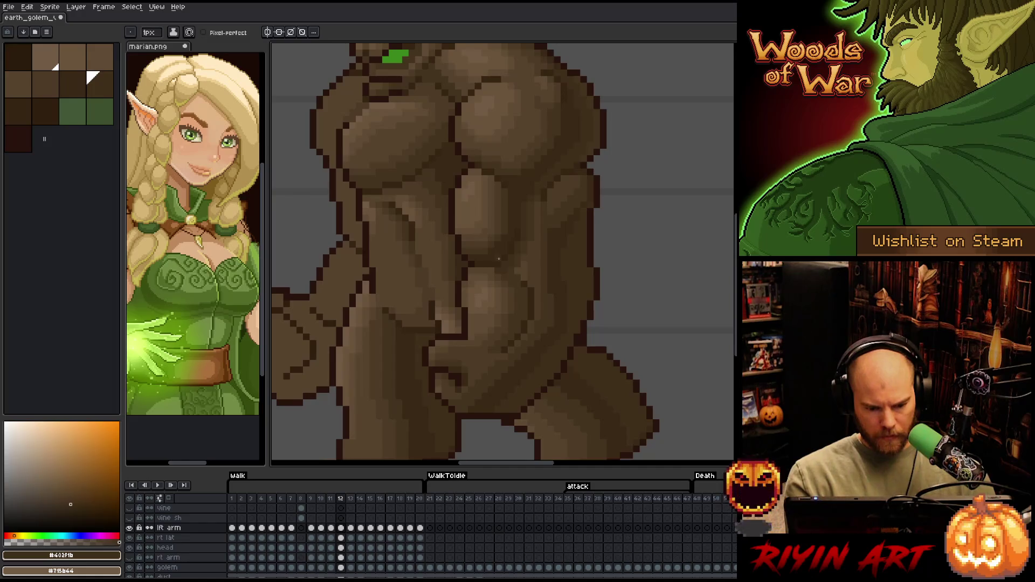
key(Right)
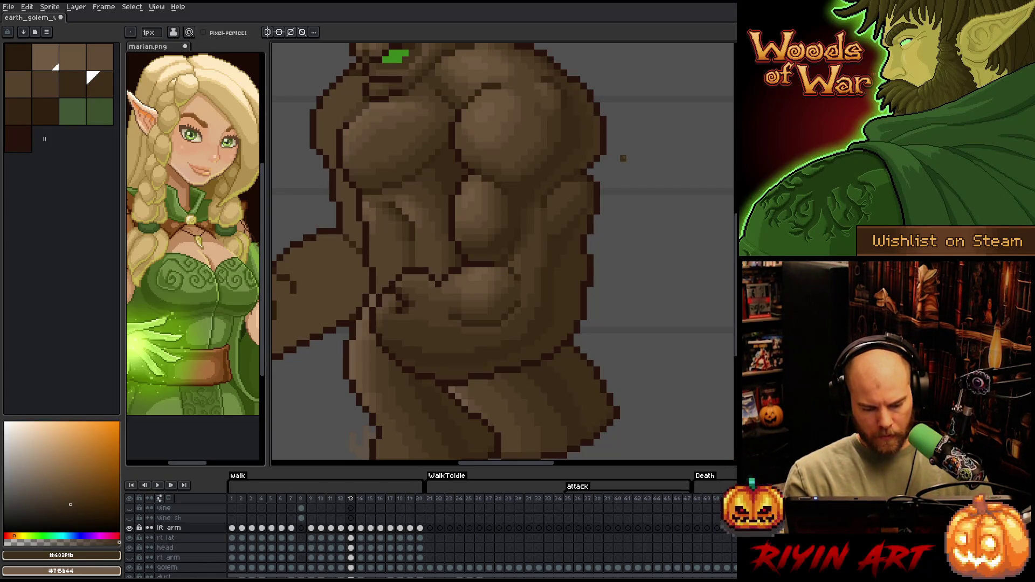
key(Right)
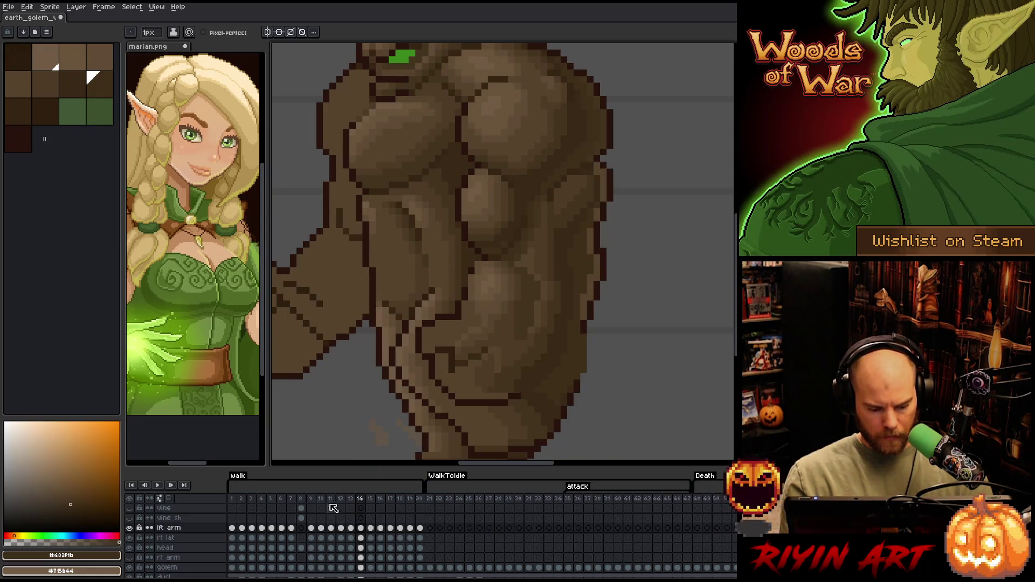
click(312, 500)
- Compare with frame 10, return to frame 14, and save the sprite
click(320, 499)
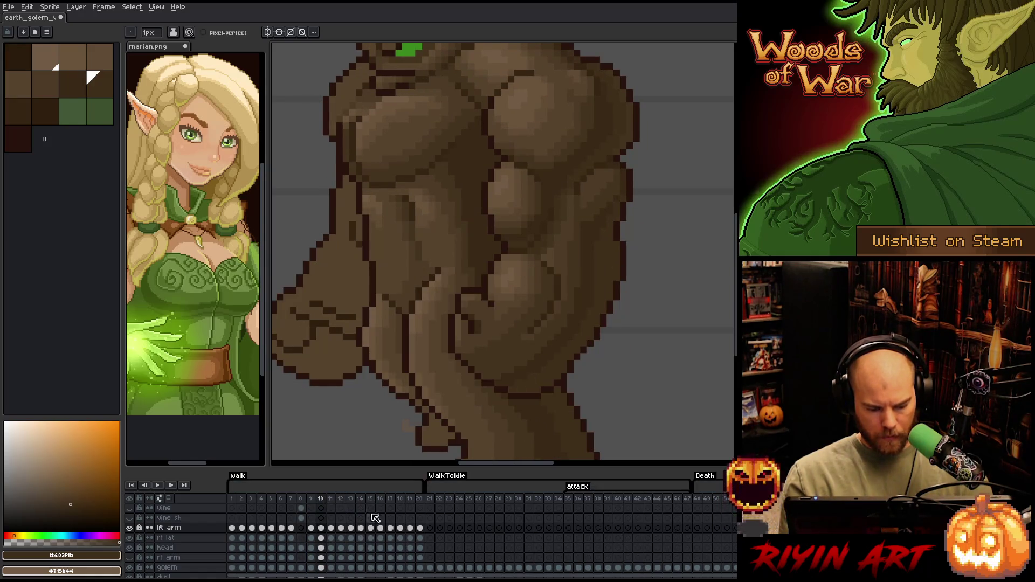
click(361, 500)
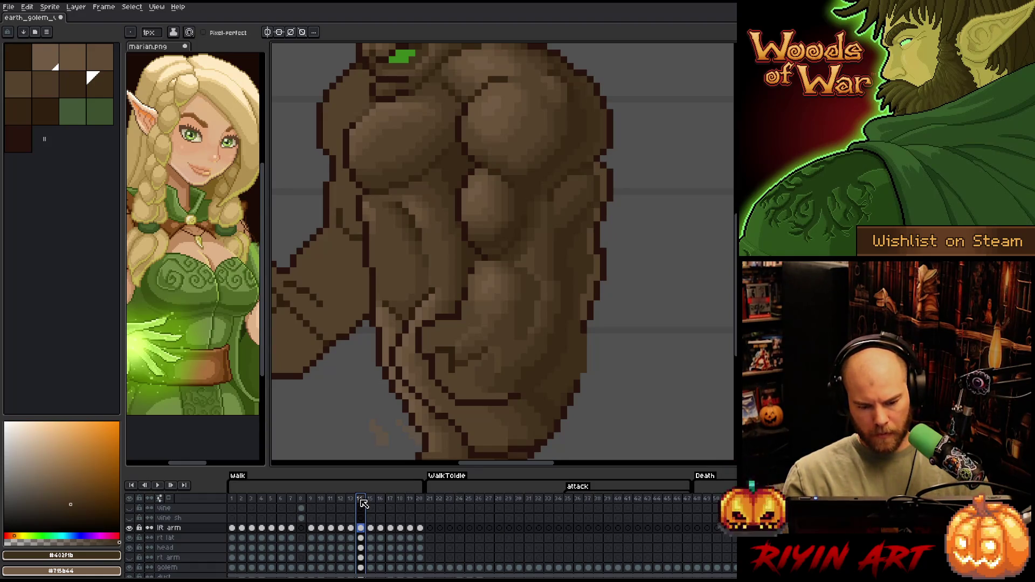
drag(612, 294, 582, 295)
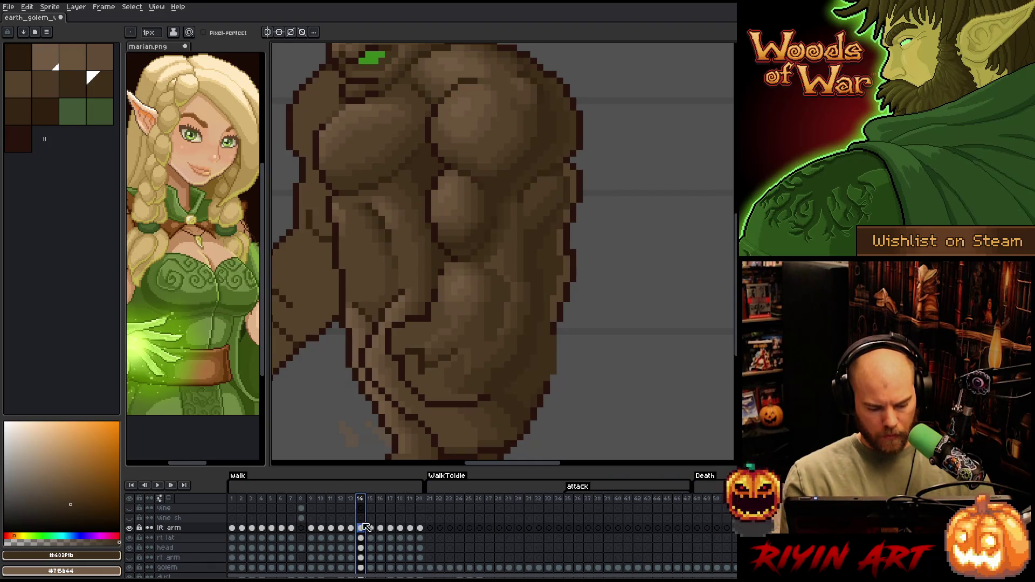
key(ctrl+s)
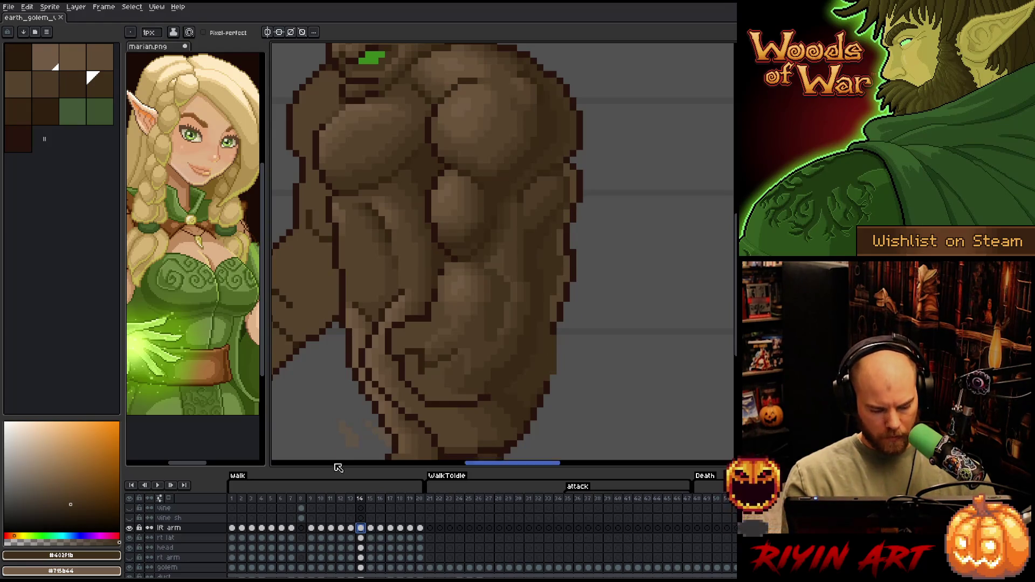
- Rotate frame 14's lower arm about 22.6° and nudge it slightly left and up
key(m)
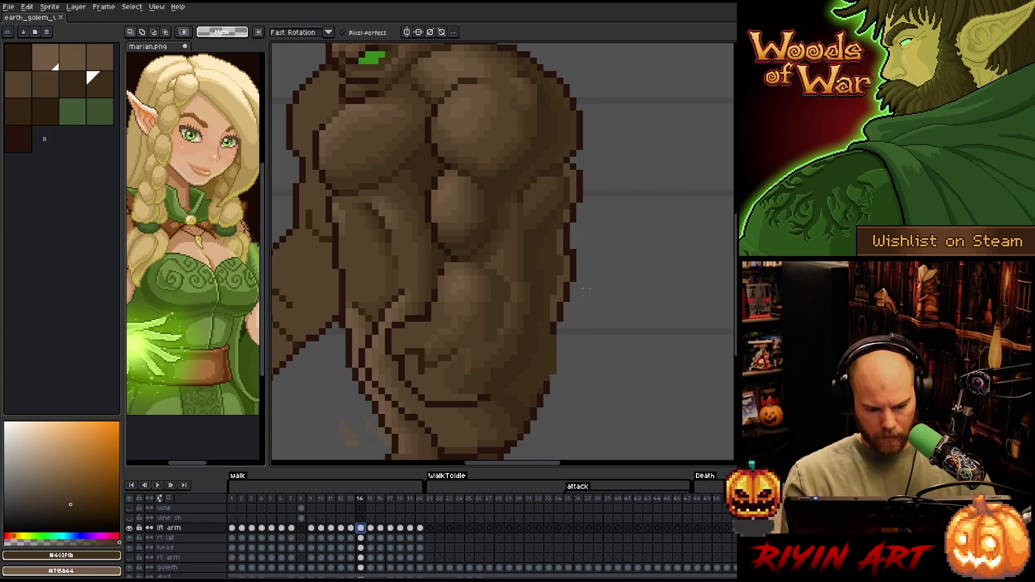
mouse_move(583, 273)
mouse_down()
mouse_move(479, 266)
mouse_move(404, 293)
mouse_move(505, 457)
mouse_move(529, 410)
mouse_up()
mouse_move(543, 363)
mouse_down()
mouse_move(504, 358)
mouse_move(489, 383)
mouse_up()
mouse_move(617, 274)
mouse_down()
mouse_move(638, 299)
mouse_move(638, 346)
mouse_move(640, 328)
mouse_up()
drag(477, 313, 473, 310)
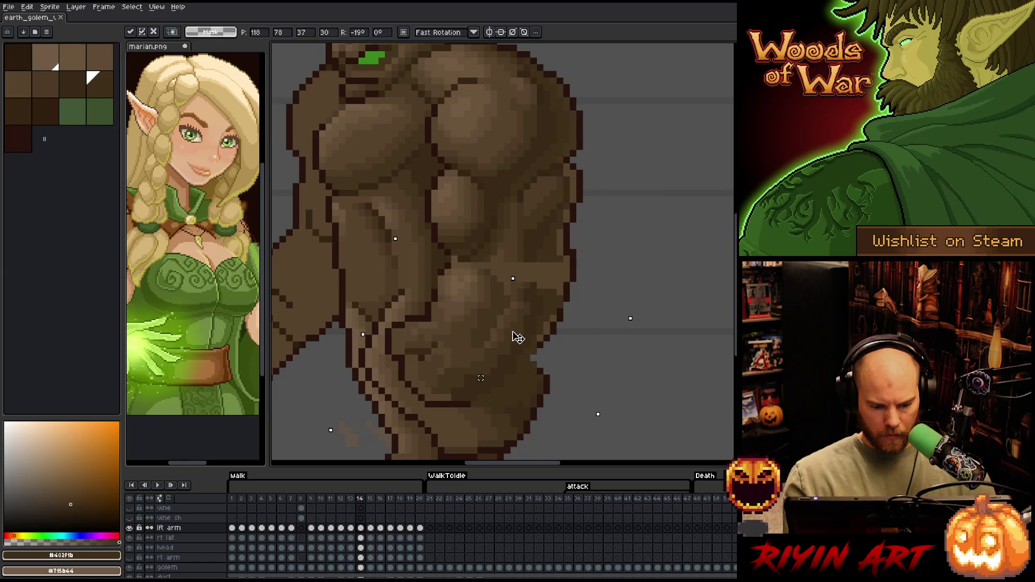
drag(639, 312, 647, 323)
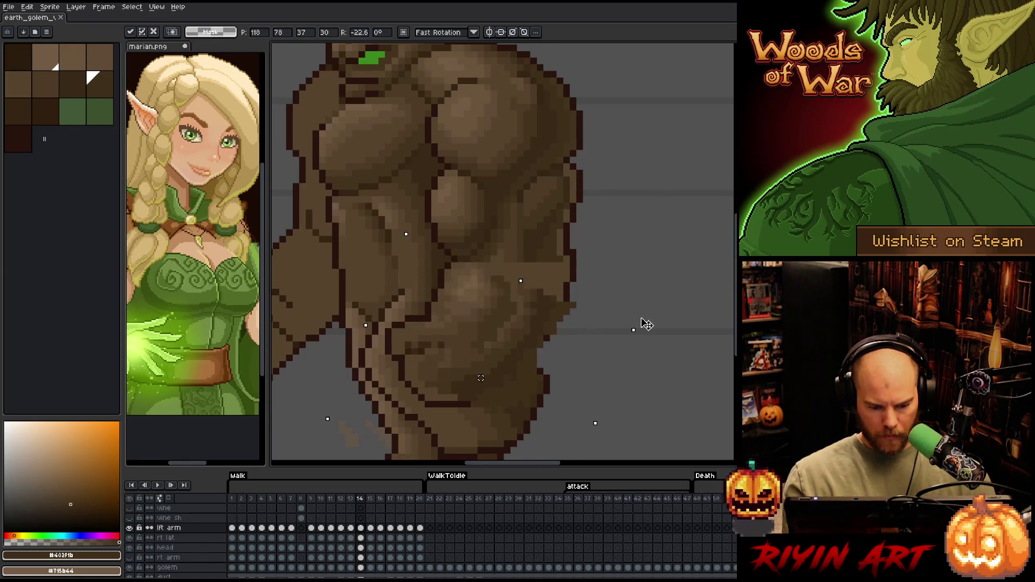
drag(519, 338, 497, 335)
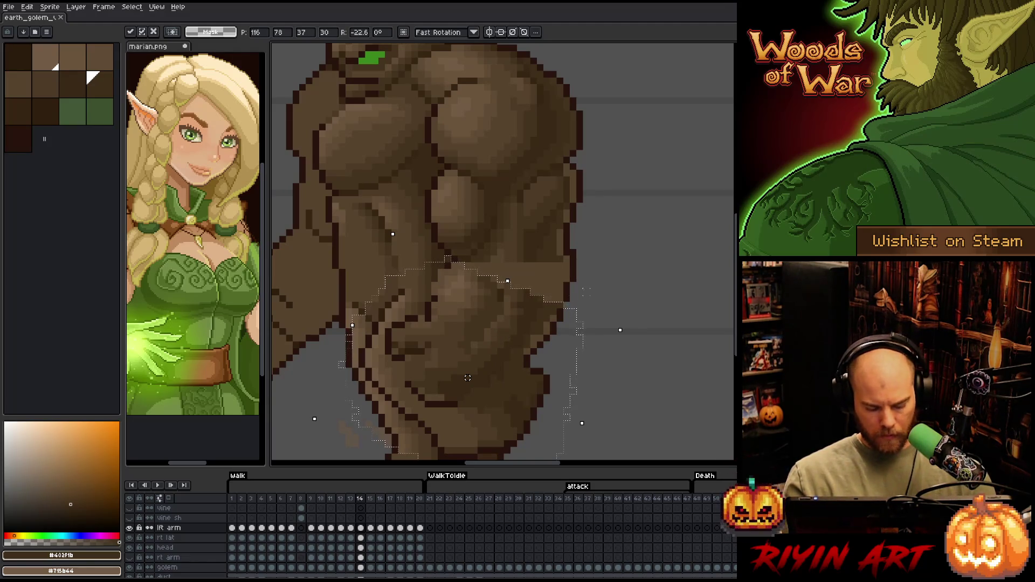
key(Return)
double_click(169, 528)
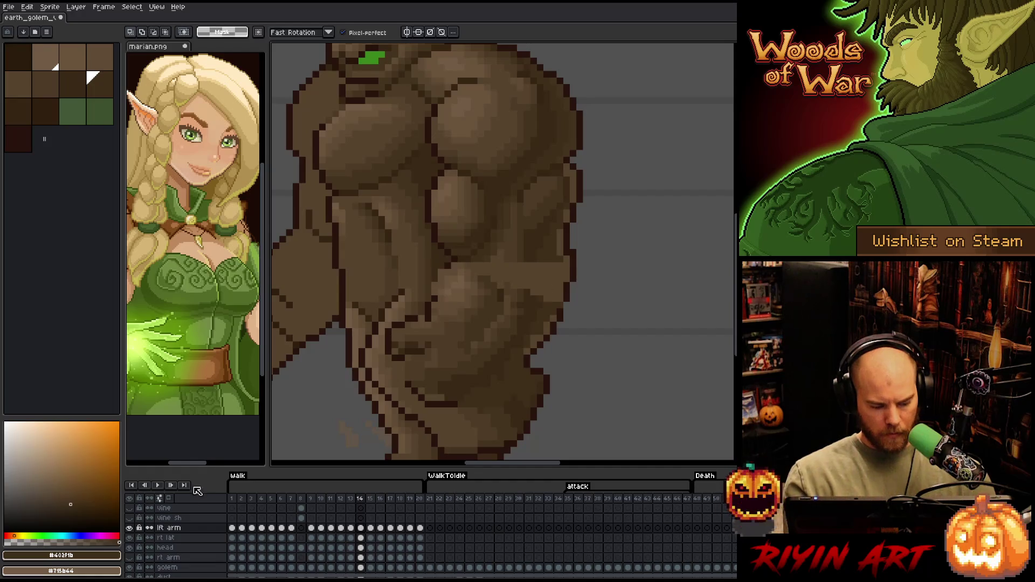
- Set the lft arm layer's opacity to 43%
click(224, 103)
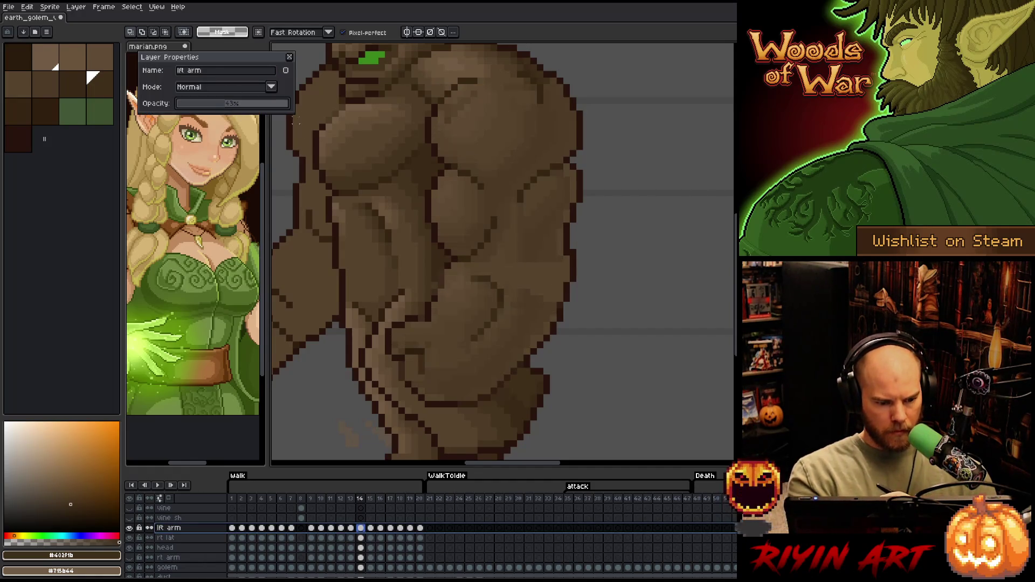
key(Return)
key(b)
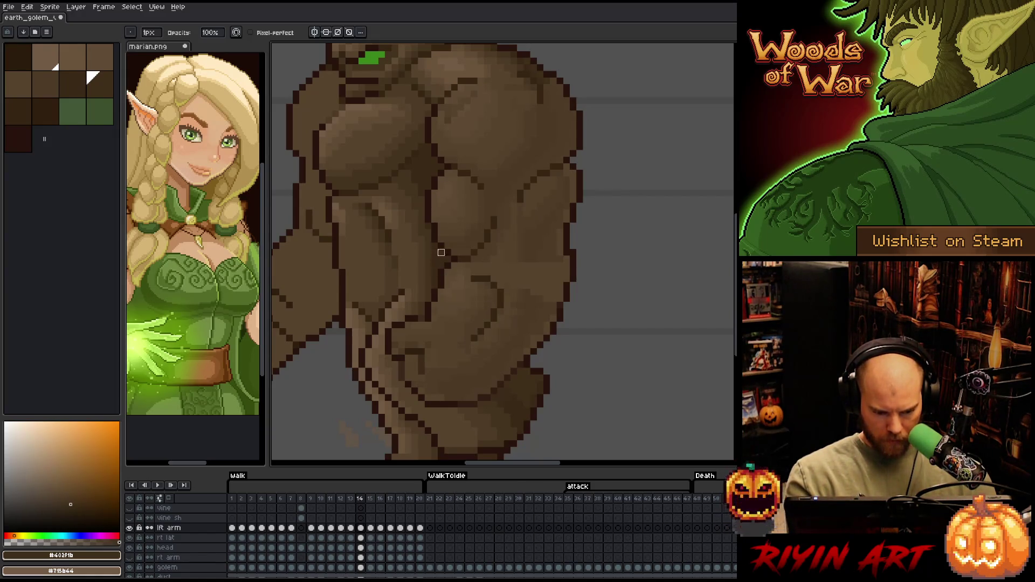
- Draw short dark outline strokes defining the arm muscles on frame 14
drag(428, 311, 421, 318)
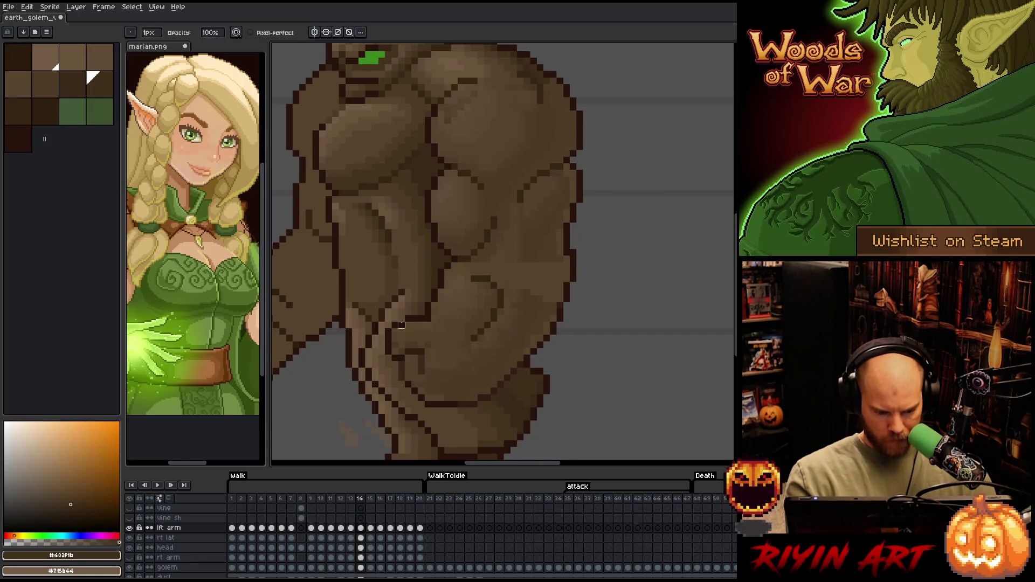
drag(401, 358, 408, 385)
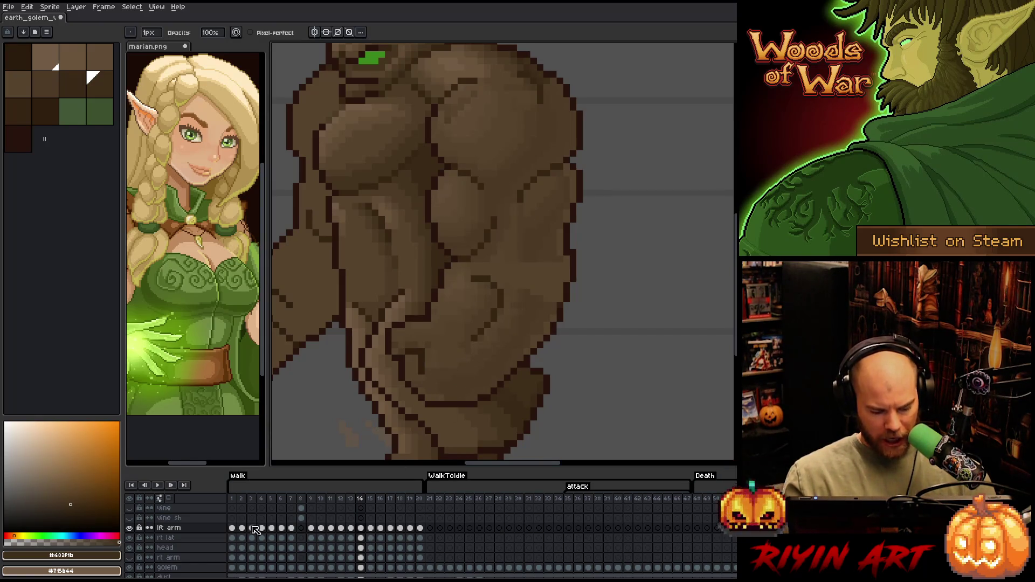
double_click(169, 528)
- Raise the lft arm layer's opacity and clear the selected range of arm cels
drag(244, 110, 286, 108)
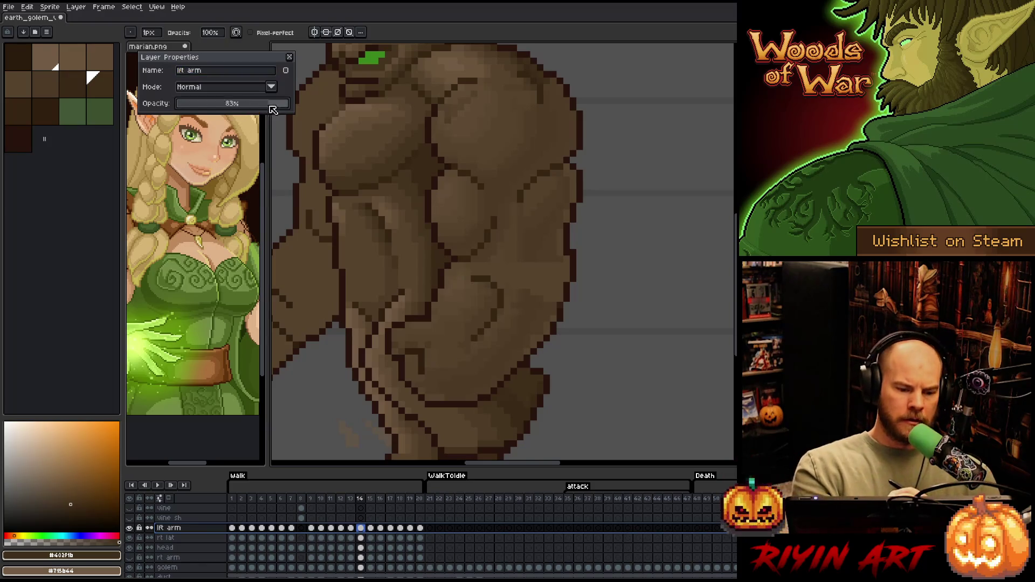
click(290, 57)
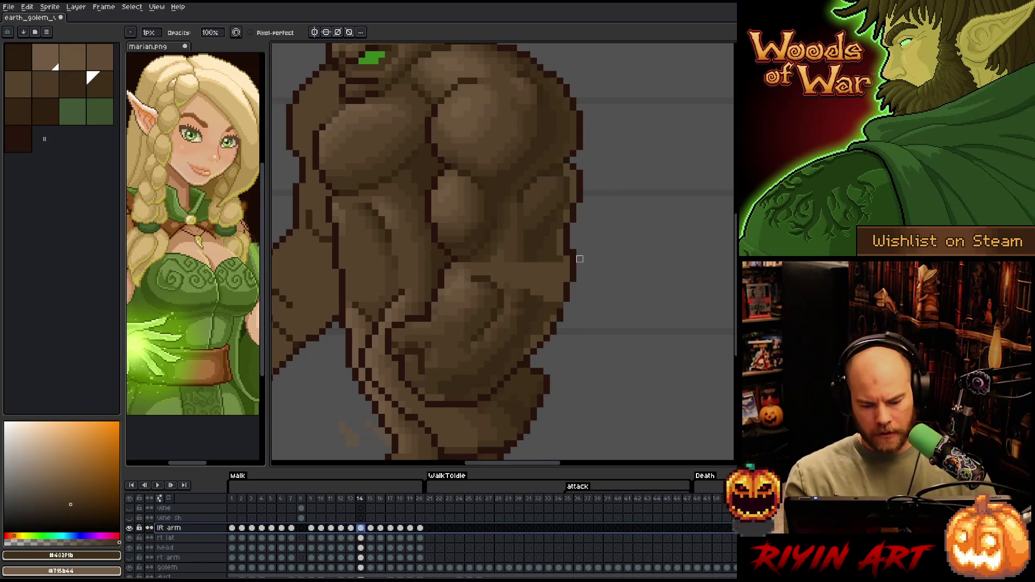
key(Escape)
- Paint short dark-brown shadow strokes along the golem's torso edge
key(e)
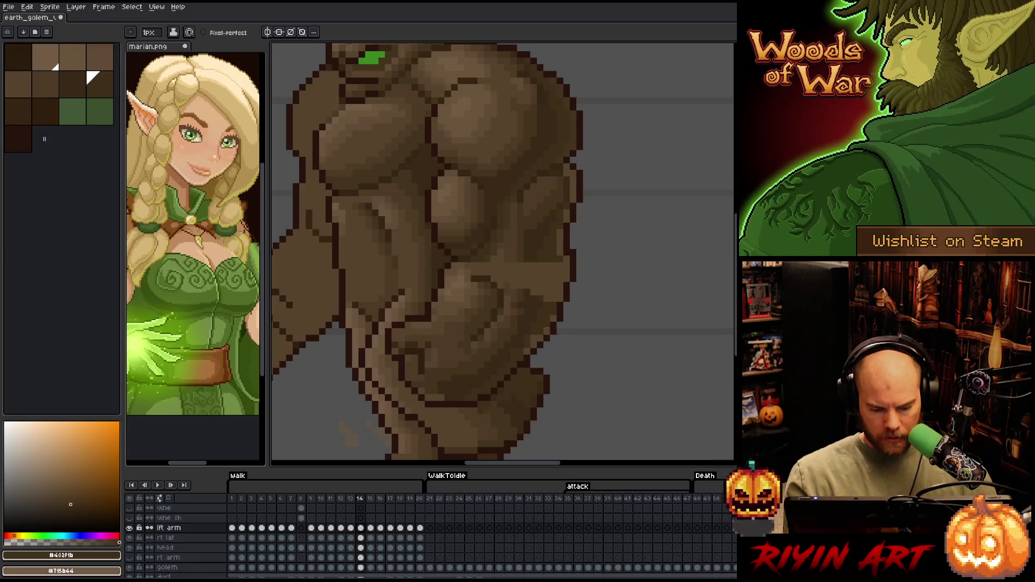
key(bracketleft)
key(bracketright)
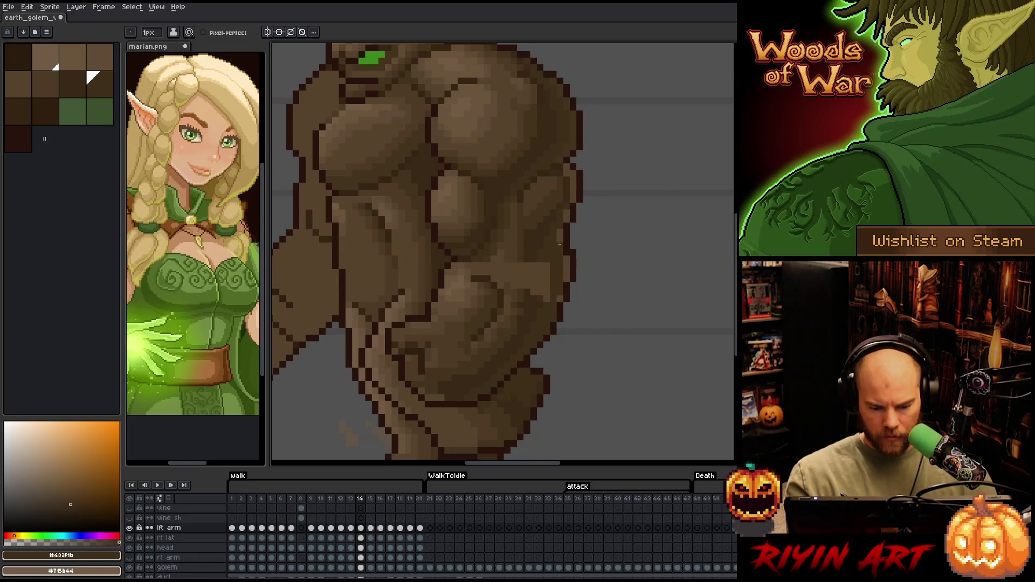
drag(549, 262, 547, 300)
alt+click(534, 302)
drag(535, 263, 526, 296)
- Eyedrop lighter and mid browns from the golem to blend the muscle shading
alt+click(520, 303)
key(alt)
alt+click(510, 236)
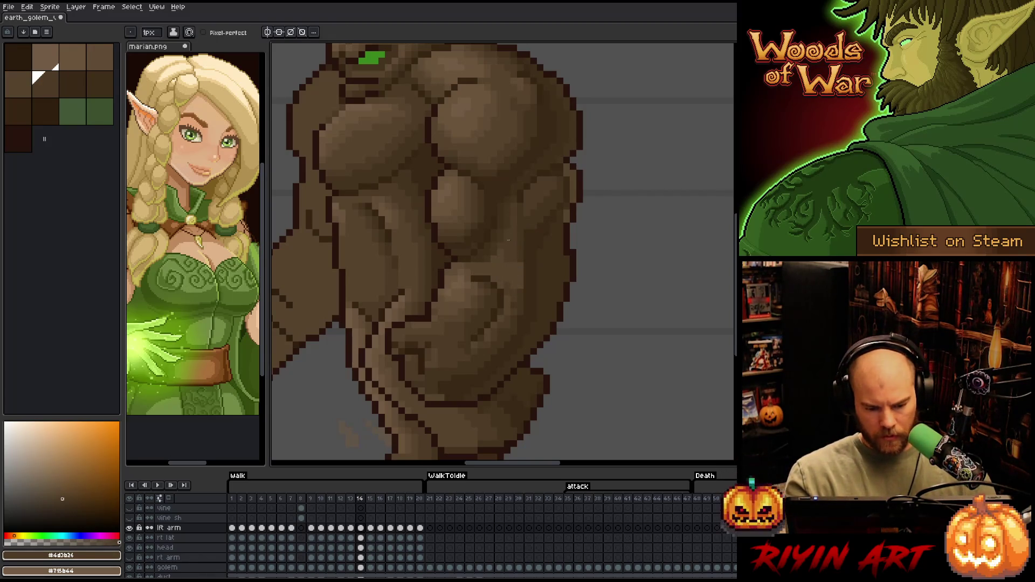
alt+click(521, 267)
alt+click(513, 277)
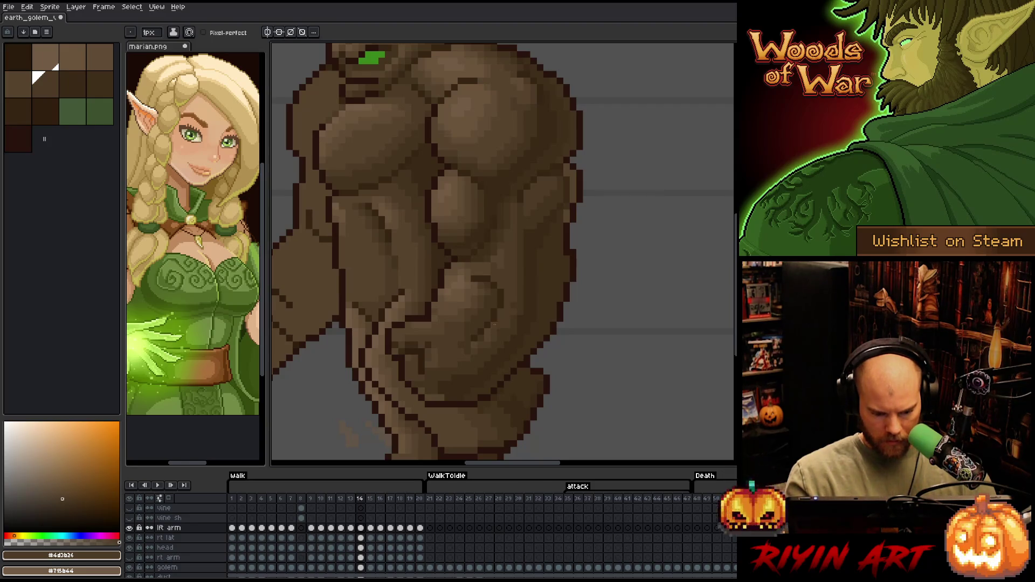
alt+click(488, 345)
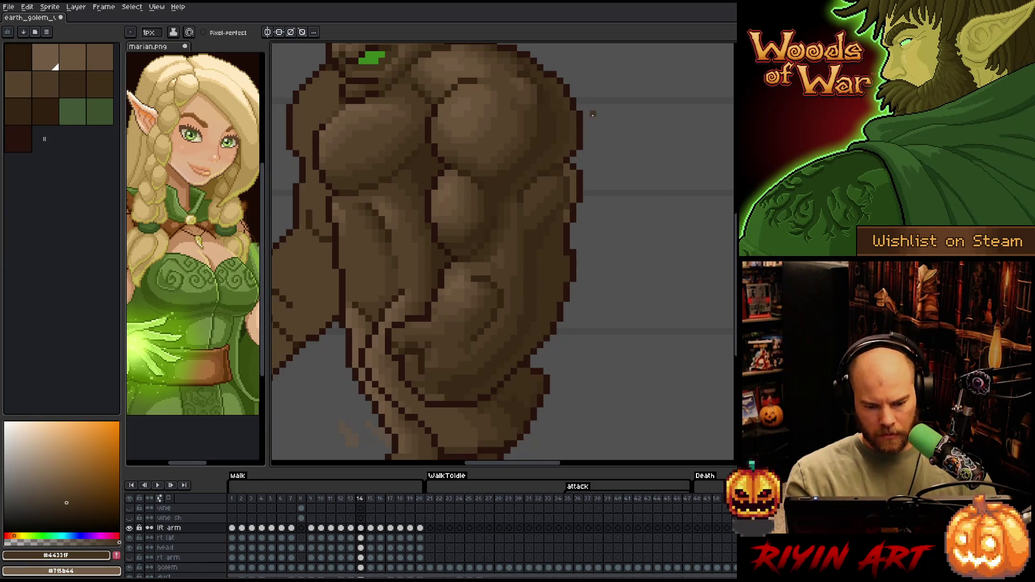
key(alt)
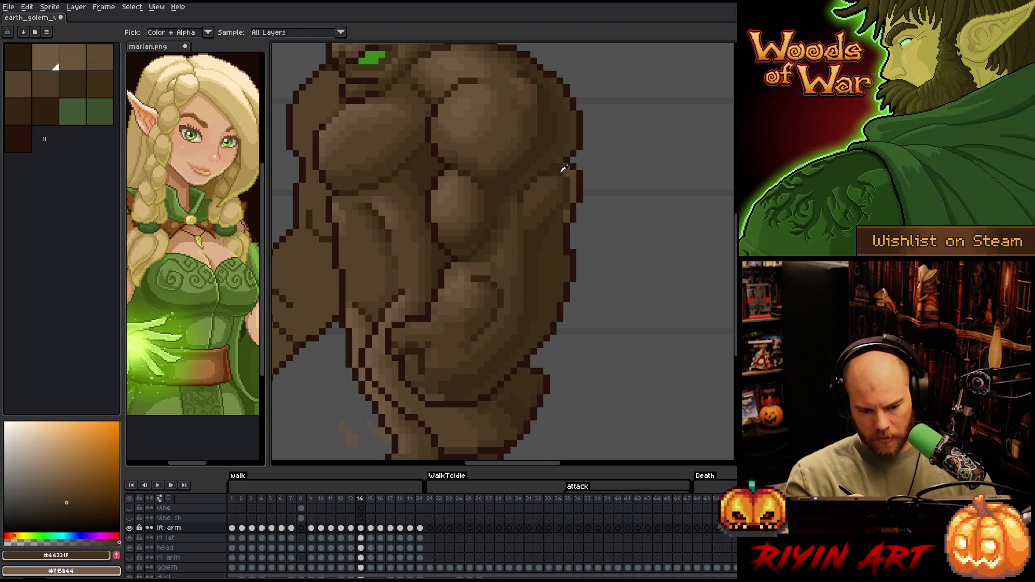
- Refine the torso muscle shading with dark, mid and light brown pixels
alt+click(565, 167)
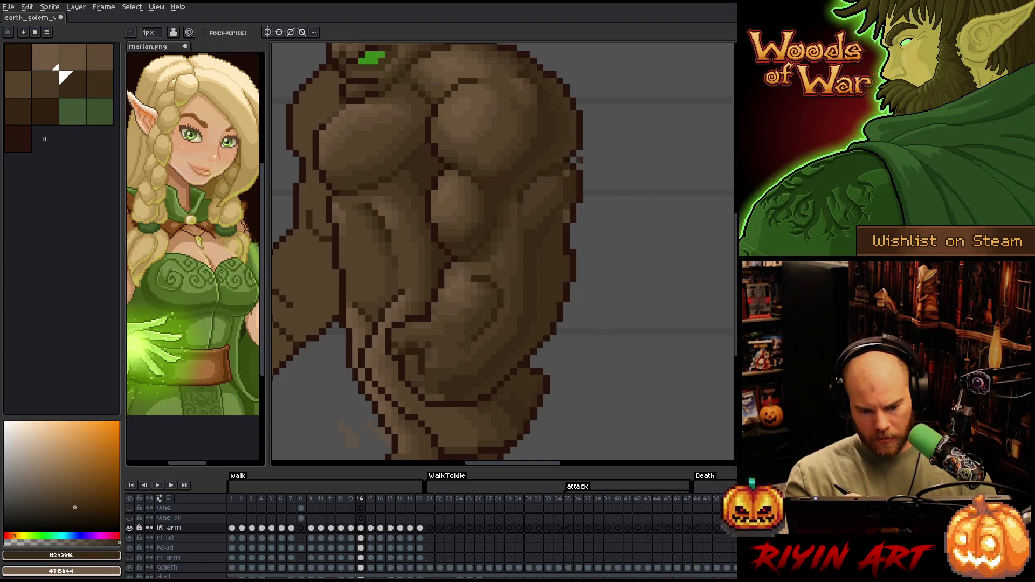
alt+click(562, 173)
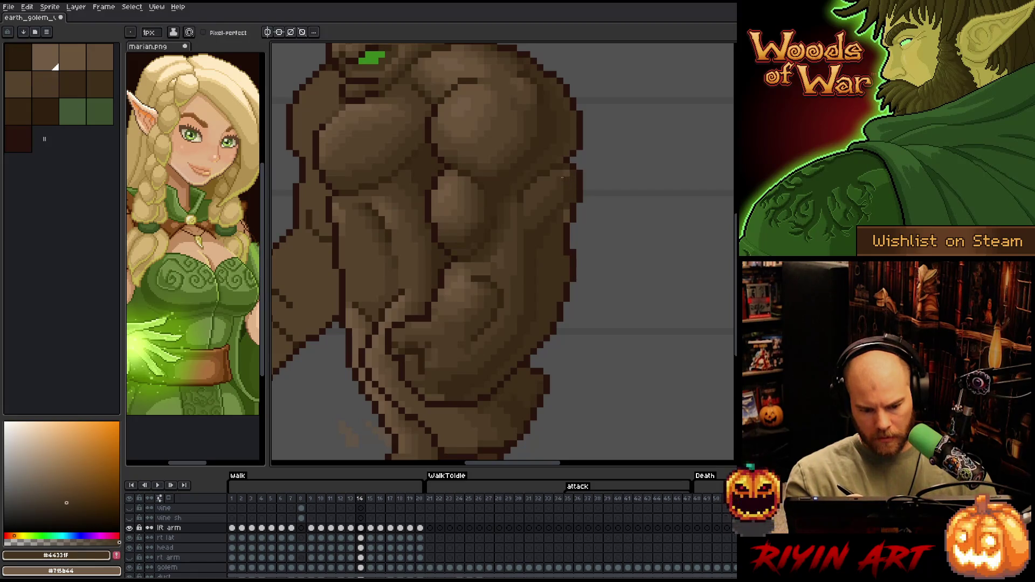
alt+click(565, 178)
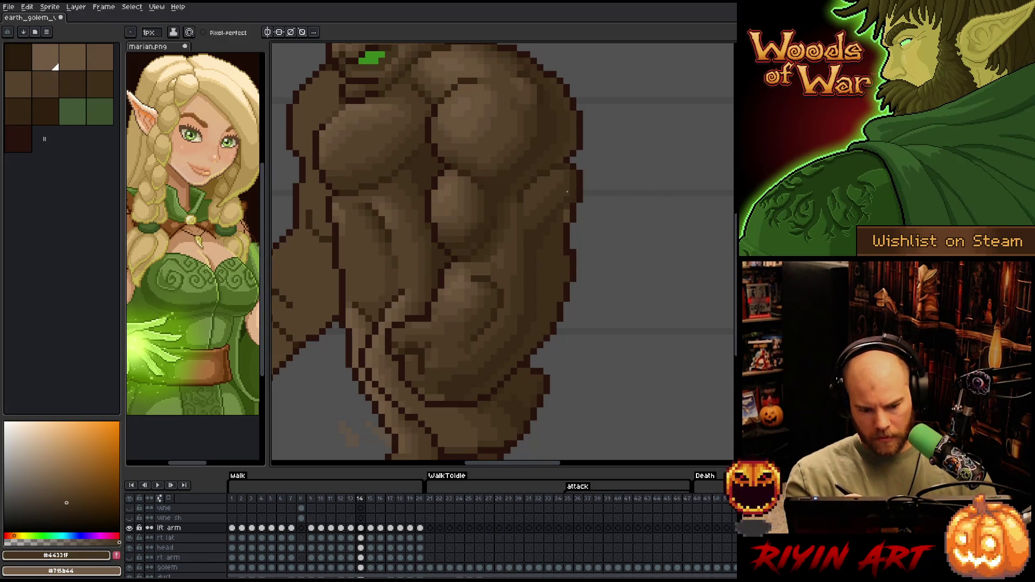
alt+click(567, 205)
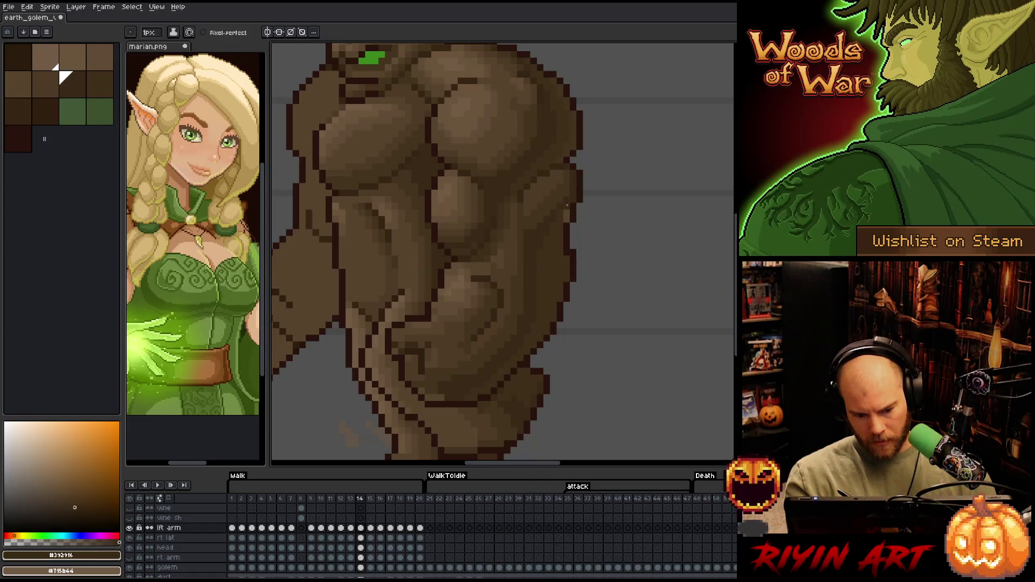
alt+click(572, 183)
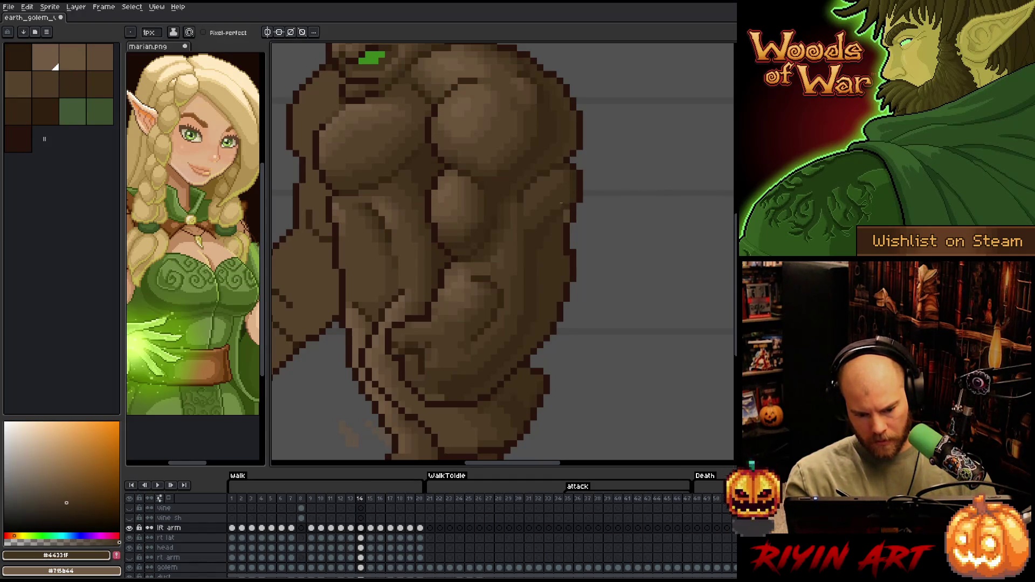
alt+click(569, 212)
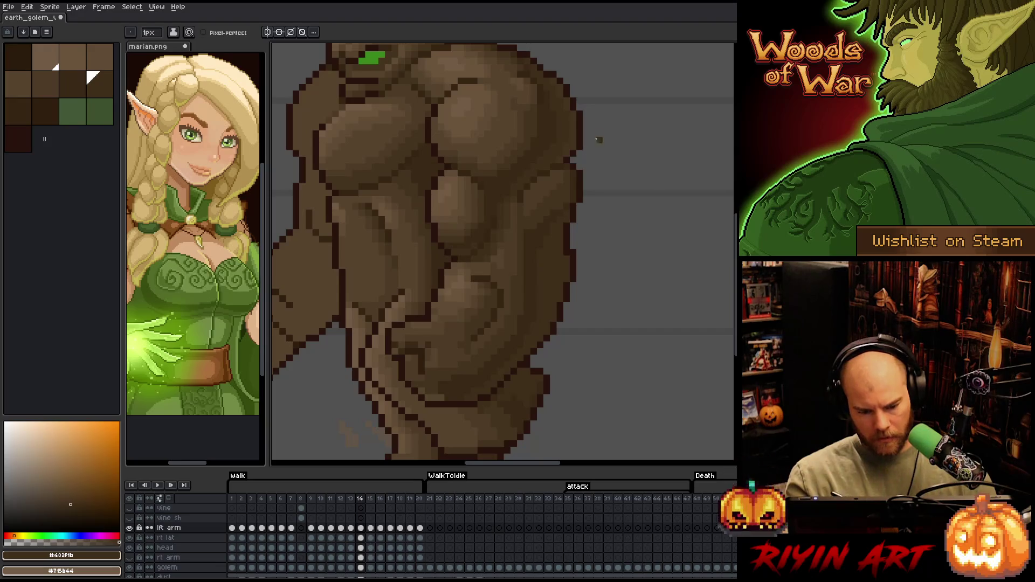
- Soften the forearm shading with dark, mid and light browns, then save the sprite
alt+click(452, 390)
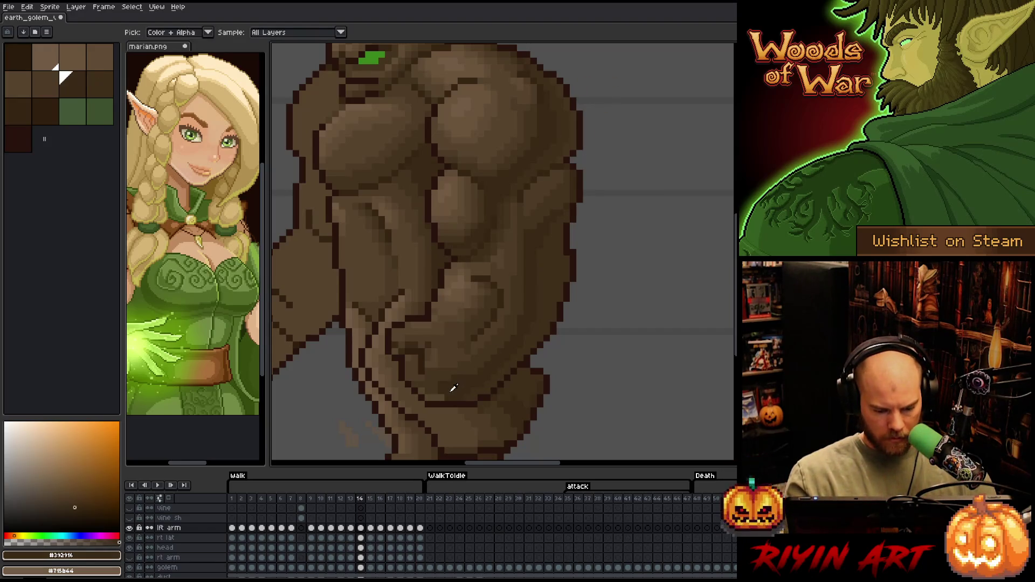
alt+click(468, 362)
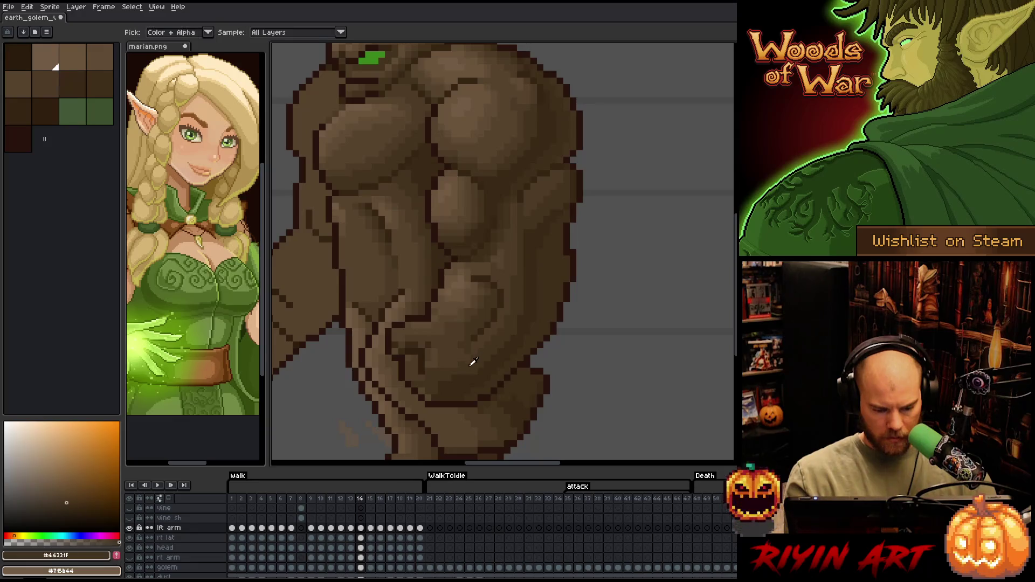
alt+click(431, 339)
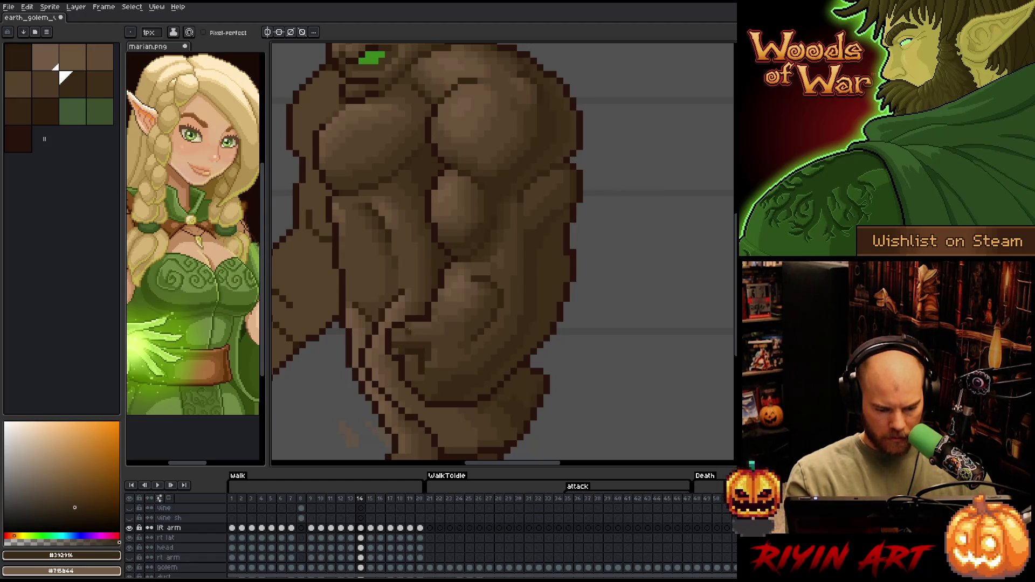
alt+click(402, 345)
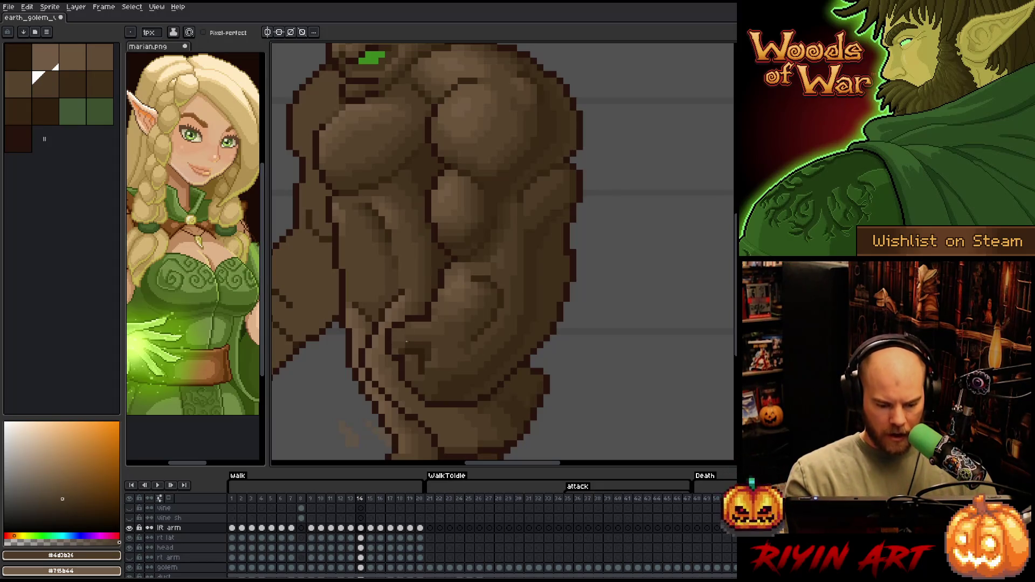
alt+click(416, 335)
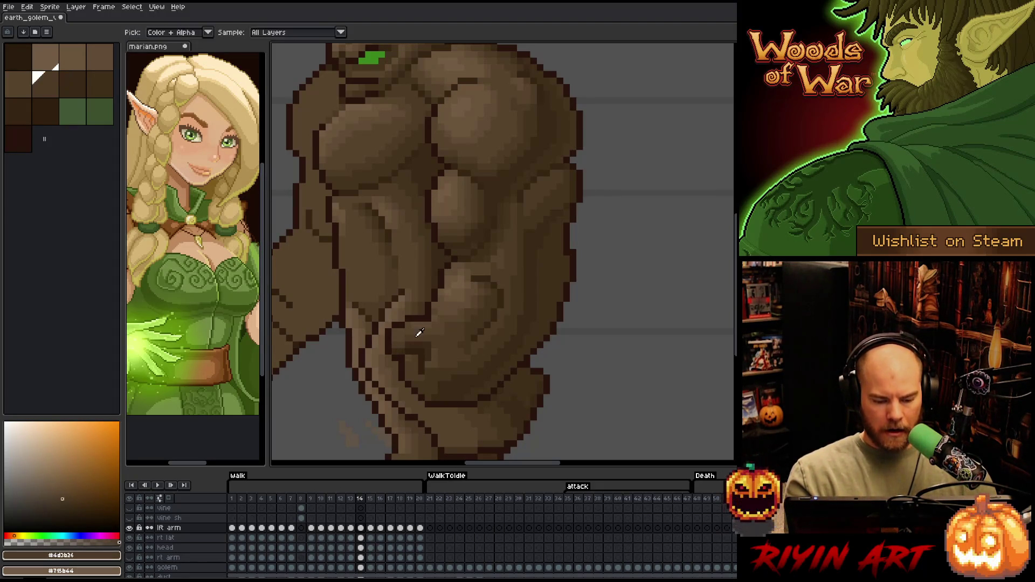
alt+click(409, 326)
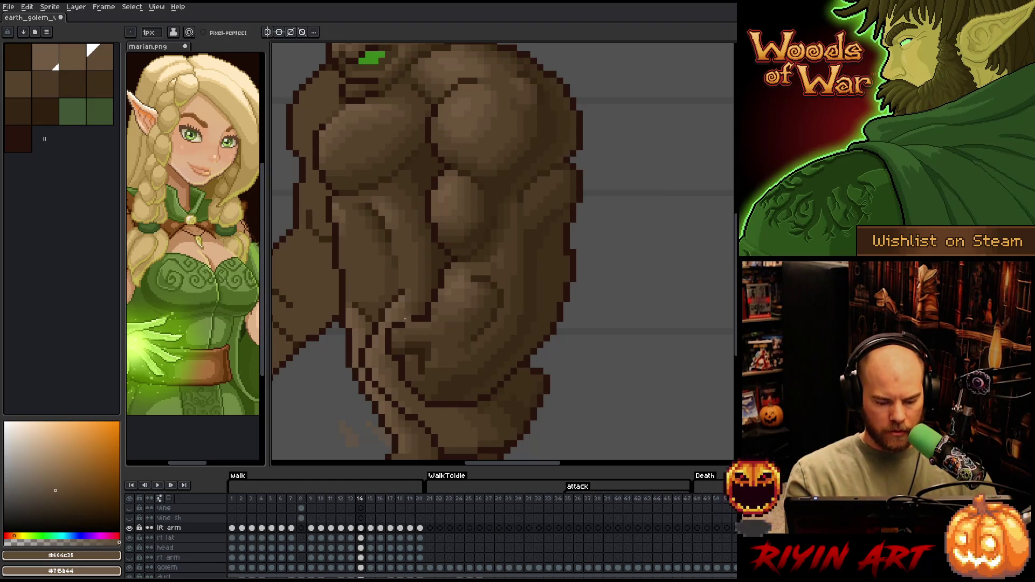
key(ctrl+s)
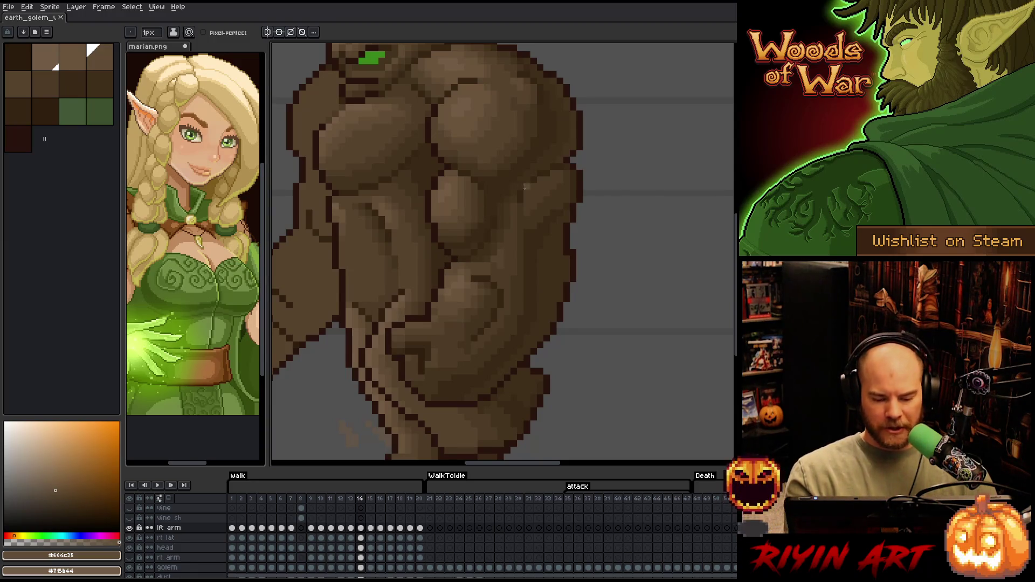
- Blend highlight and mid-brown tones into the torso and forearm muscles
alt+click(454, 292)
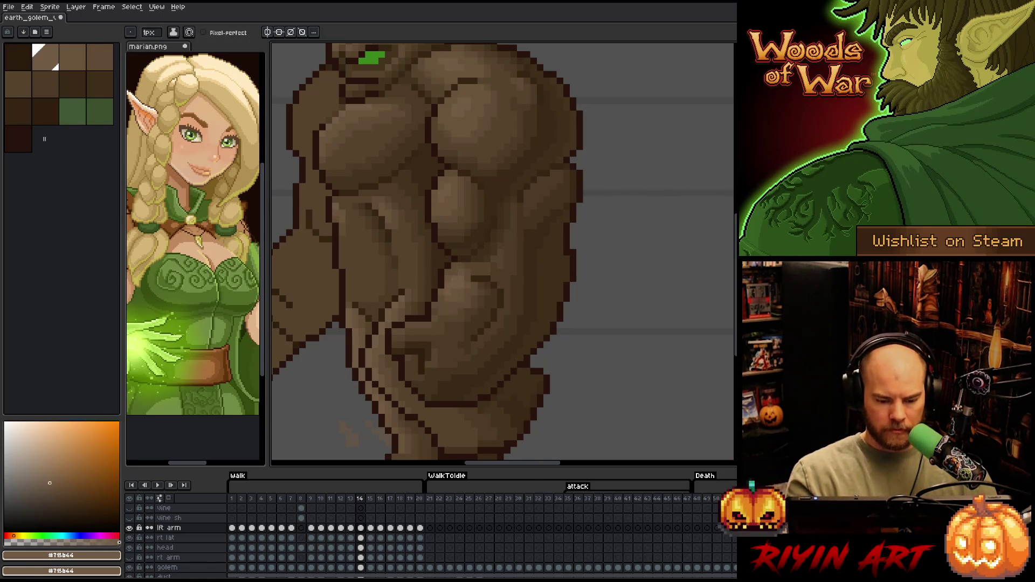
alt+click(466, 267)
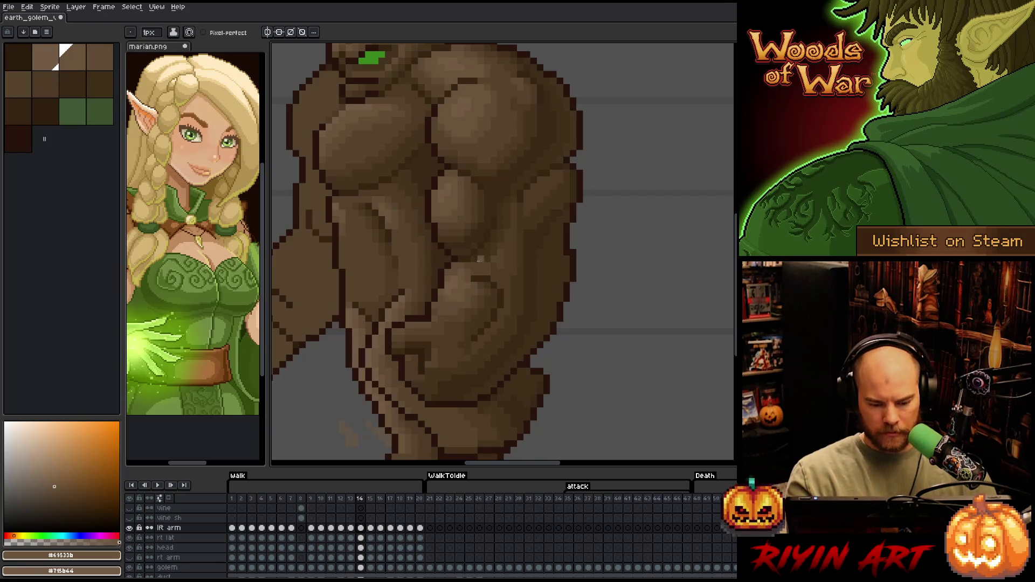
alt+click(489, 282)
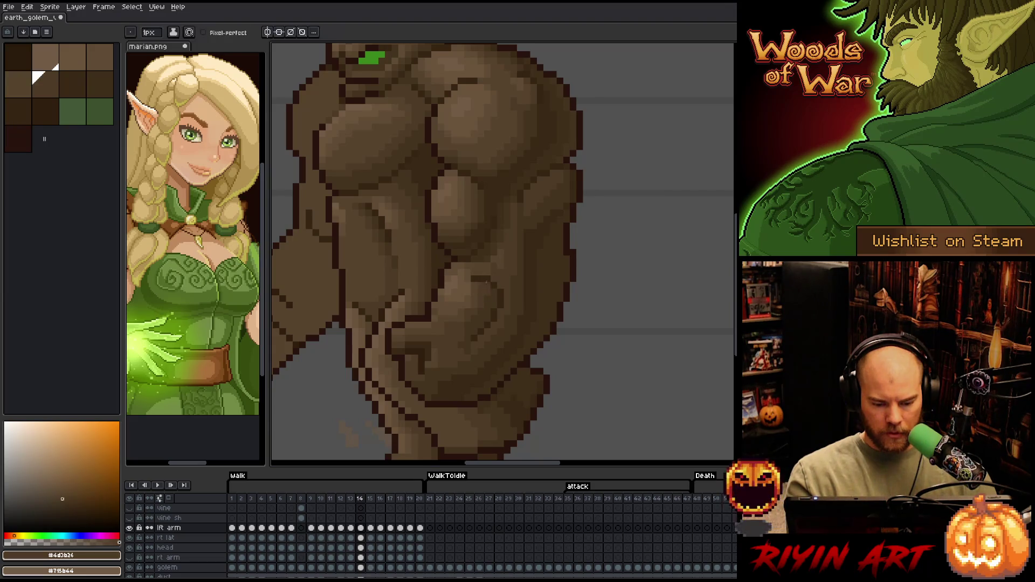
alt+click(488, 299)
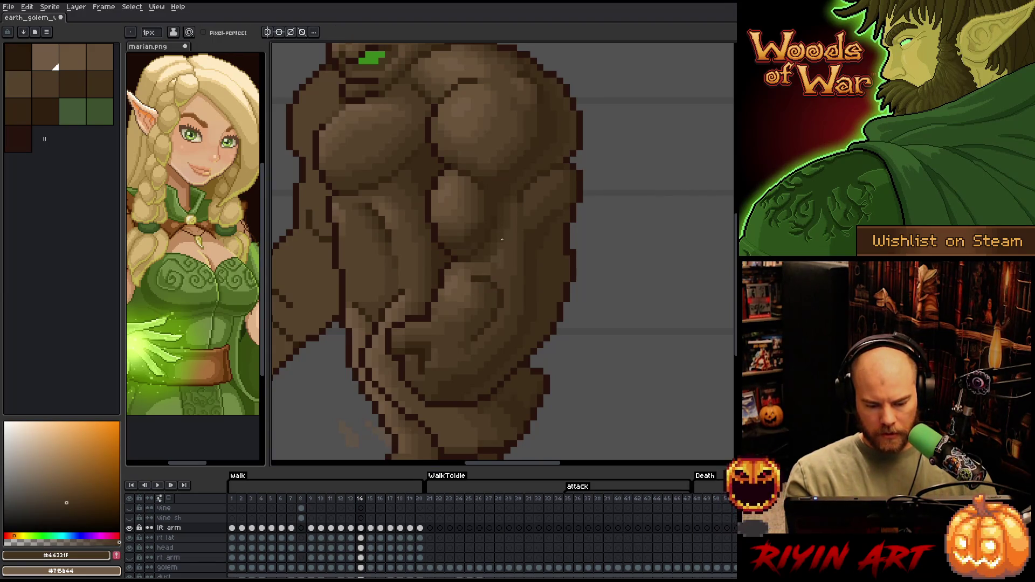
alt+click(468, 351)
alt+click(438, 346)
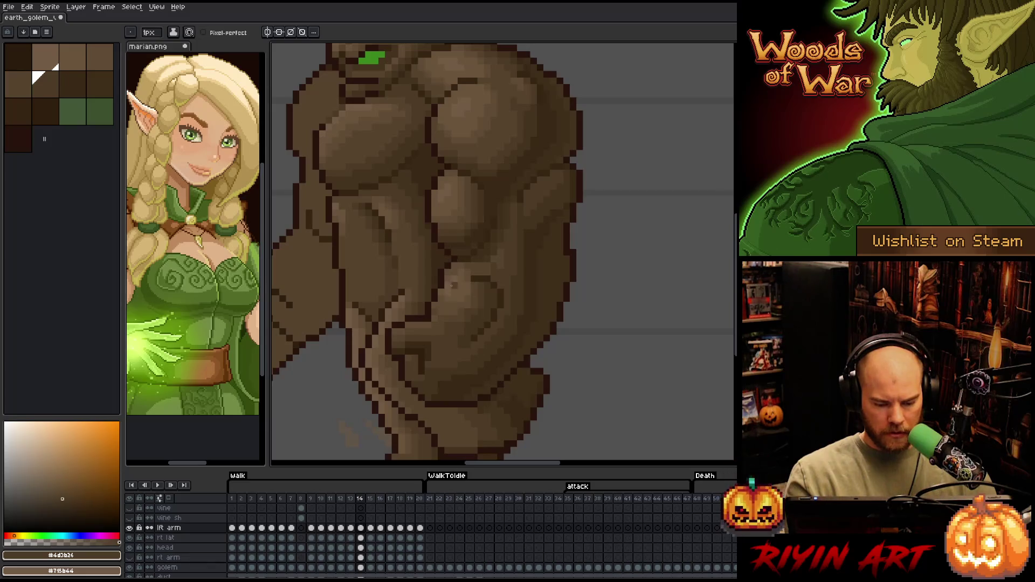
alt+click(432, 372)
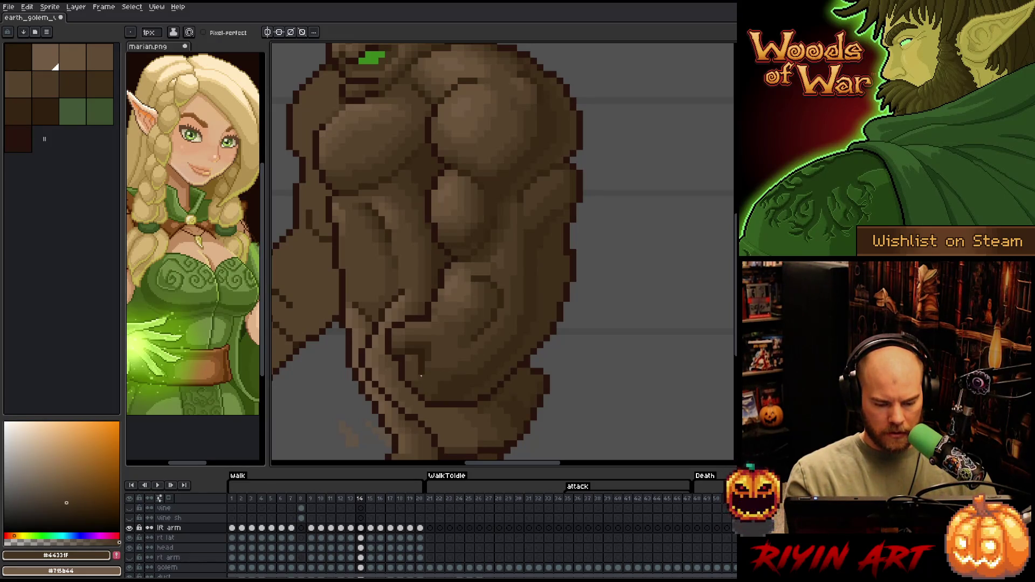
alt+click(423, 342)
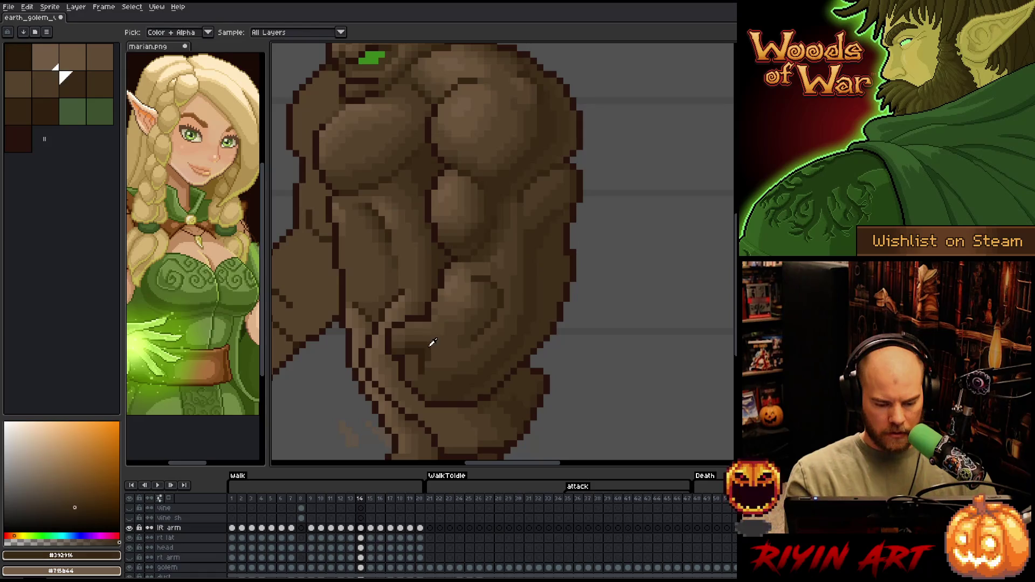
key(comma)
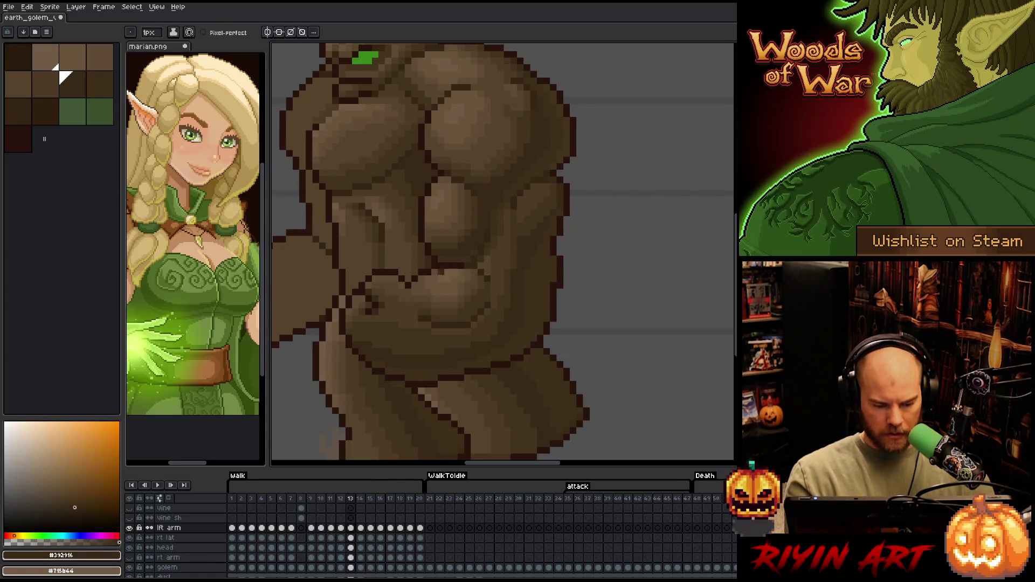
- Flip between neighbouring frames and pick dark, light and mid brown shades for shading
key(period)
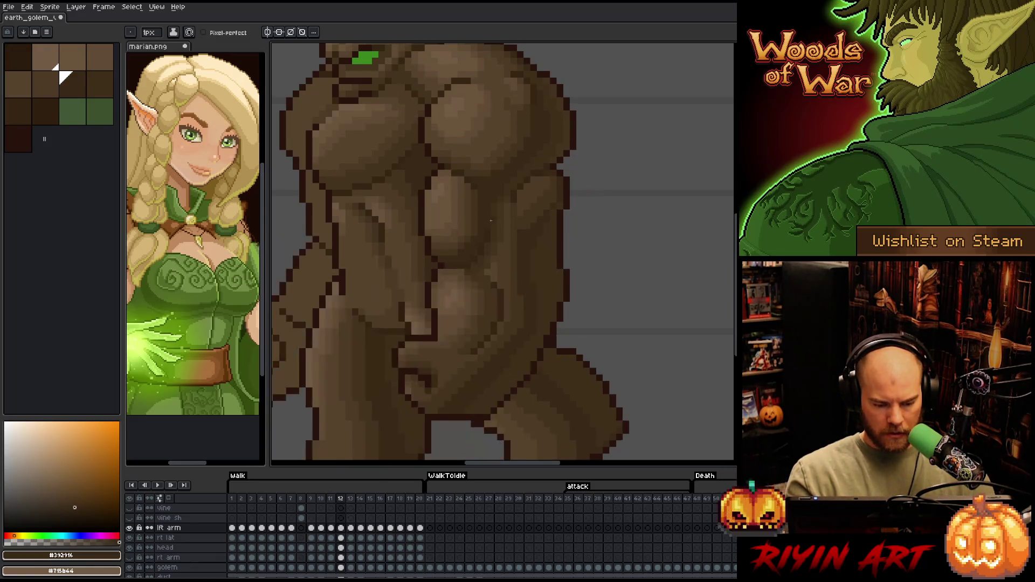
key(period)
key(comma)
key(comma)
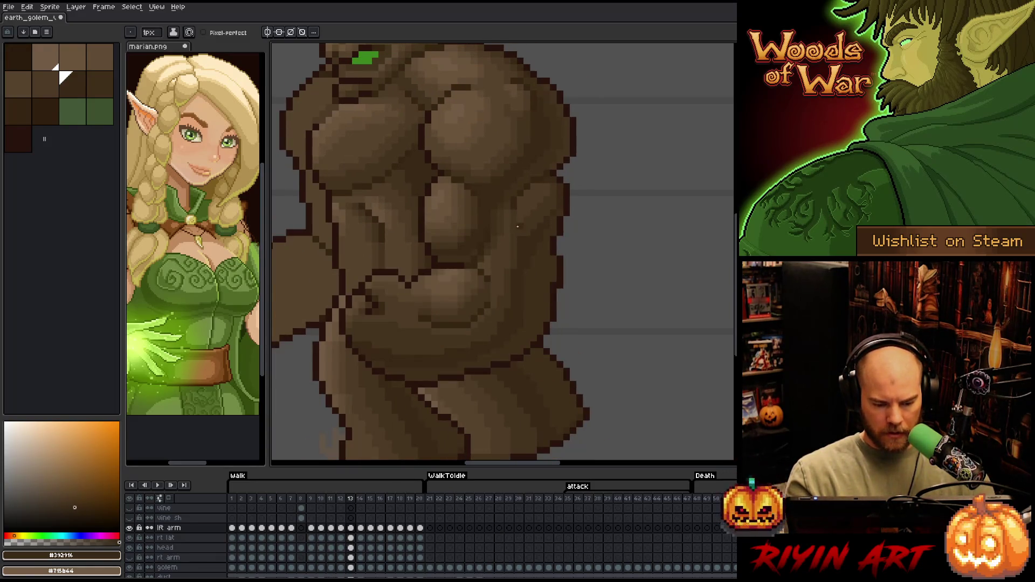
key(period)
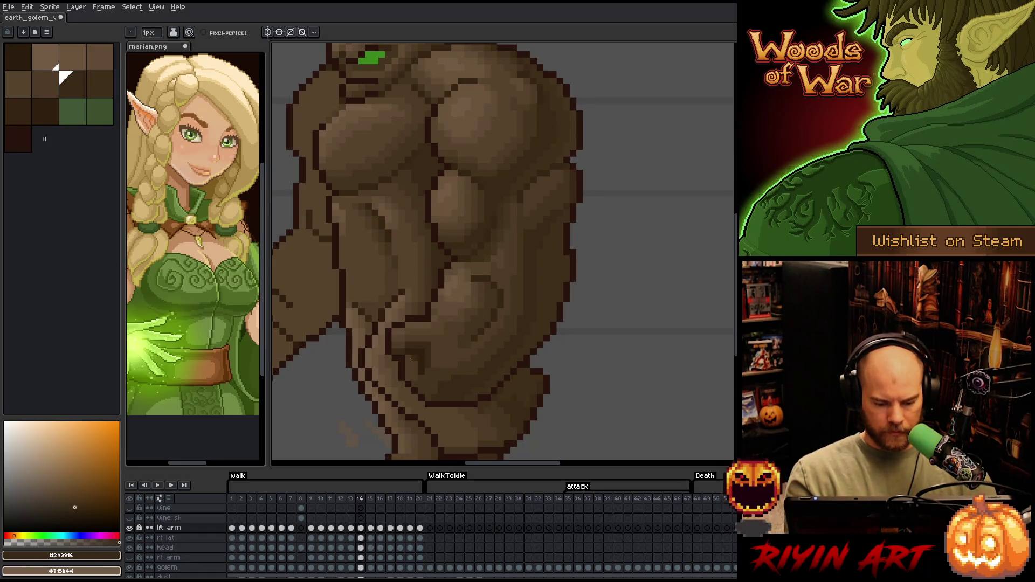
alt+click(464, 339)
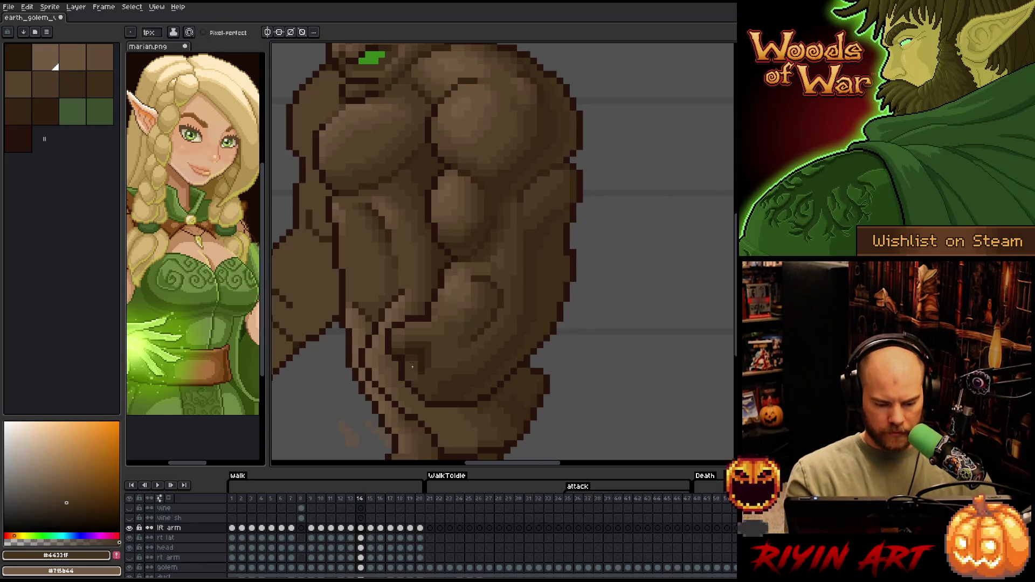
alt+click(423, 333)
alt+click(408, 379)
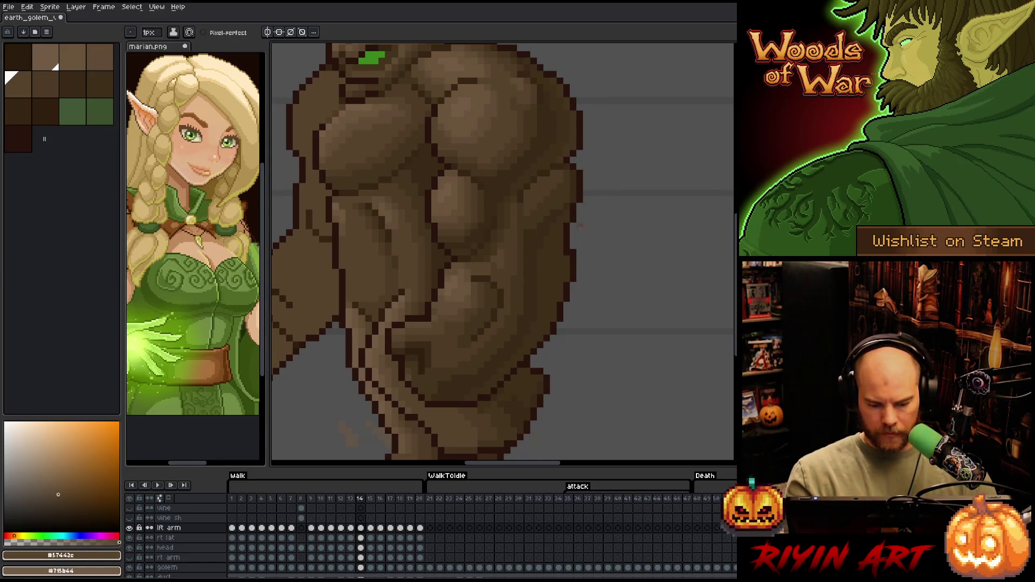
alt+click(488, 263)
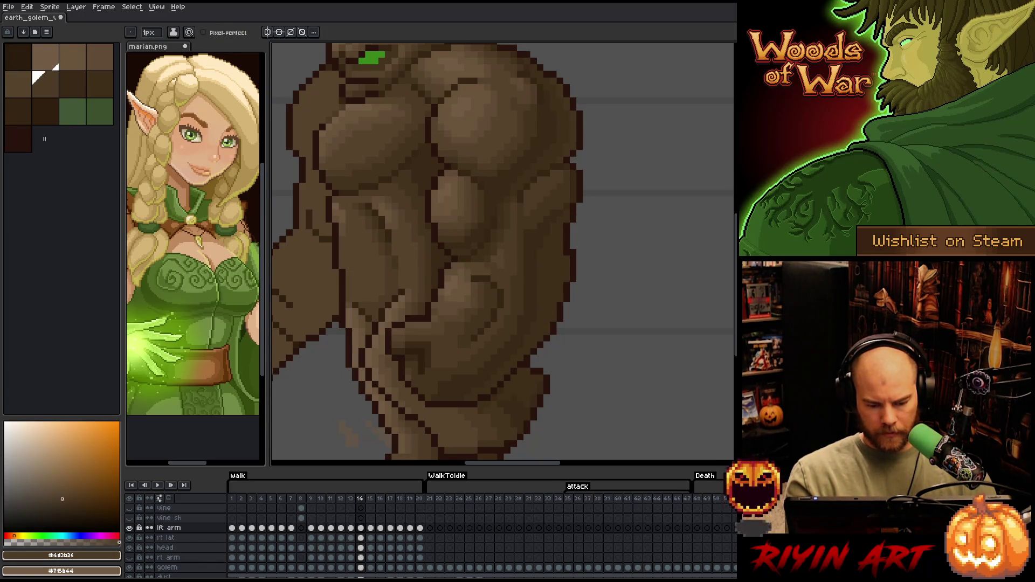
- Compare arm poses on adjacent frames and sample light, mid and dark browns from the arm
key(Left)
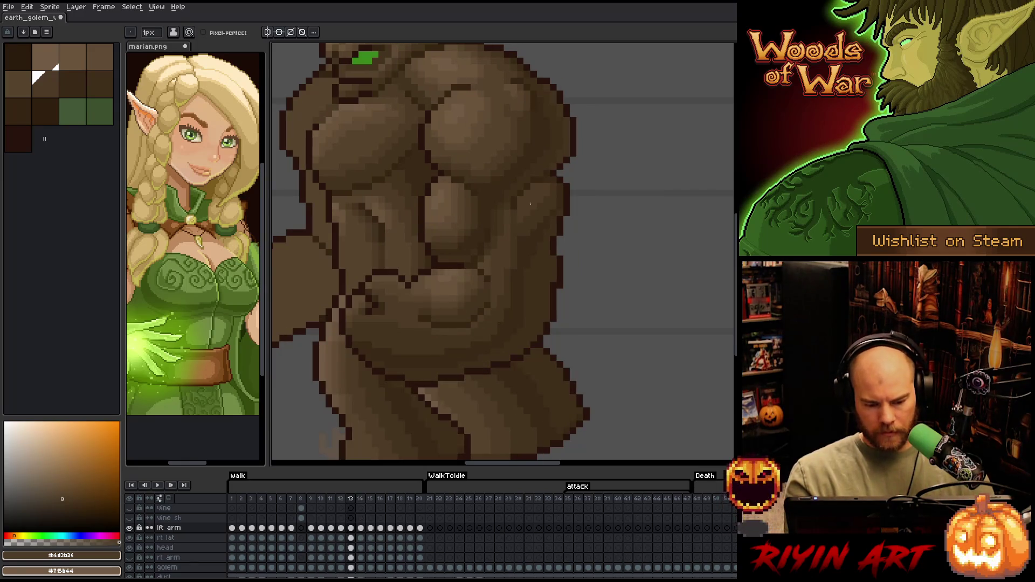
key(Right)
key(Left)
key(Right)
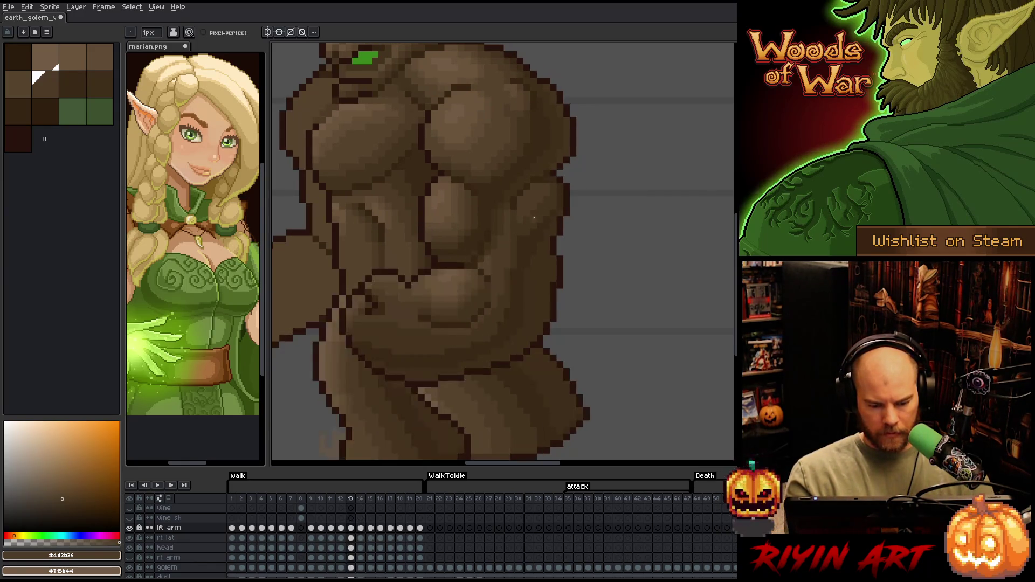
key(Left)
key(Right)
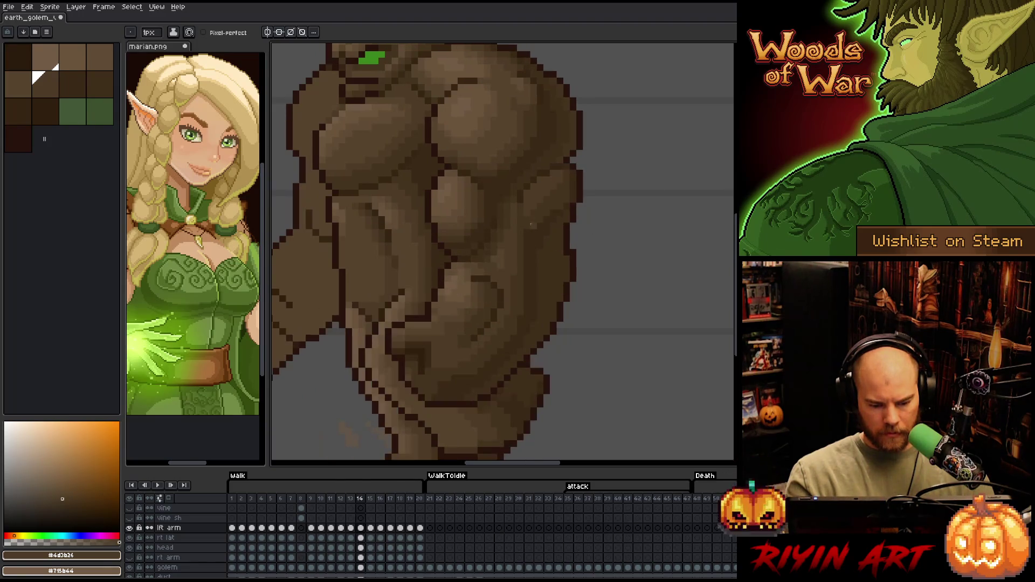
alt+click(457, 274)
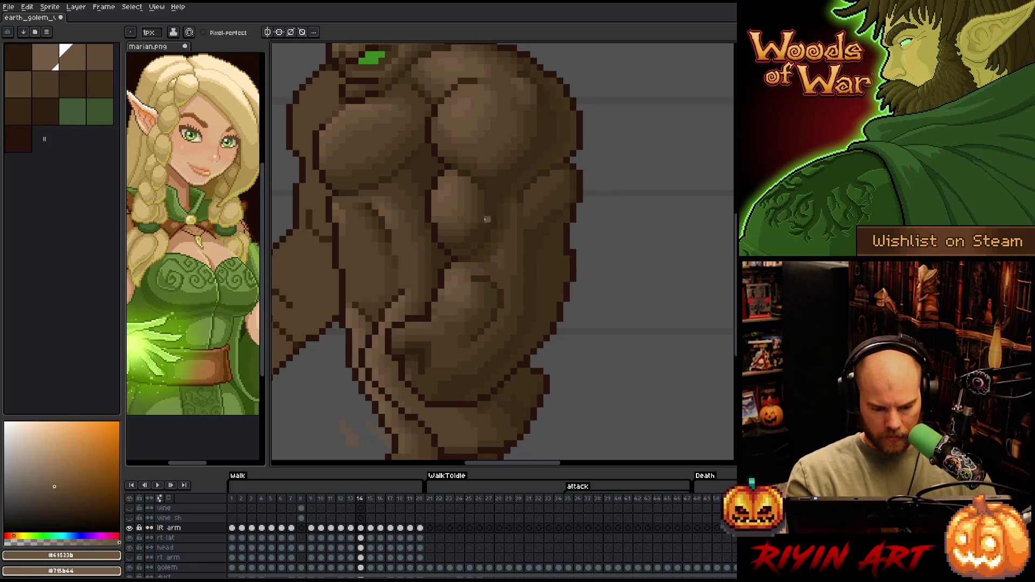
alt+click(446, 298)
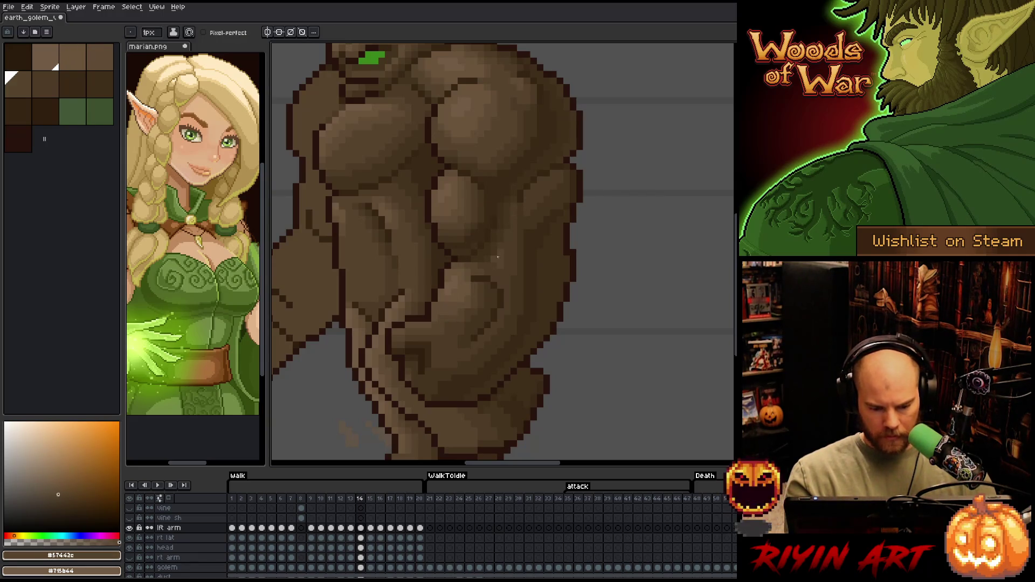
alt+click(468, 294)
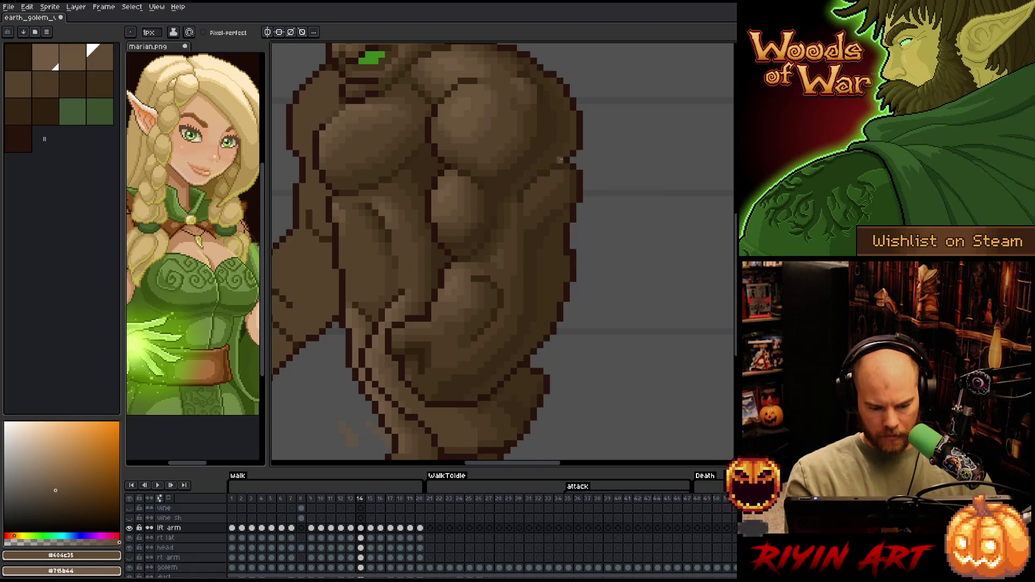
alt+click(477, 291)
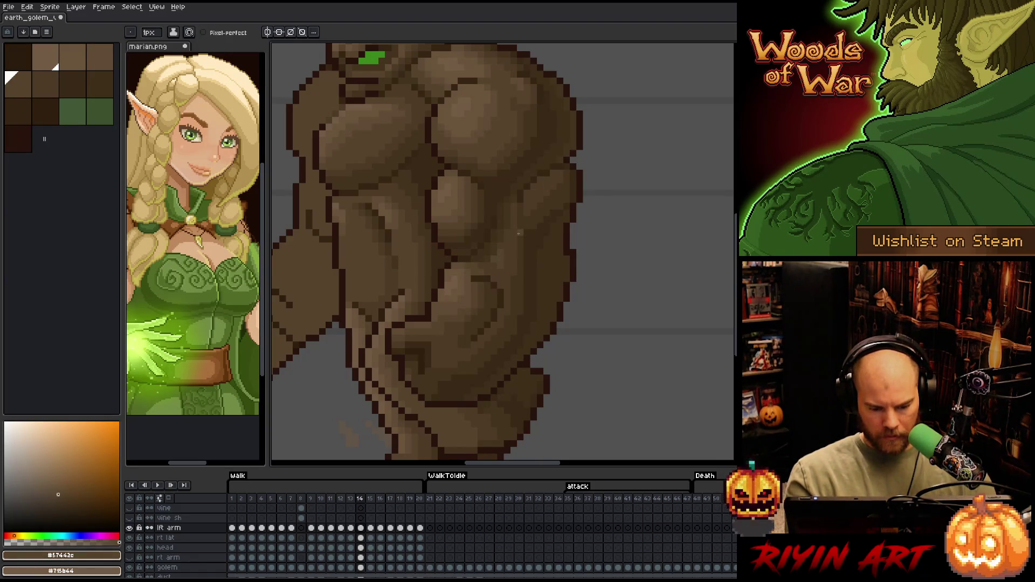
alt+click(469, 321)
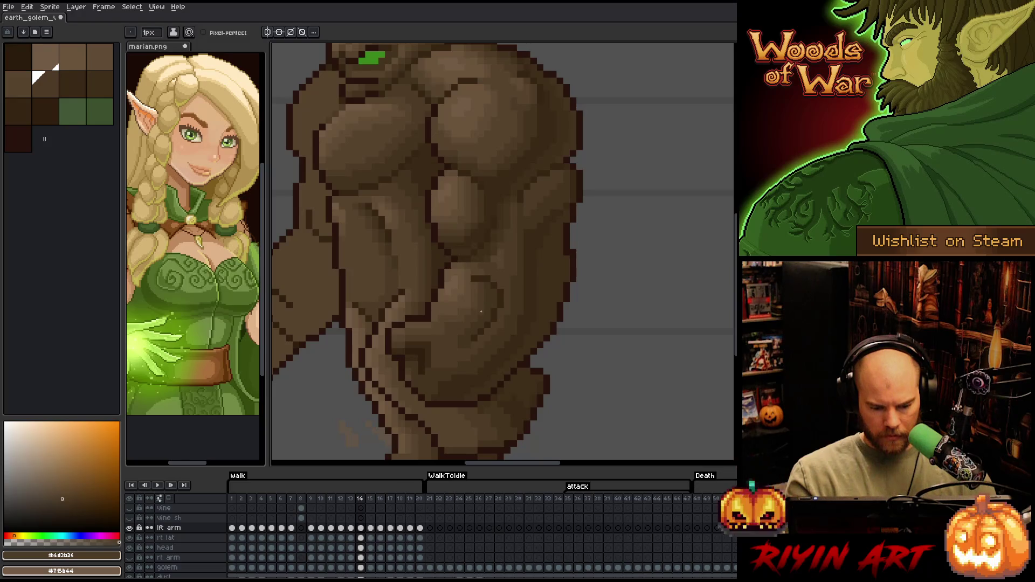
- Compare frames 13 and 14, sample frame 14's dark brown, then view frame 15's head
key(Left)
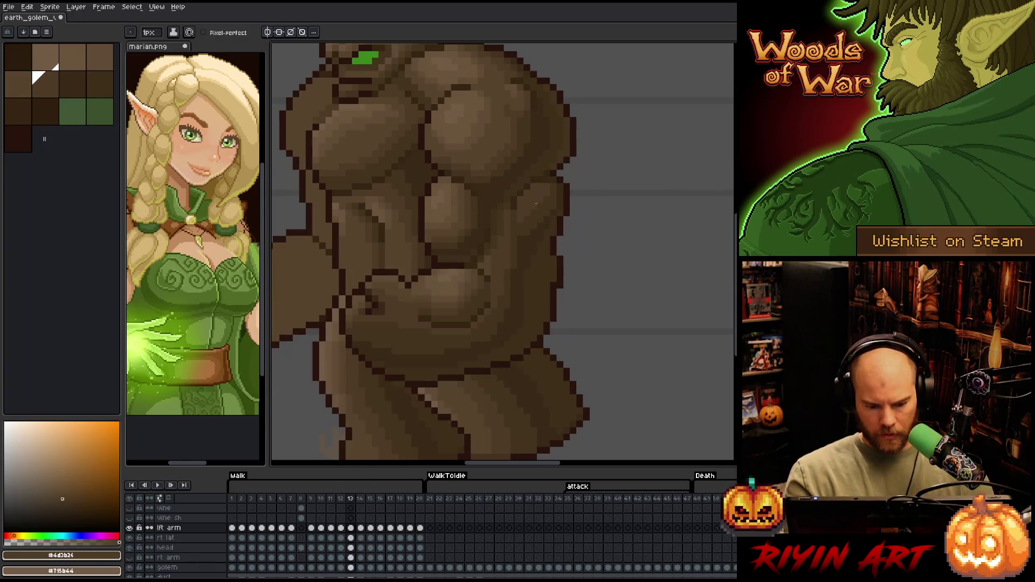
key(Right)
key(Left)
key(Right)
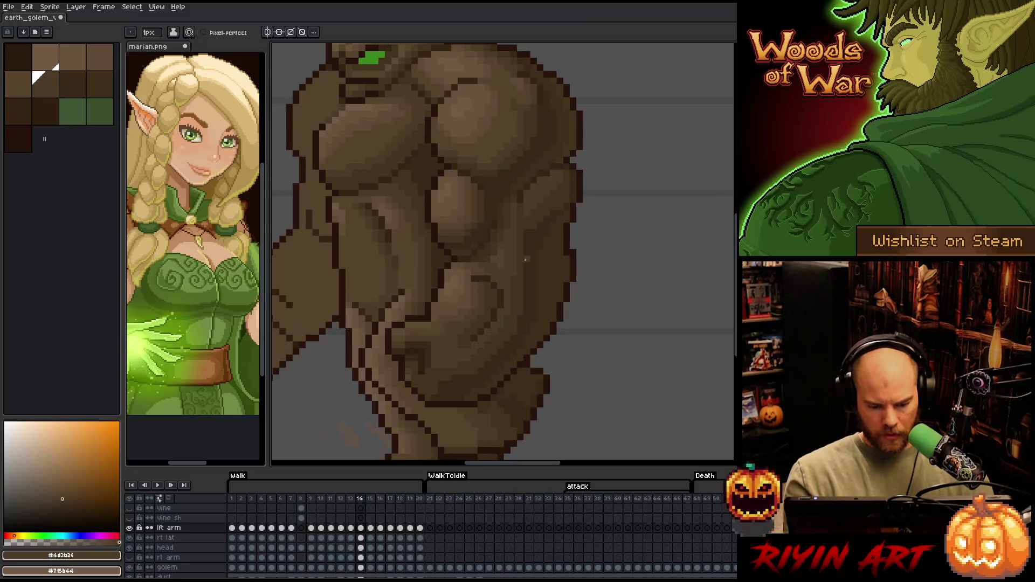
alt+click(514, 293)
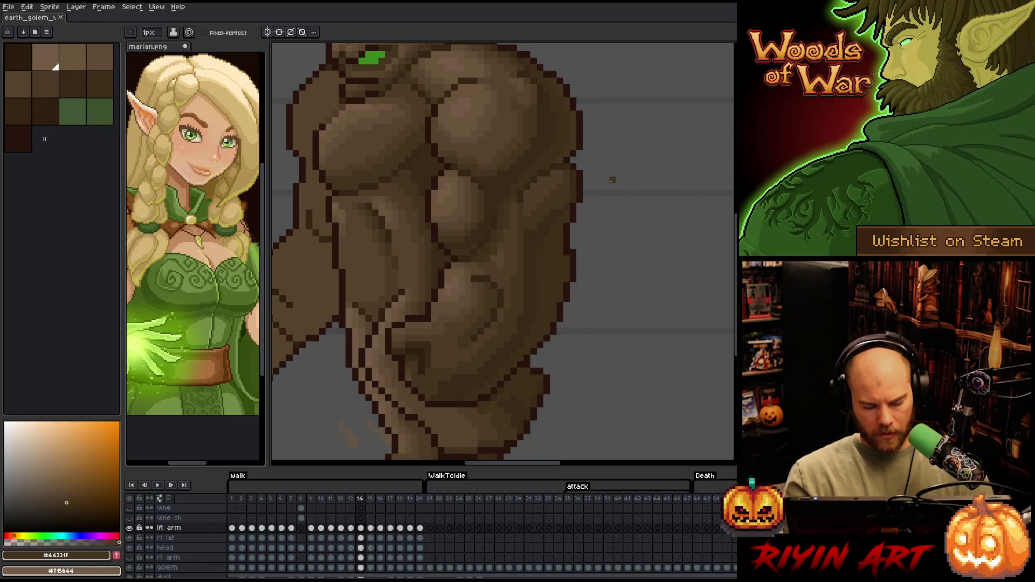
key(period)
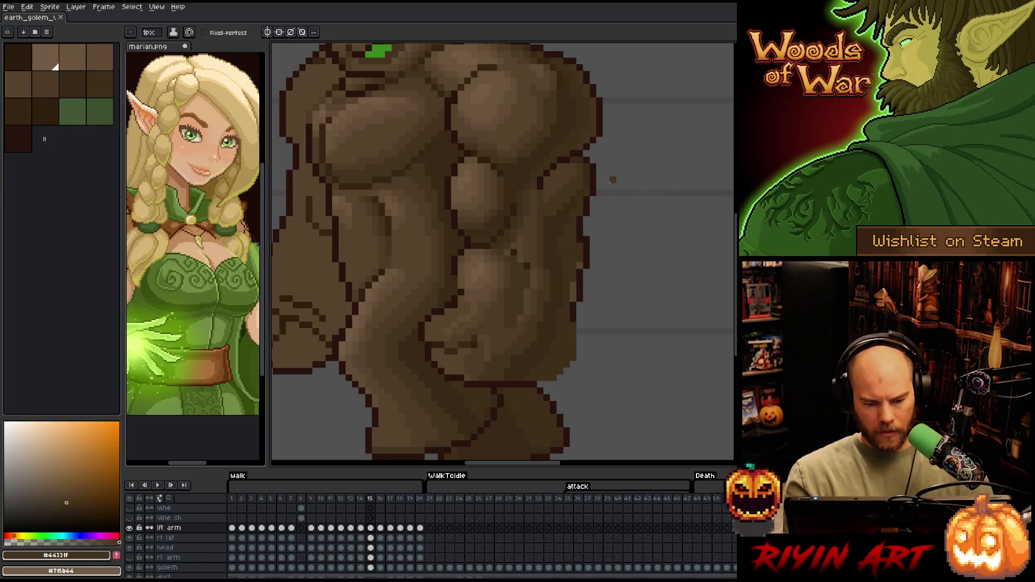
mouse_move(606, 203)
mouse_down()
mouse_move(610, 270)
mouse_move(586, 293)
mouse_up()
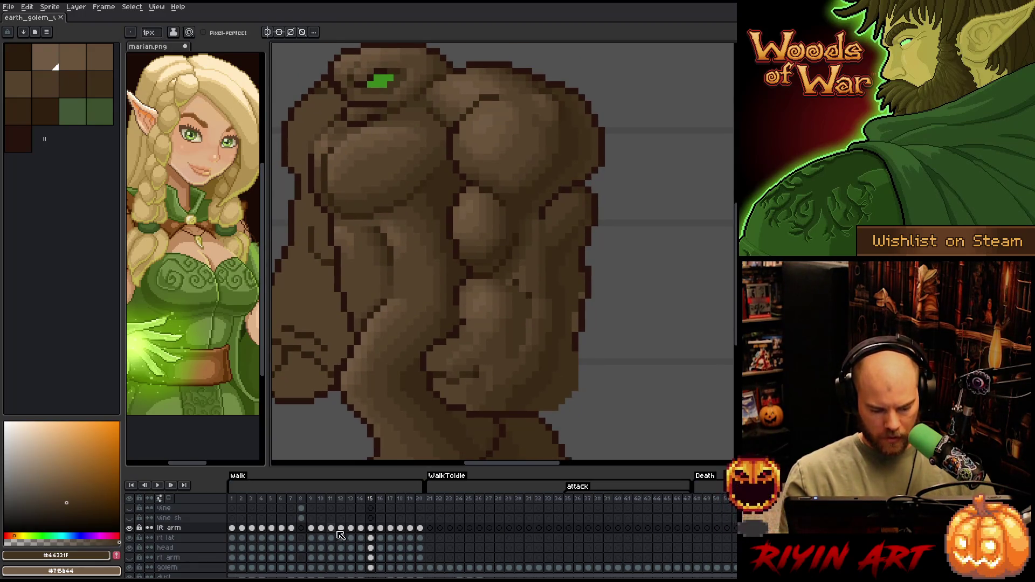
- Compare frame 15's arm against frames 11, 7, 6 and 5
click(334, 502)
click(370, 501)
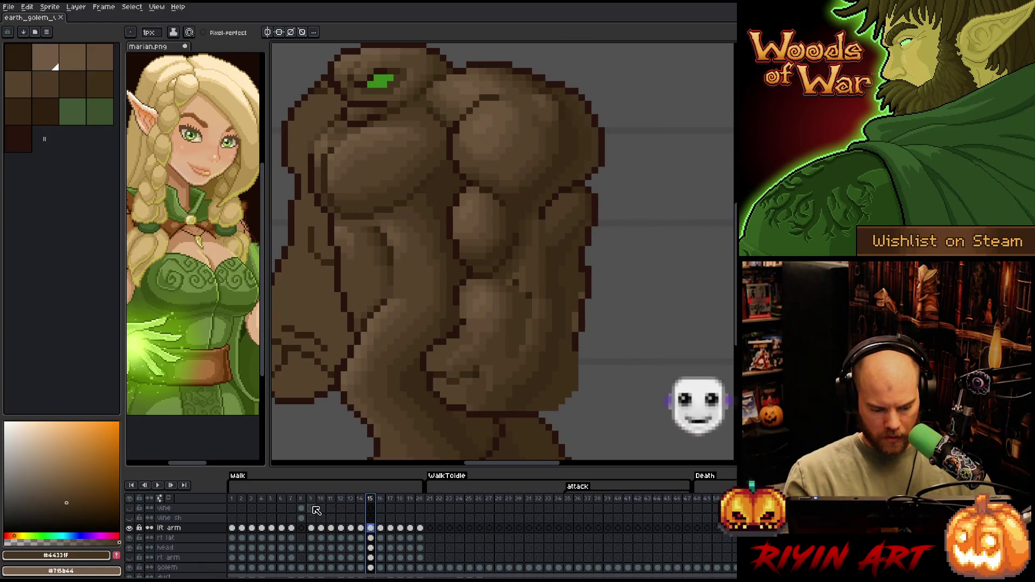
click(291, 499)
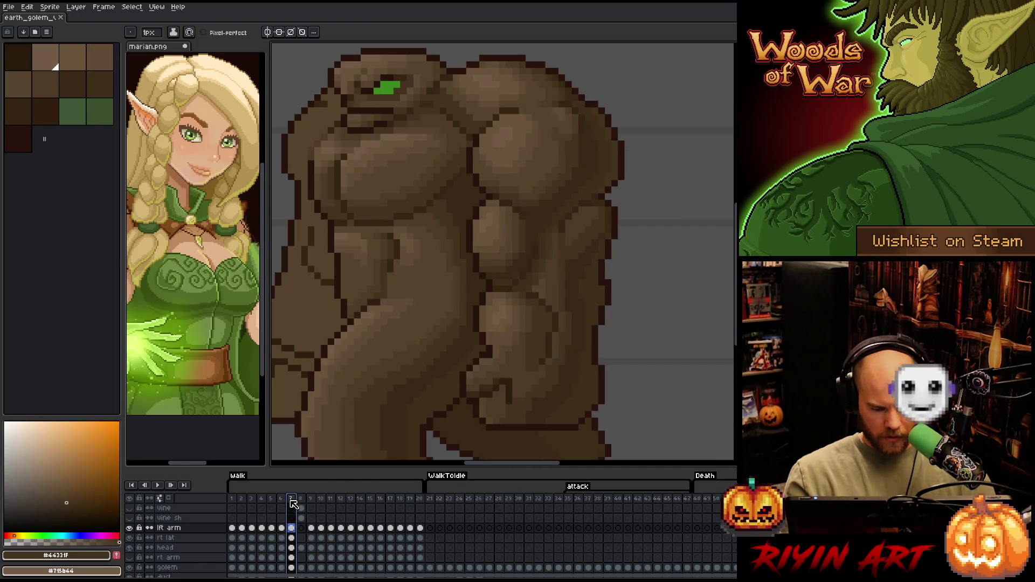
click(370, 502)
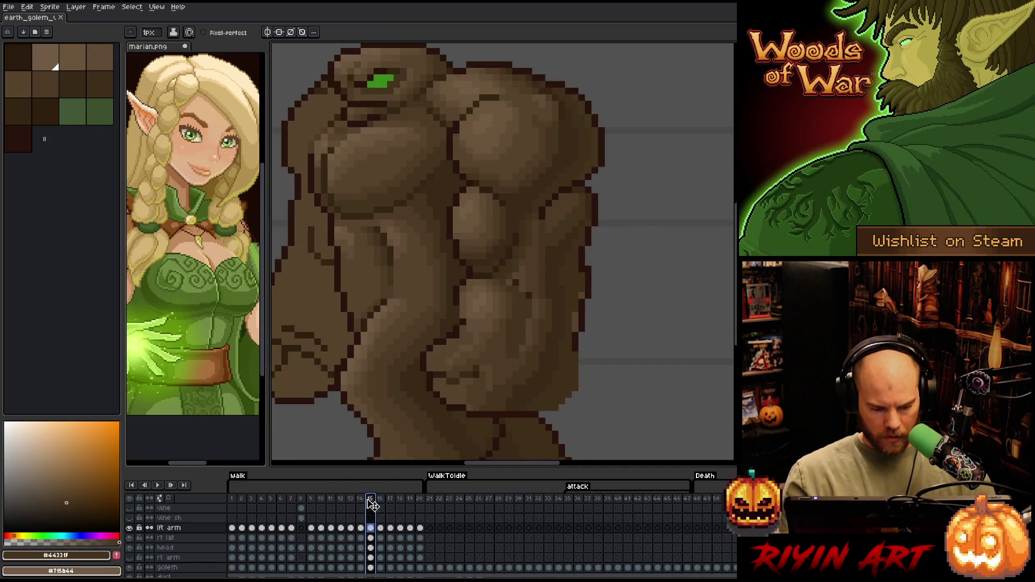
click(281, 502)
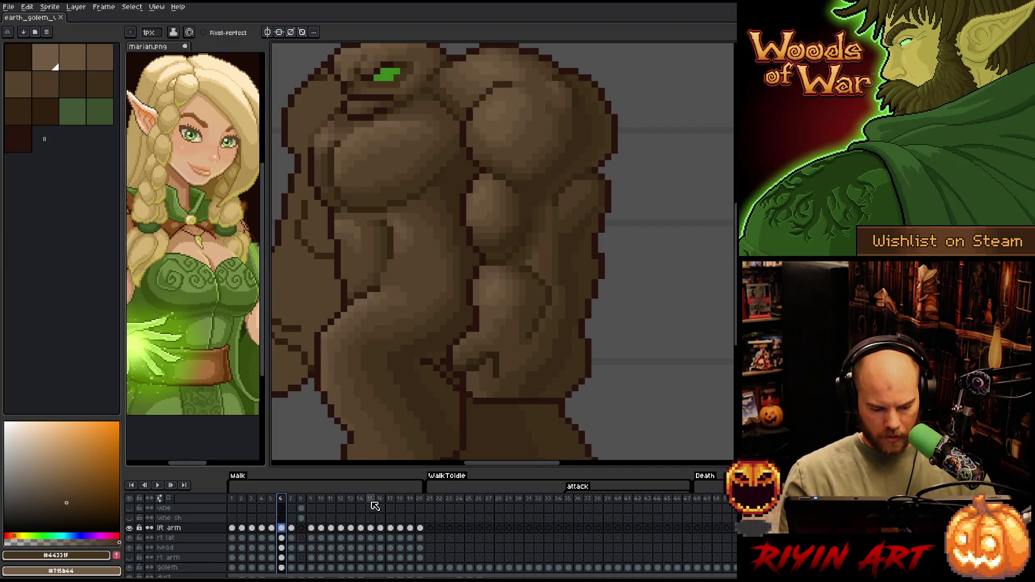
click(370, 502)
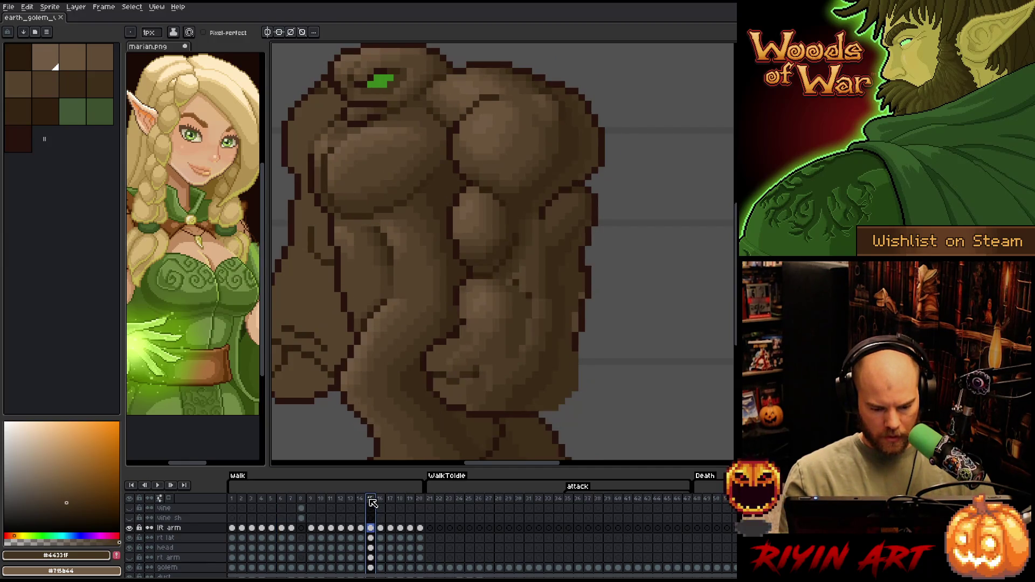
click(271, 502)
click(370, 501)
- Check frames 5 and 4 against frame 15, return to frame 15 and save the sprite
click(271, 500)
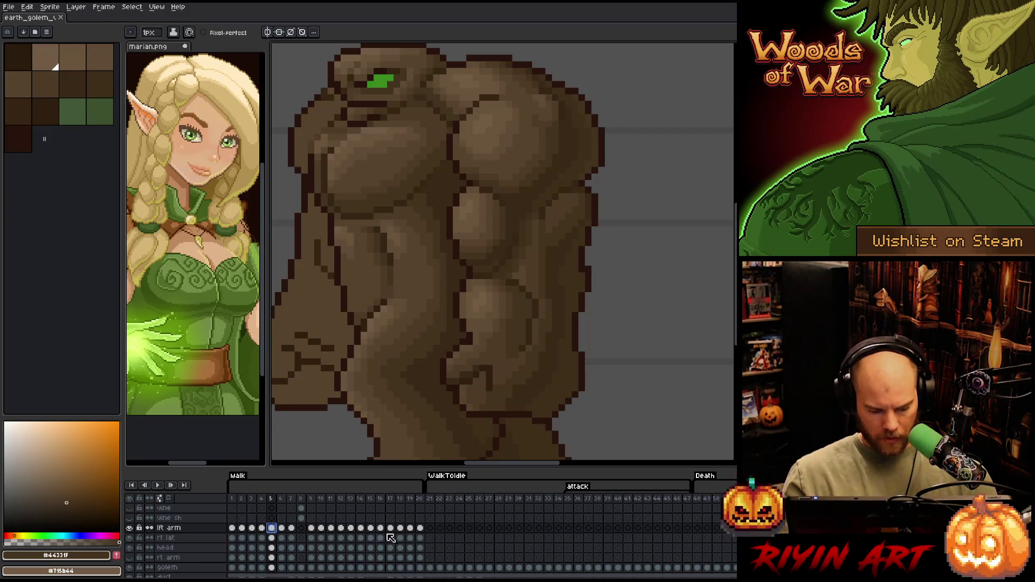
click(371, 528)
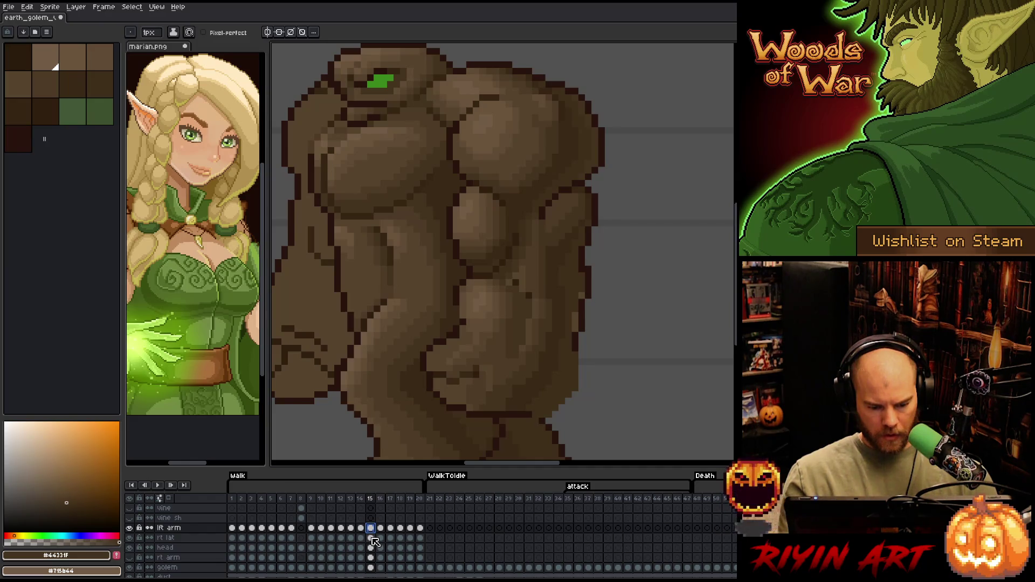
click(272, 500)
click(262, 500)
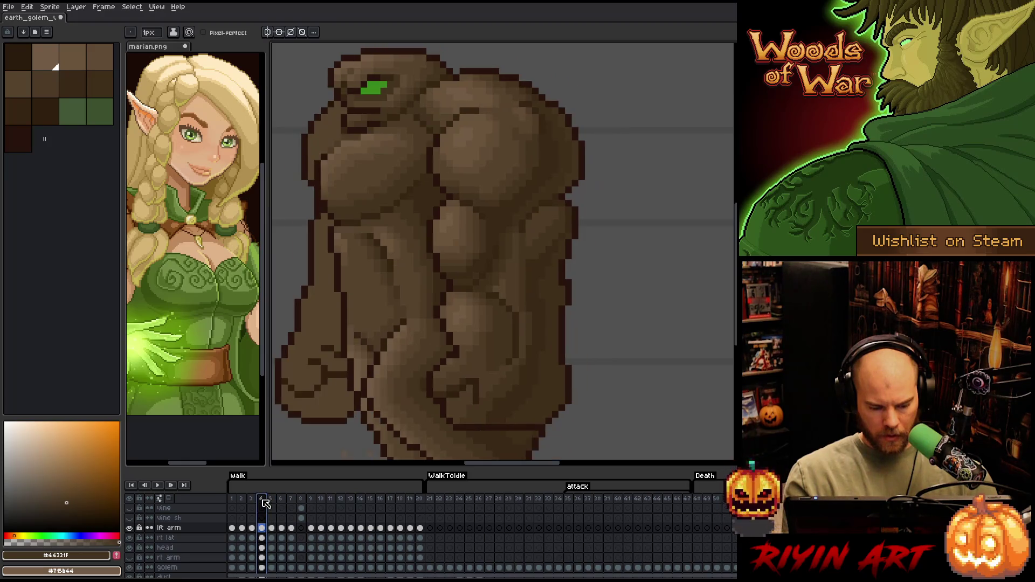
click(253, 500)
click(361, 499)
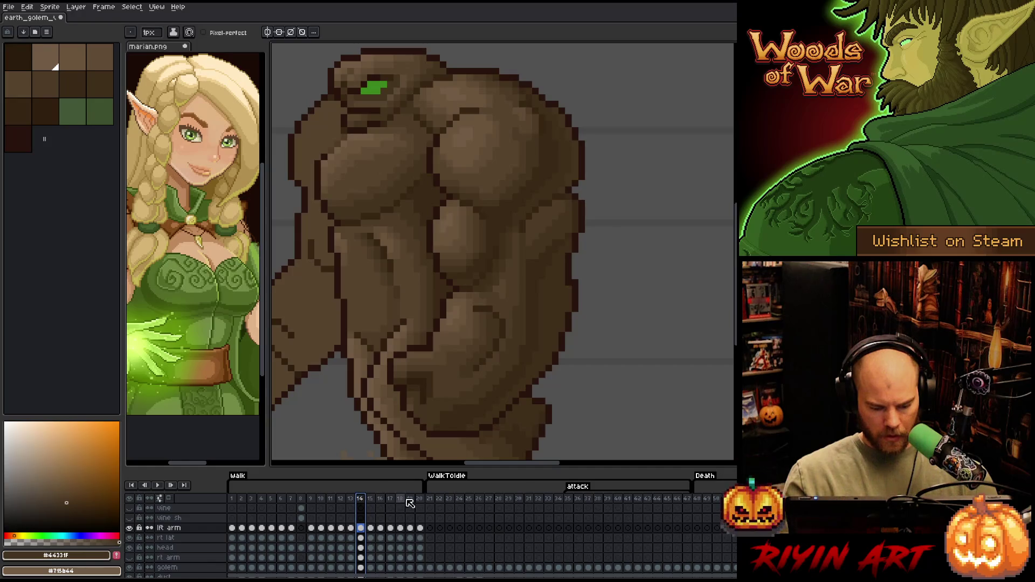
key(Right)
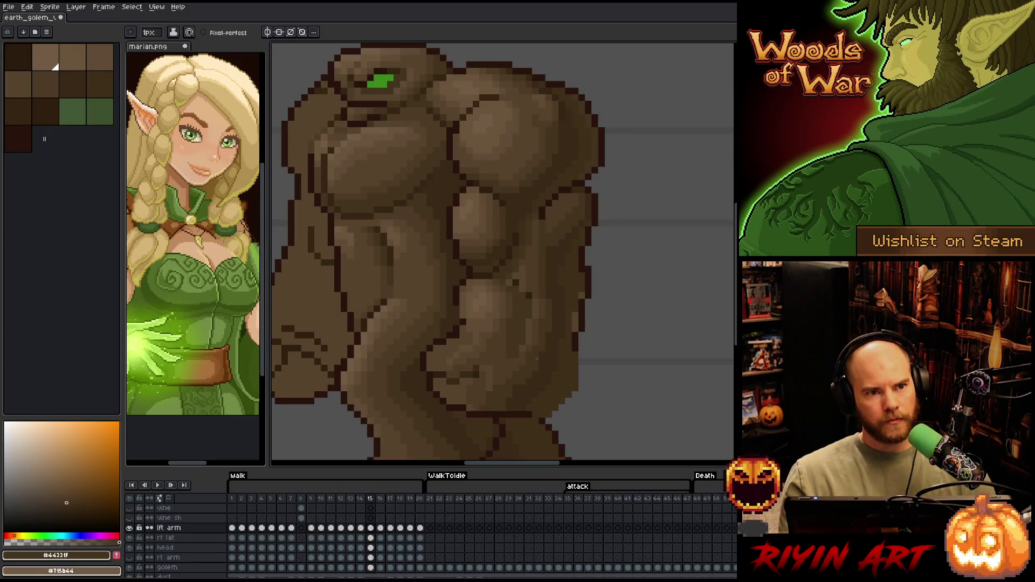
key(ctrl+s)
key(space)
- Lasso the lower arm and hand on frame 15's lft arm cel and shift it up-left
drag(557, 328, 576, 289)
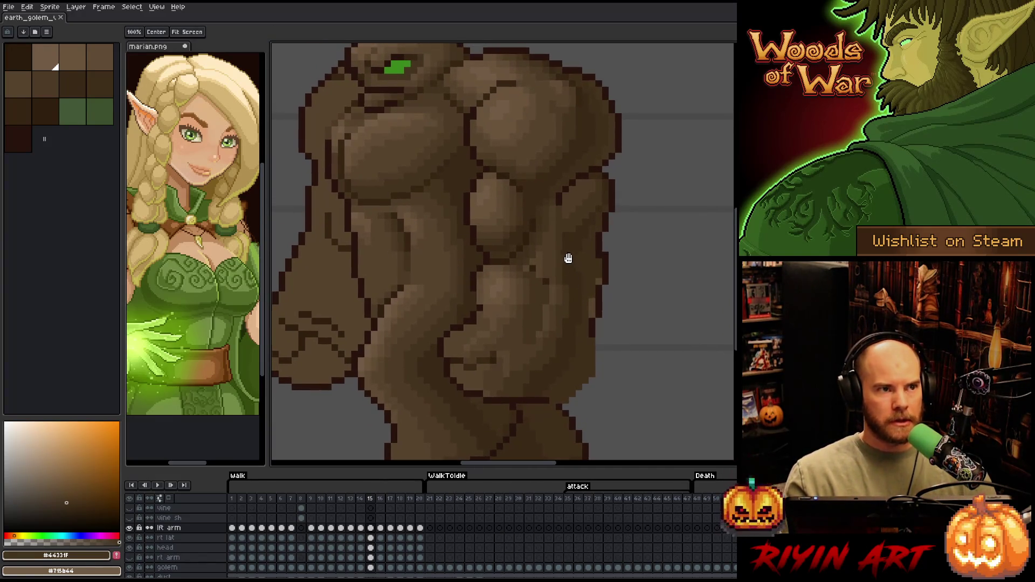
ctrl+click(559, 341)
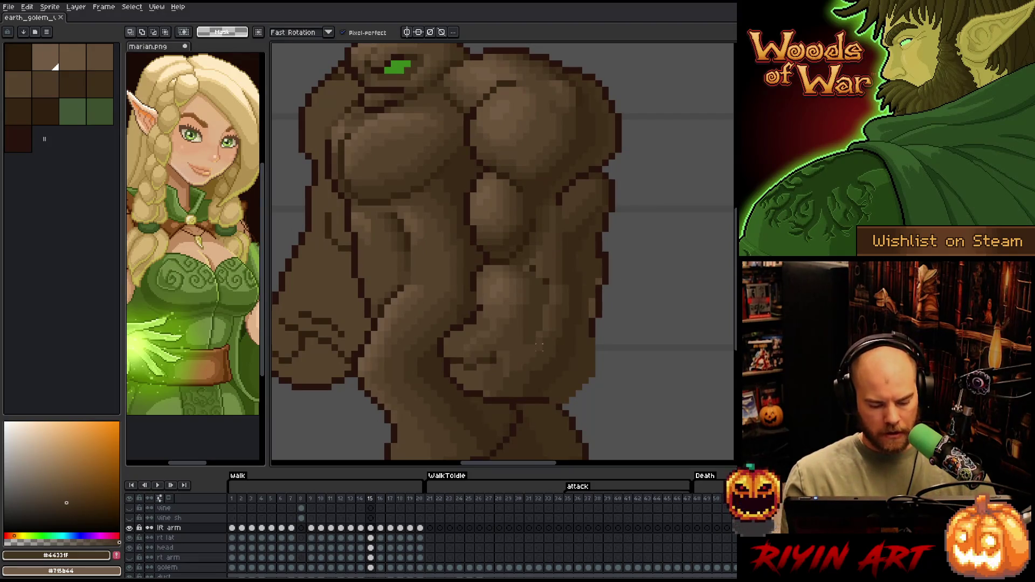
drag(576, 268, 476, 268)
mouse_move(440, 335)
mouse_down()
mouse_move(455, 434)
mouse_move(636, 403)
mouse_move(616, 338)
mouse_move(503, 313)
mouse_move(421, 391)
mouse_move(546, 423)
mouse_up()
drag(569, 379, 556, 373)
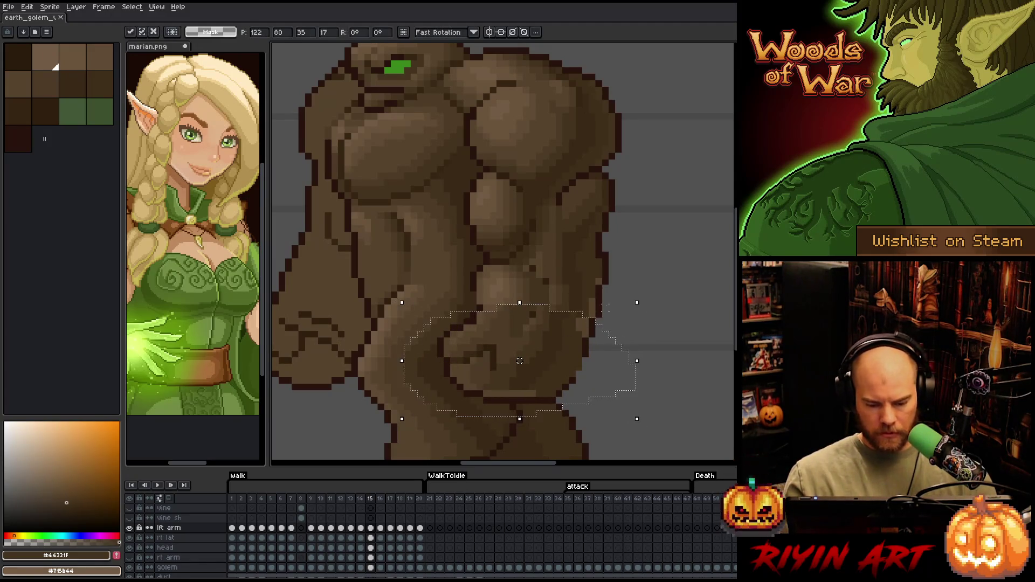
click(605, 308)
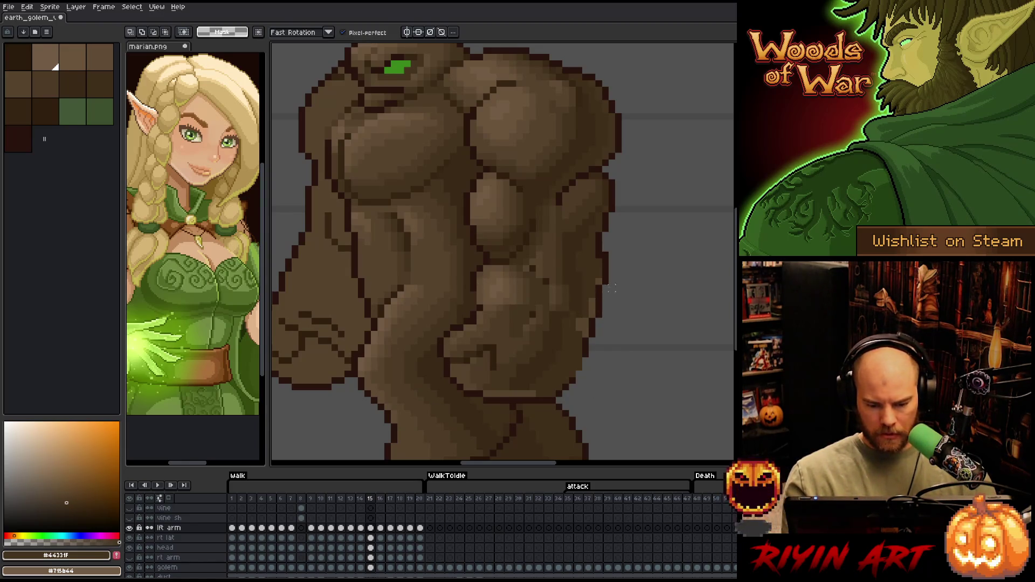
- Drop the lft arm layer to about 45% opacity and add a dark outline pixel
double_click(169, 528)
drag(245, 106, 227, 103)
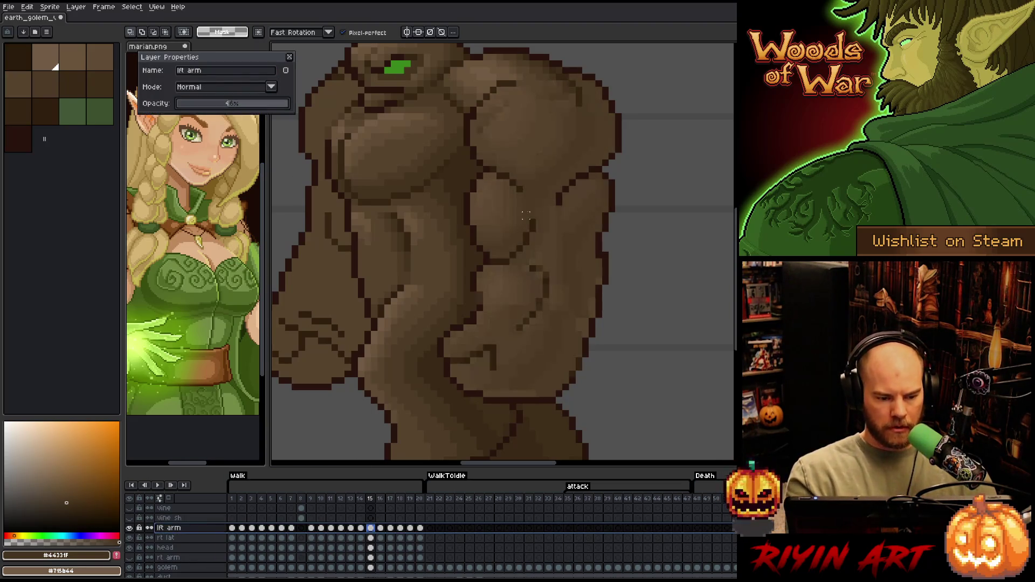
key(Return)
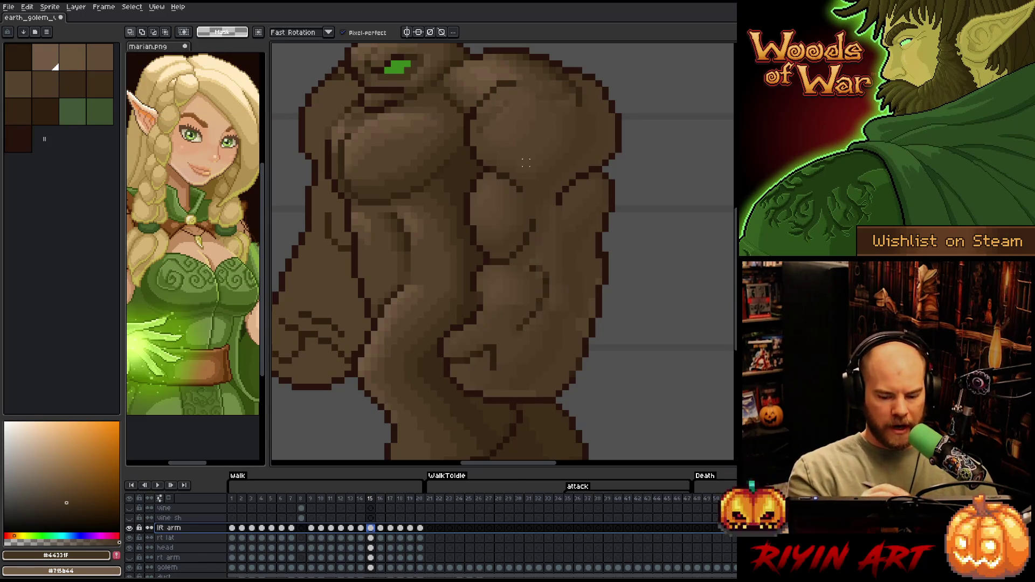
key(b)
click(539, 268)
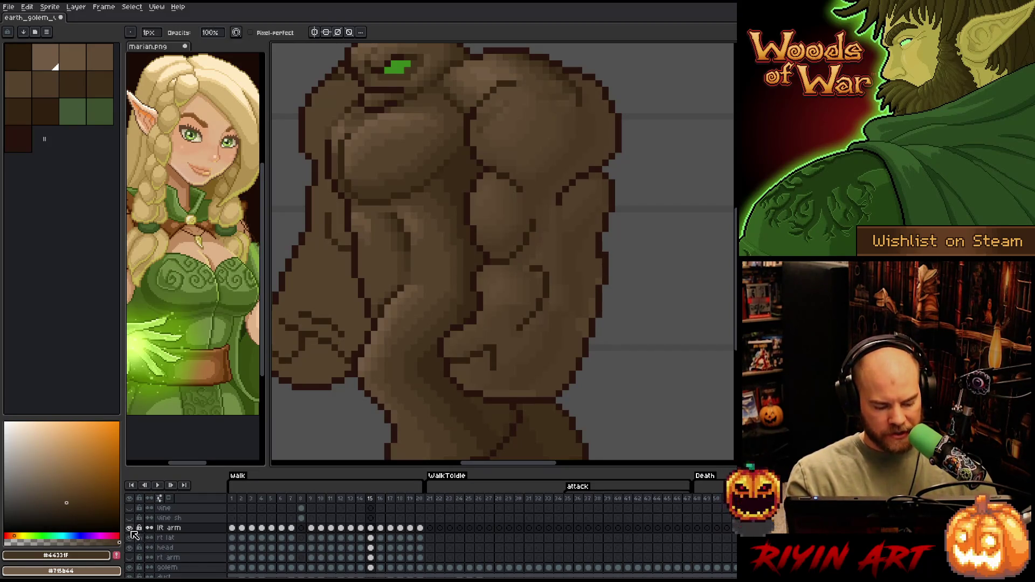
- Restore the lft arm layer to 100% opacity
double_click(175, 529)
drag(231, 103, 288, 102)
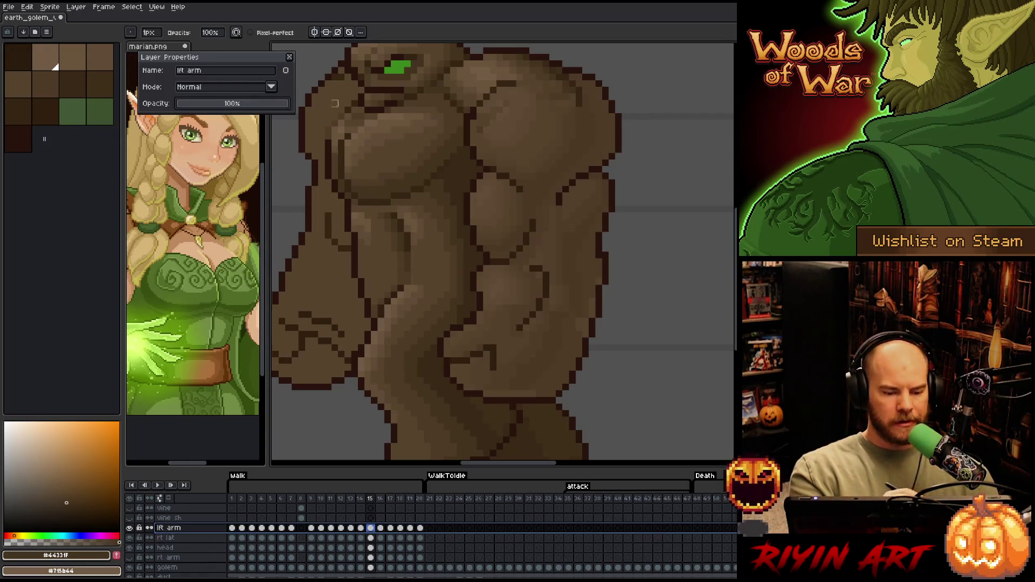
key(Return)
- Shade the forearm and hand with browns #392916, #402F1B, #44331F, #4D3B26 and #604C35
click(65, 77)
click(91, 77)
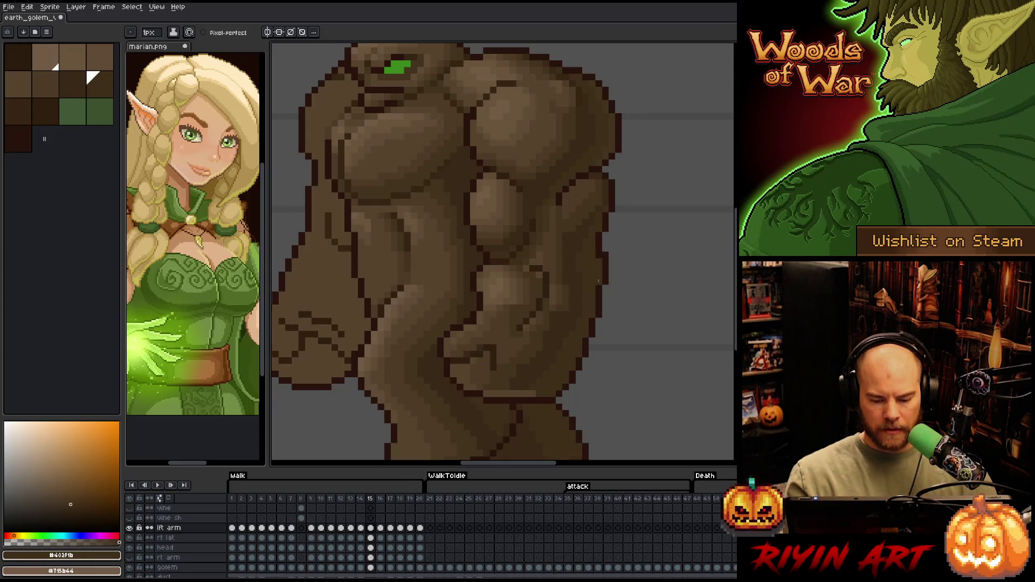
alt+click(519, 396)
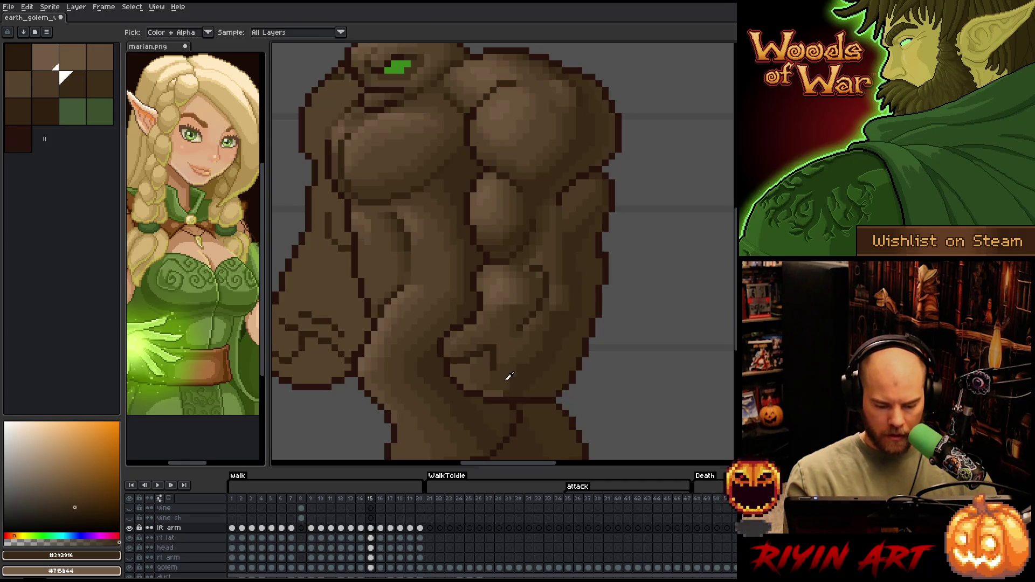
alt+click(487, 376)
alt+click(472, 388)
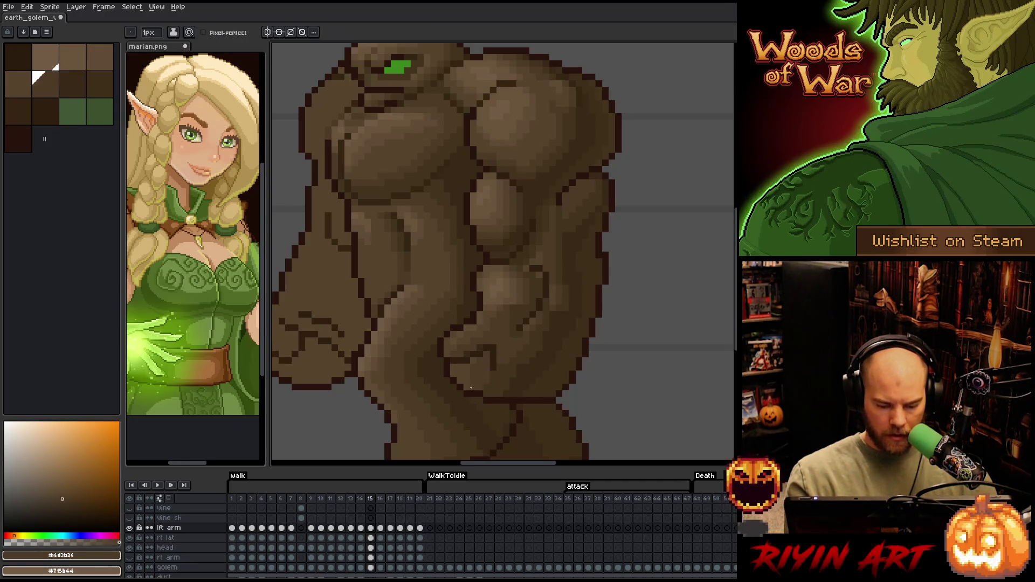
alt+click(483, 345)
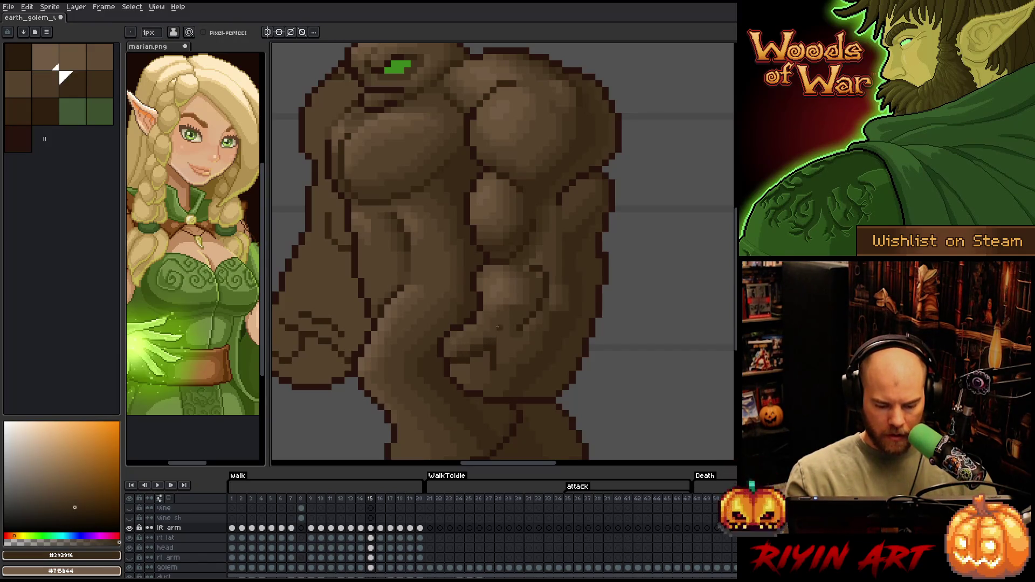
alt+click(466, 371)
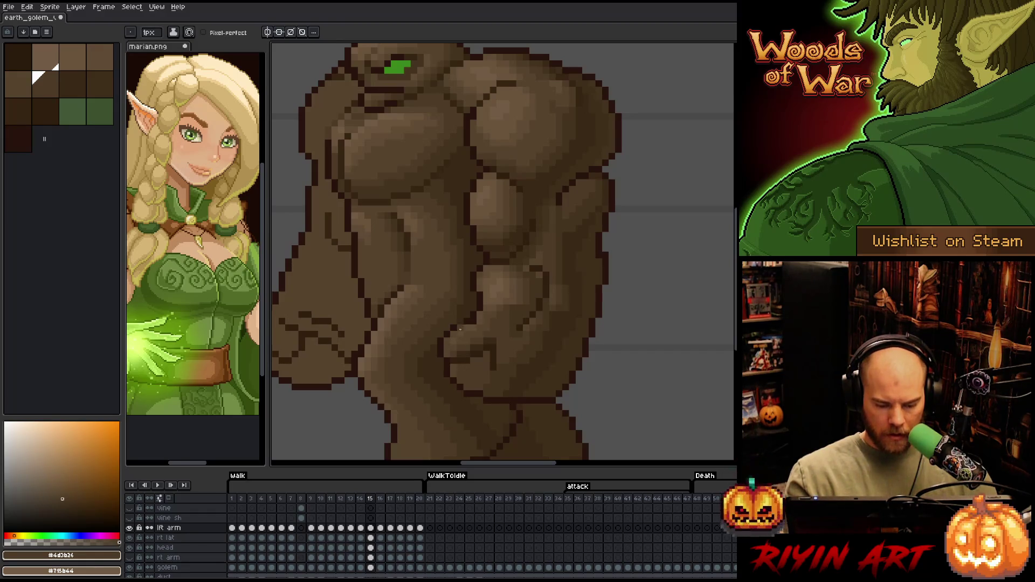
alt+click(474, 367)
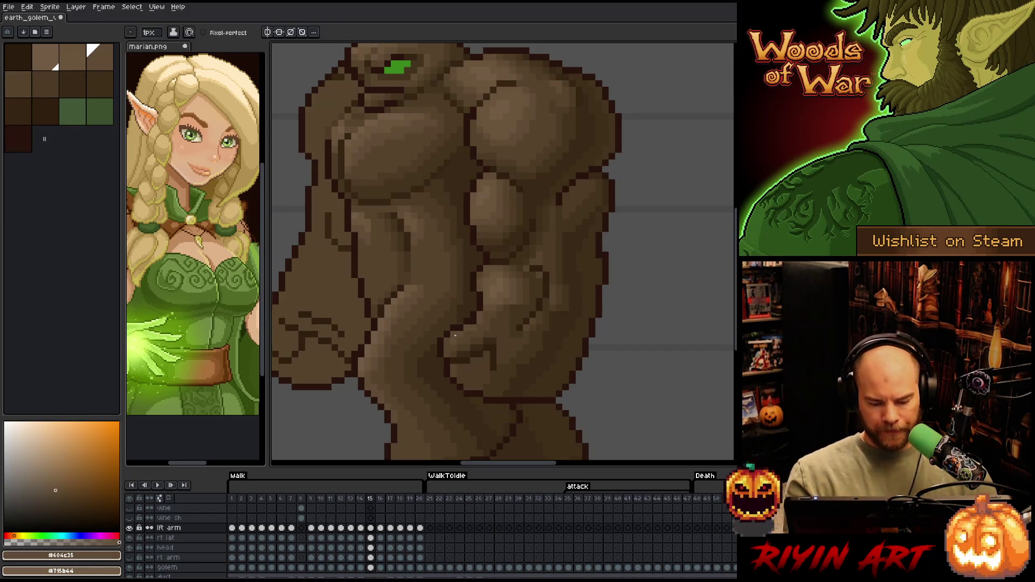
- Blend the arm muscles using #57442C, #4D3B26 and base brown #44331F
alt+click(513, 255)
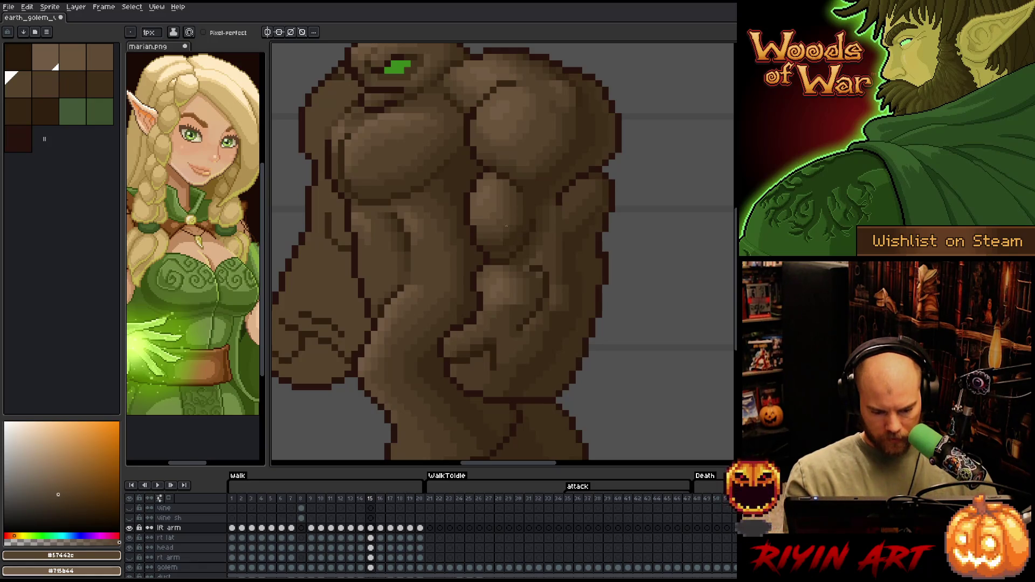
alt+click(454, 349)
alt+click(462, 346)
alt+click(455, 344)
alt+click(471, 324)
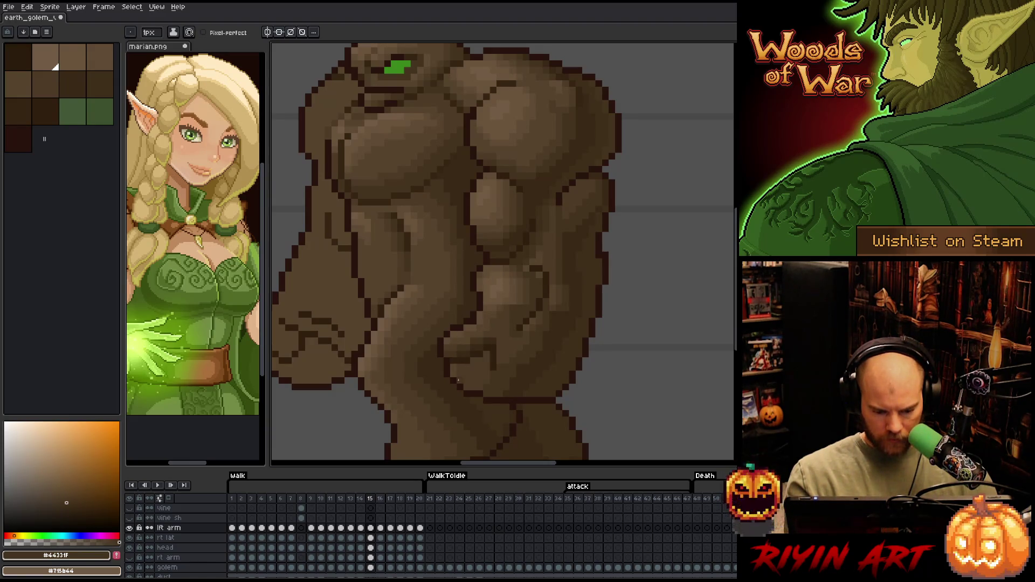
alt+click(453, 342)
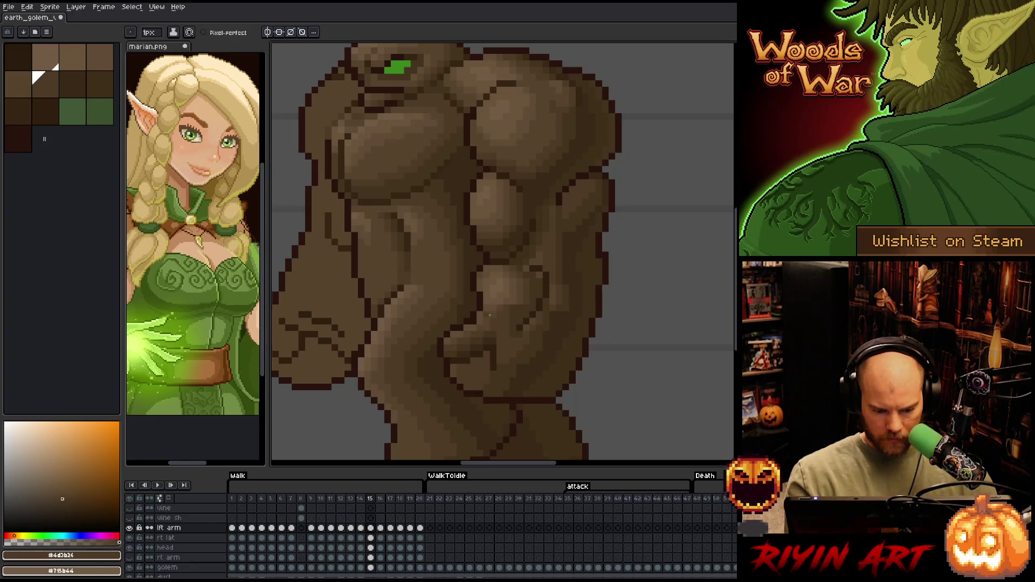
key(alt)
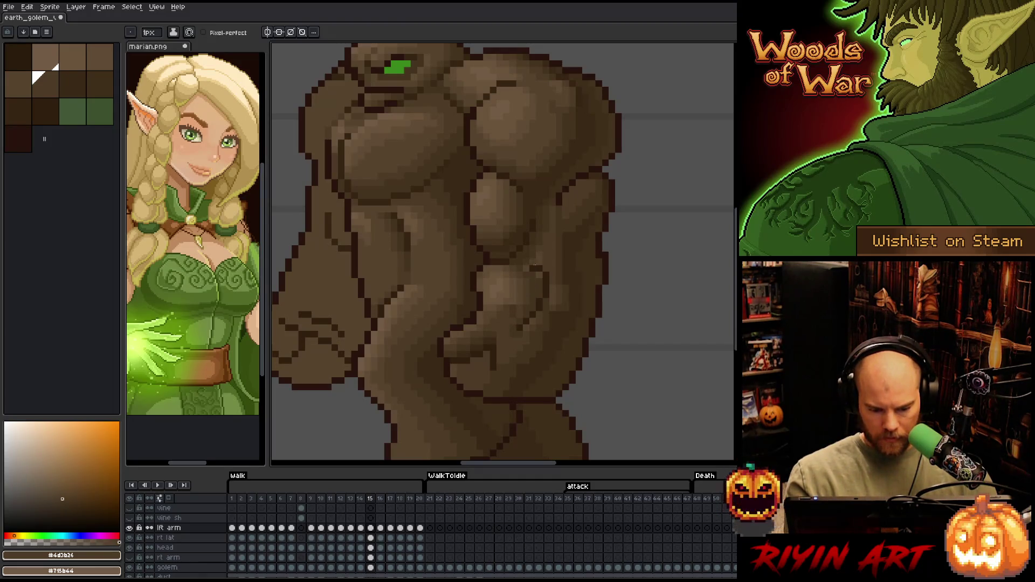
alt+click(527, 291)
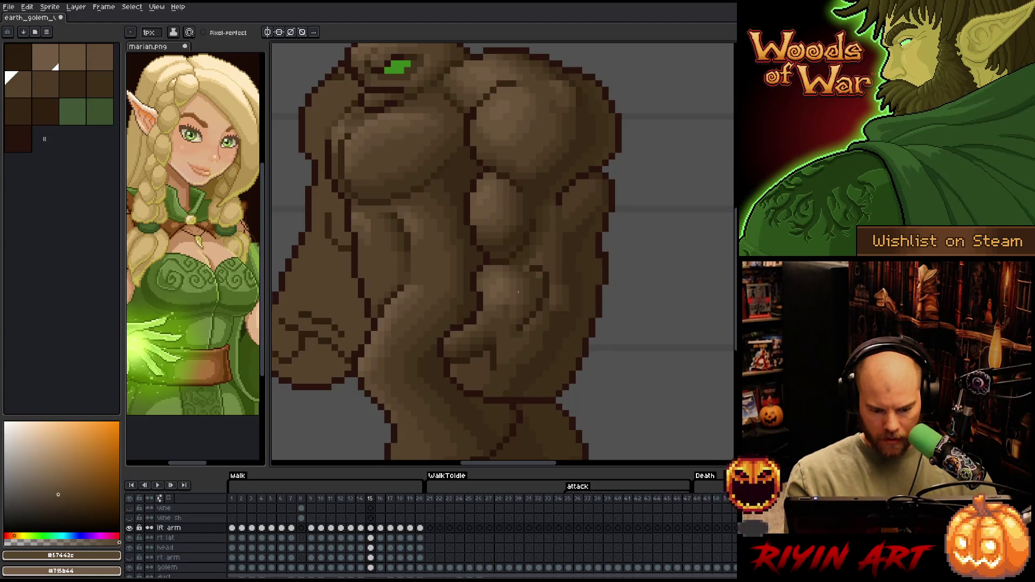
- Cycle through the browns #4D3B26, #57442C and #604C35, then save the sprite
alt+click(506, 316)
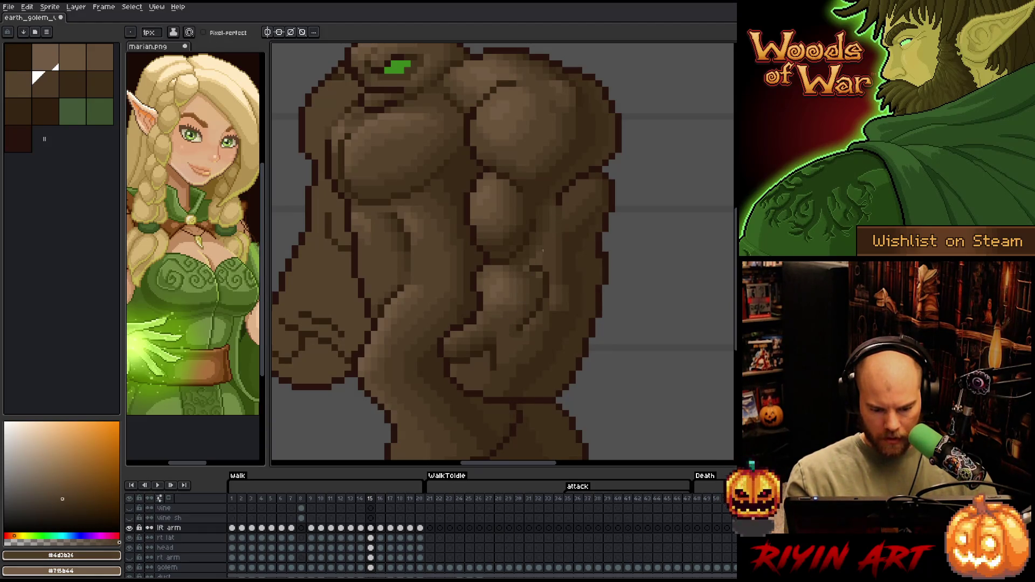
alt+click(517, 301)
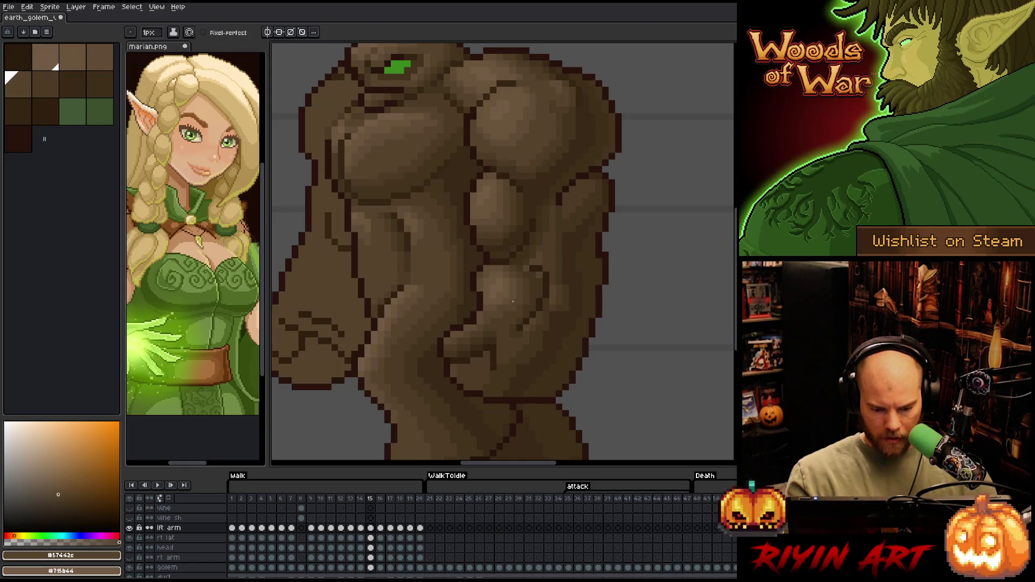
alt+click(508, 295)
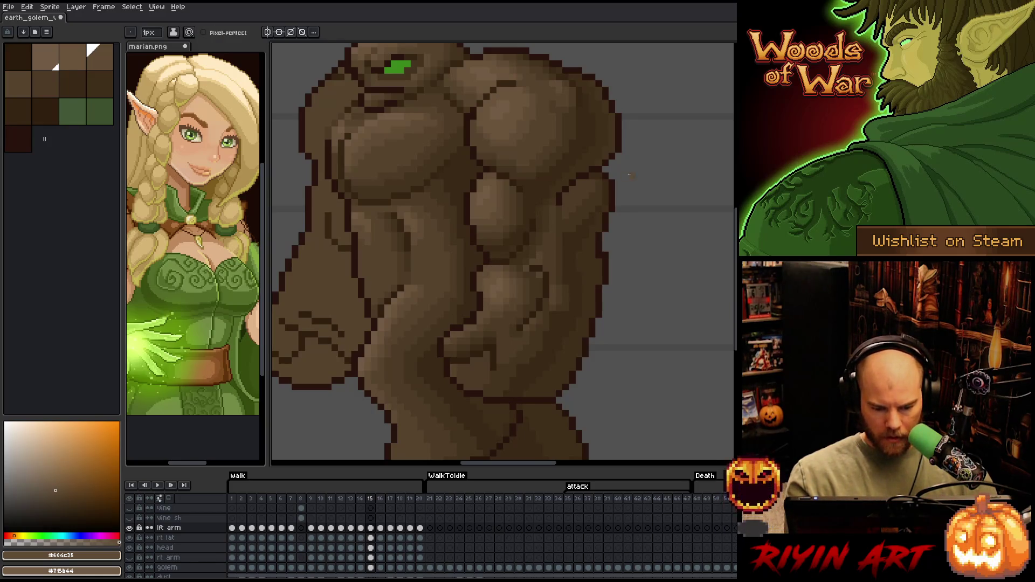
key(ctrl+s)
- Sample the golem's browns #44331F, #57442C, #4D3B26 and dark #392916 from the arm and body
alt+click(538, 284)
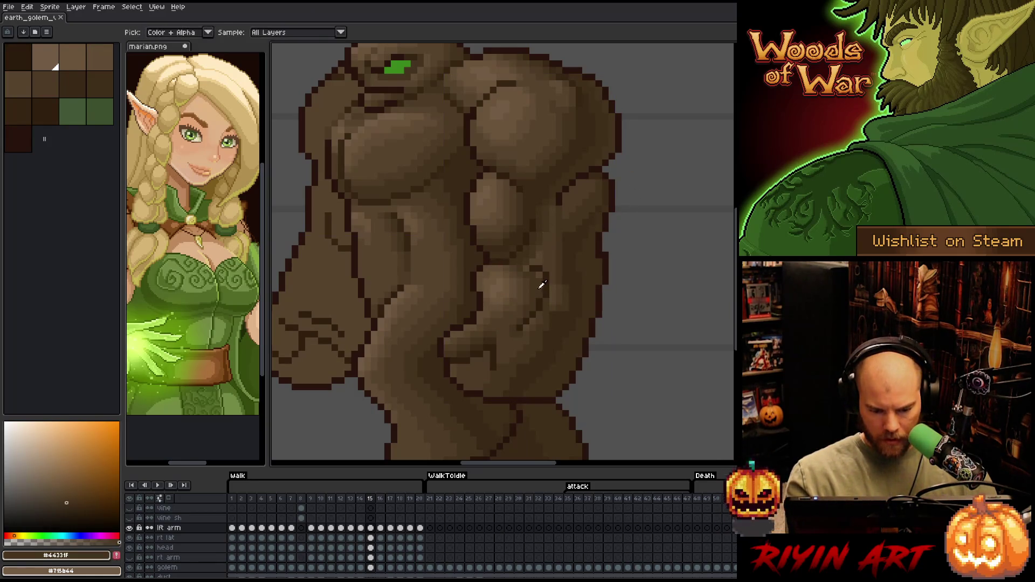
alt+click(539, 250)
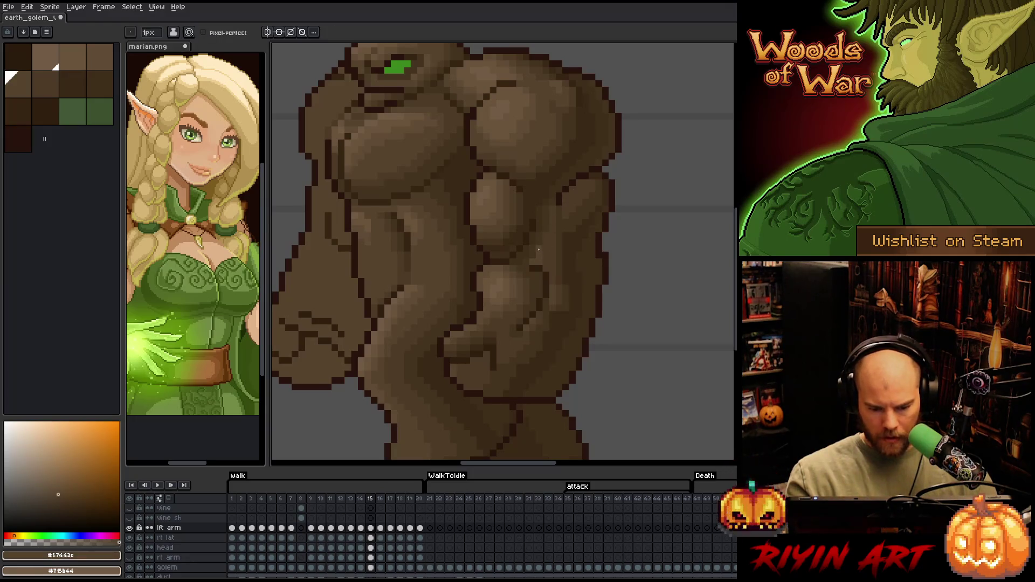
alt+click(544, 260)
alt+click(536, 273)
alt+click(554, 266)
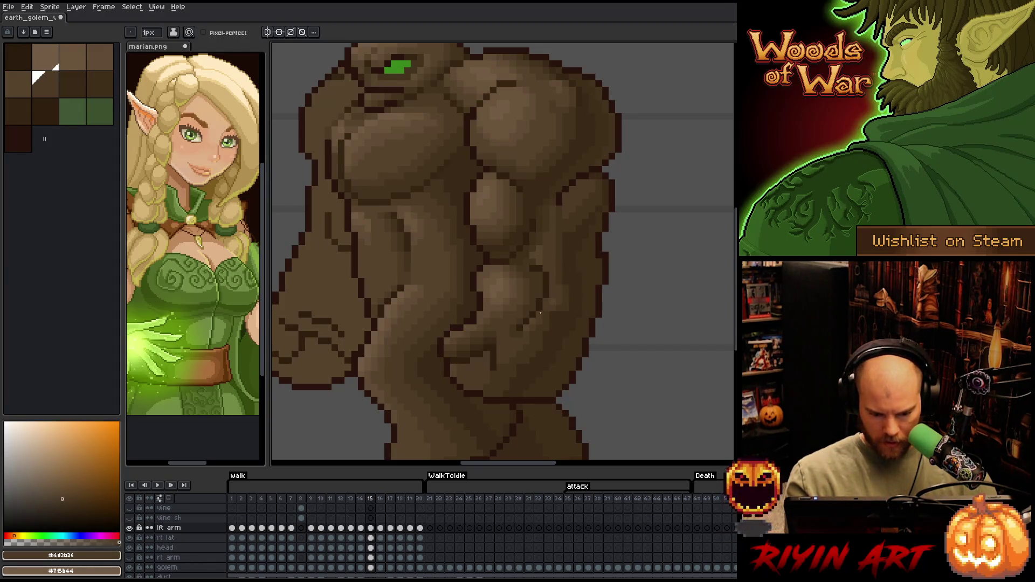
alt+click(533, 335)
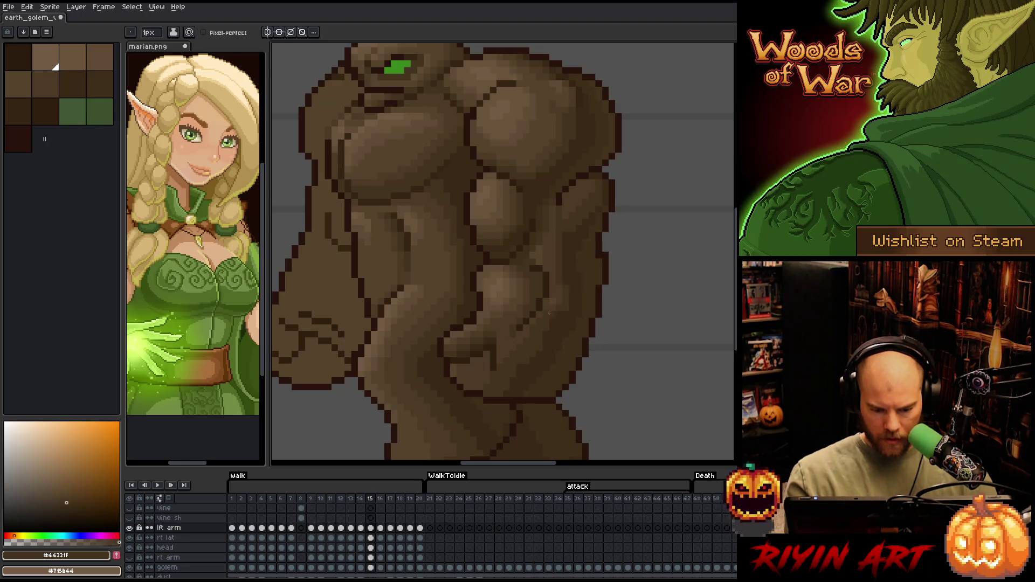
alt+click(582, 261)
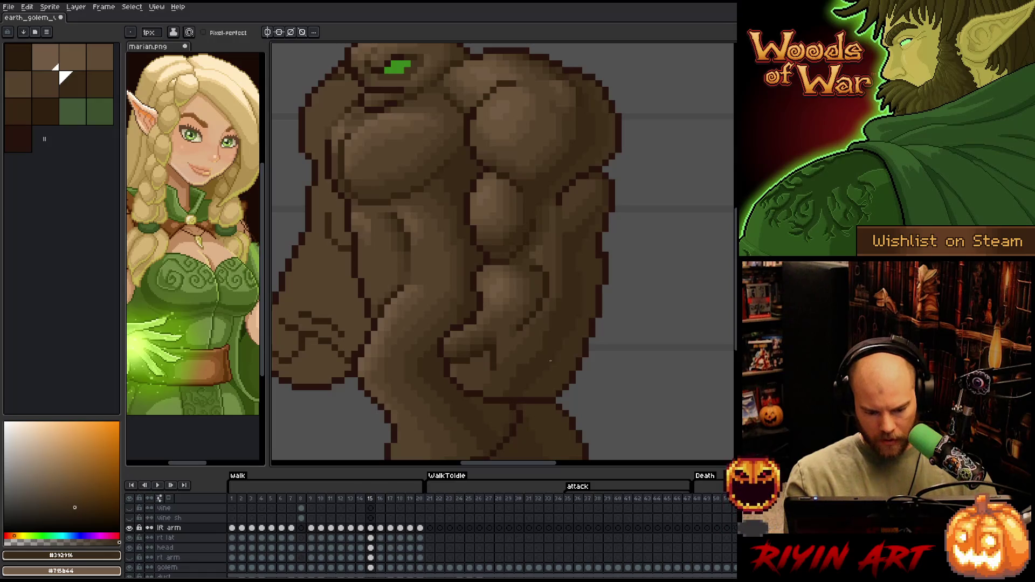
alt+click(552, 291)
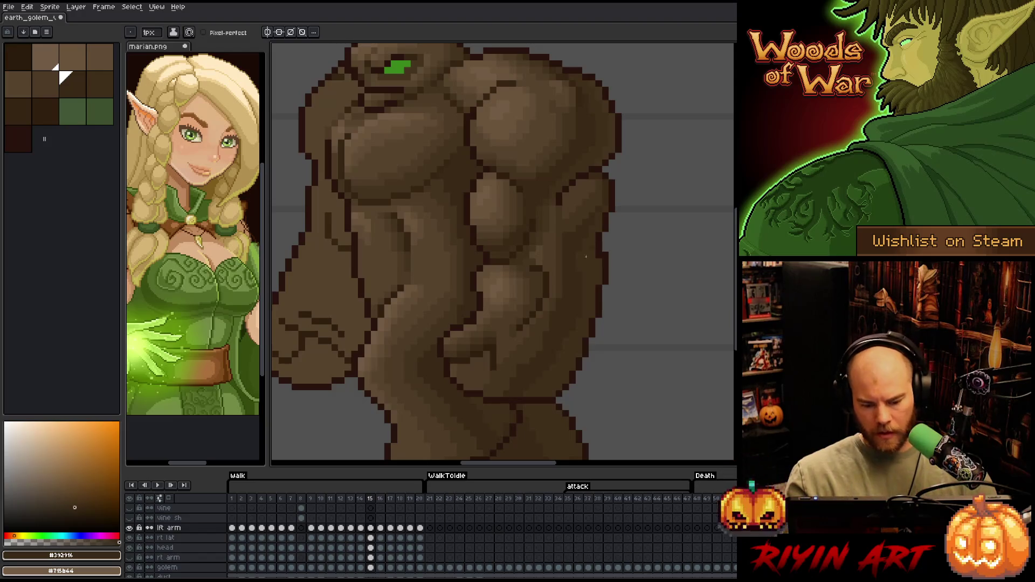
alt+click(561, 326)
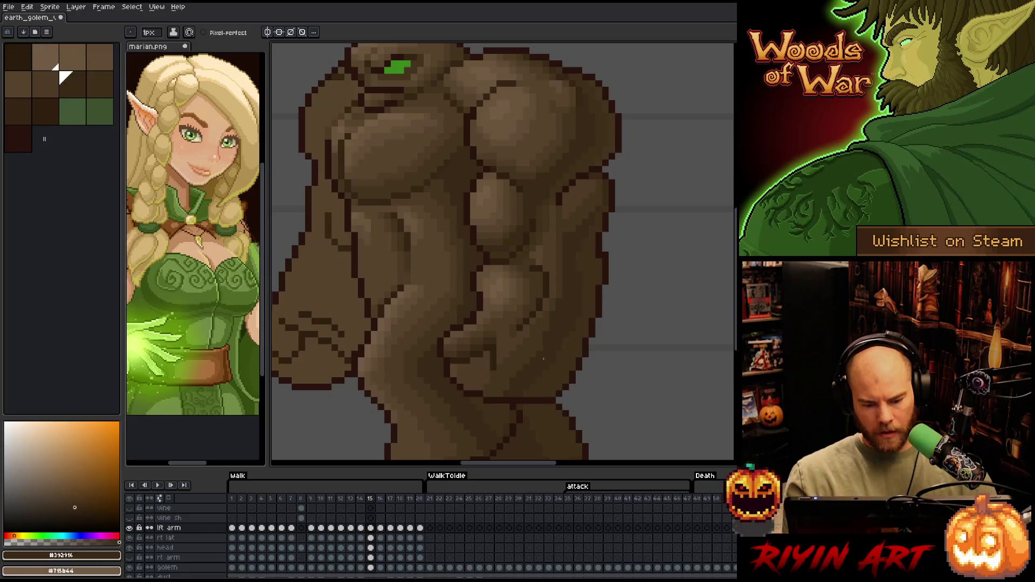
alt+click(551, 321)
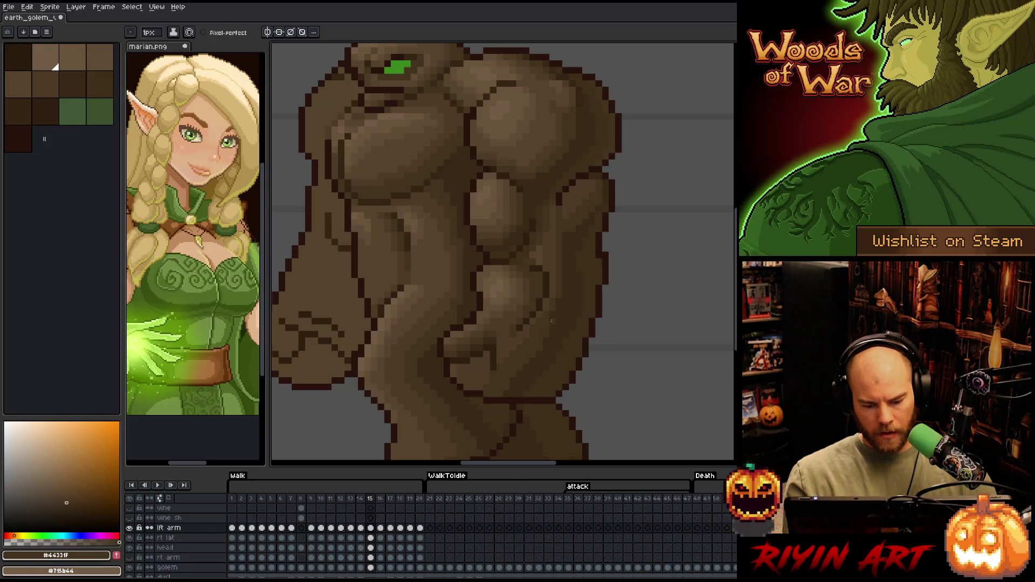
alt+click(609, 198)
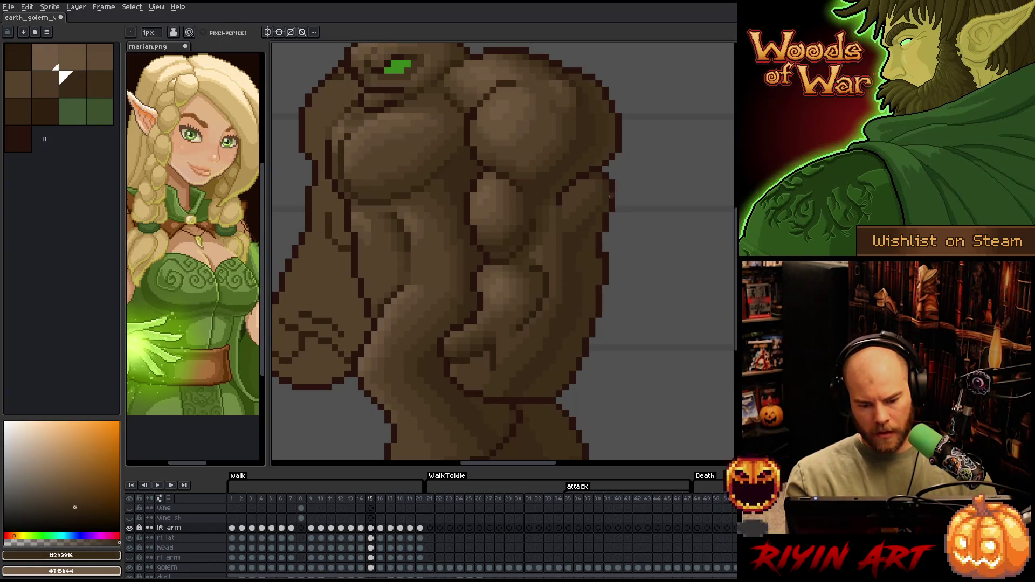
- Compare frames 14 and 15, then pick the browns #4D3B26 and #44331F on frame 15
key(Left)
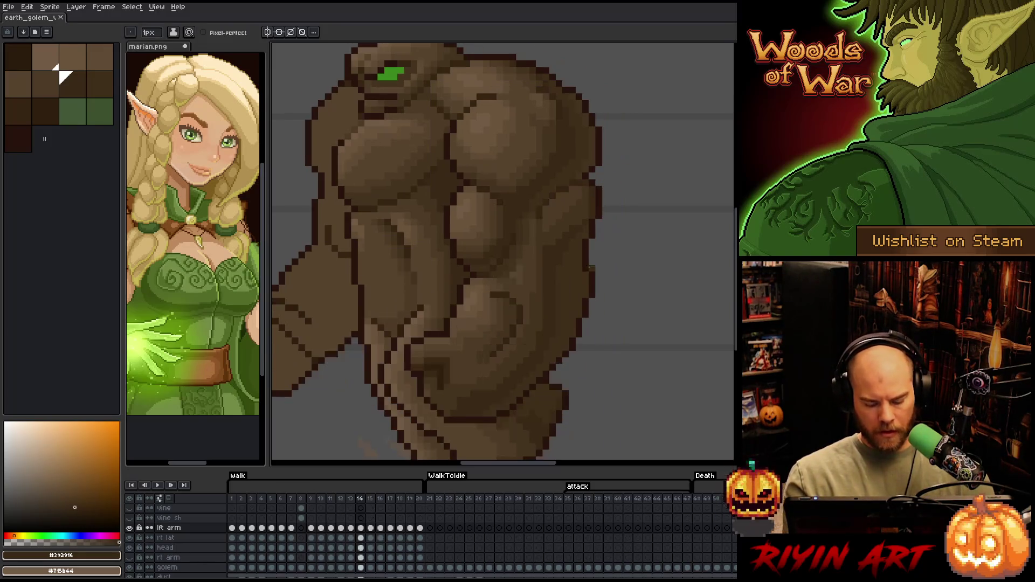
key(Right)
key(Left)
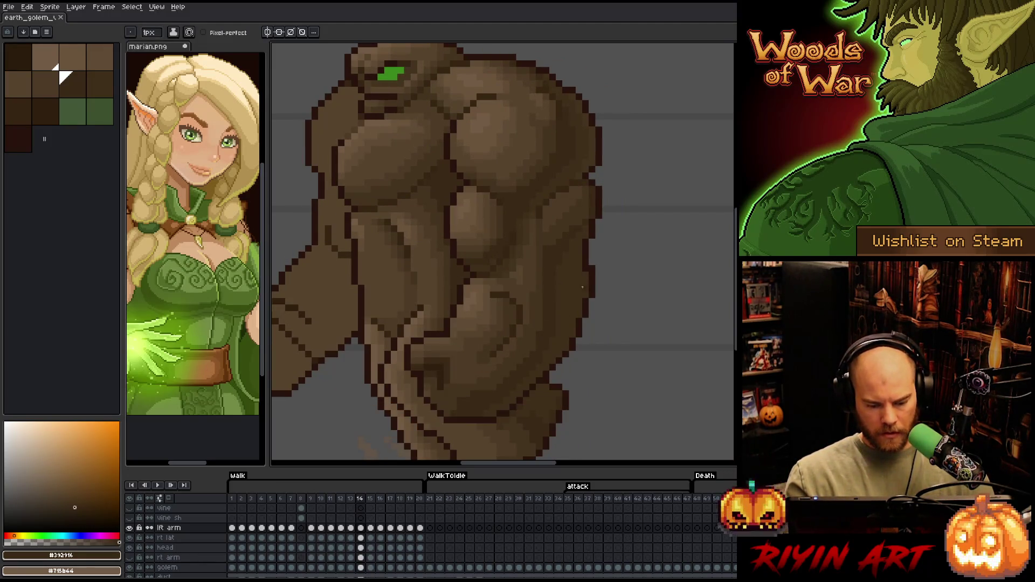
key(Right)
alt+click(526, 336)
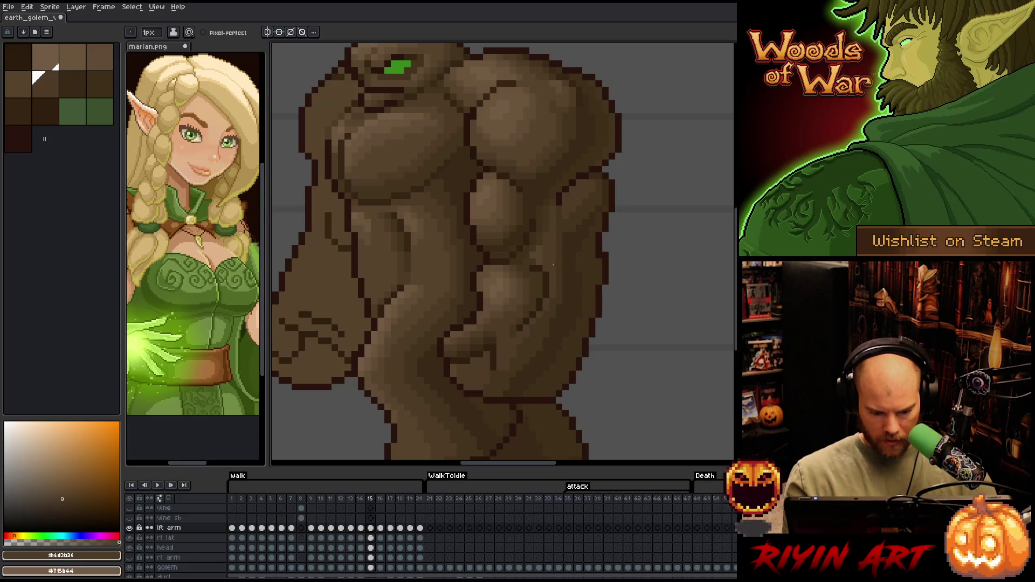
alt+click(471, 364)
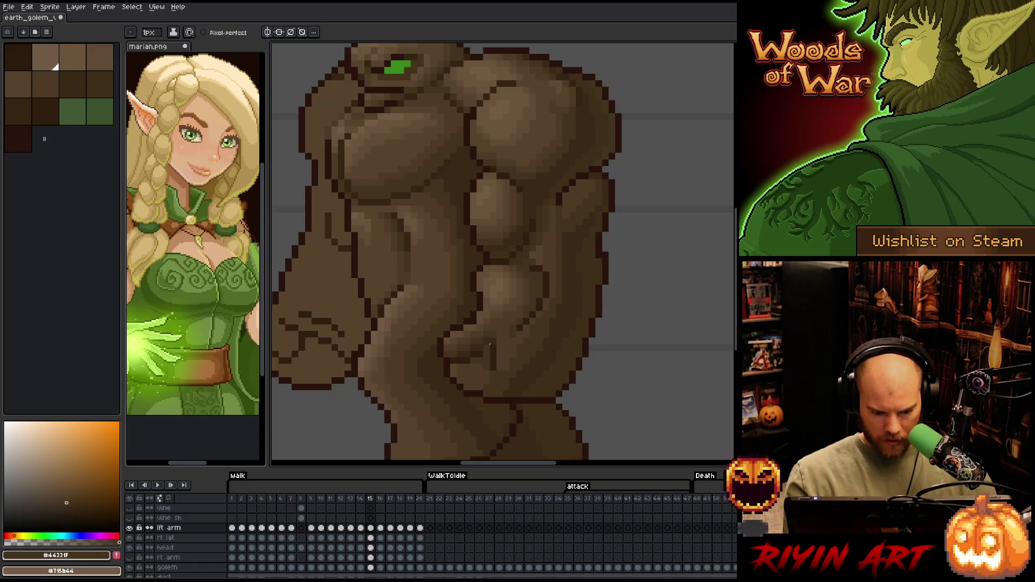
- Flip repeatedly between frames 14 and 15 to compare arm shading, then advance to frame 16
key(comma)
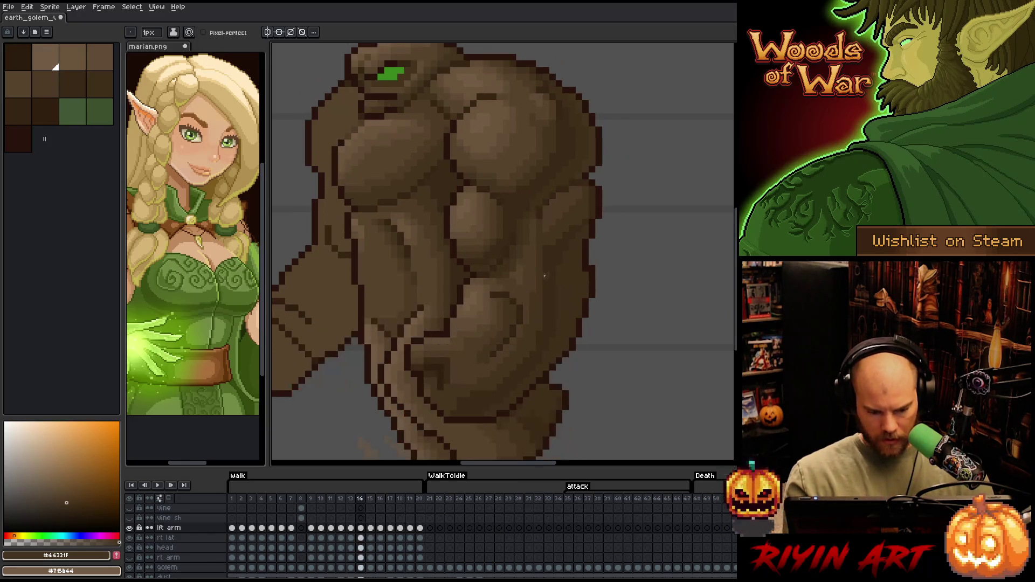
key(period)
key(comma)
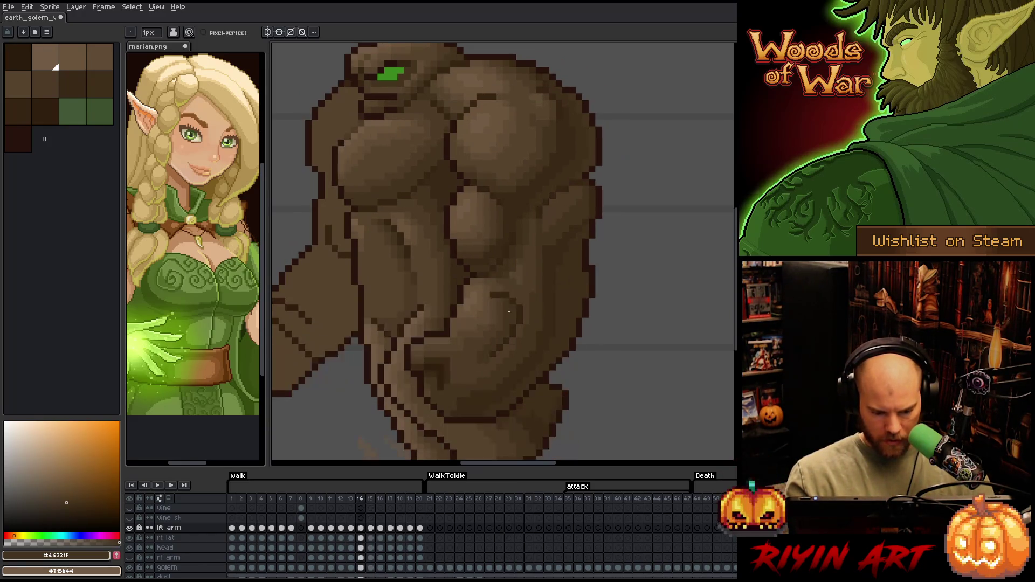
key(period)
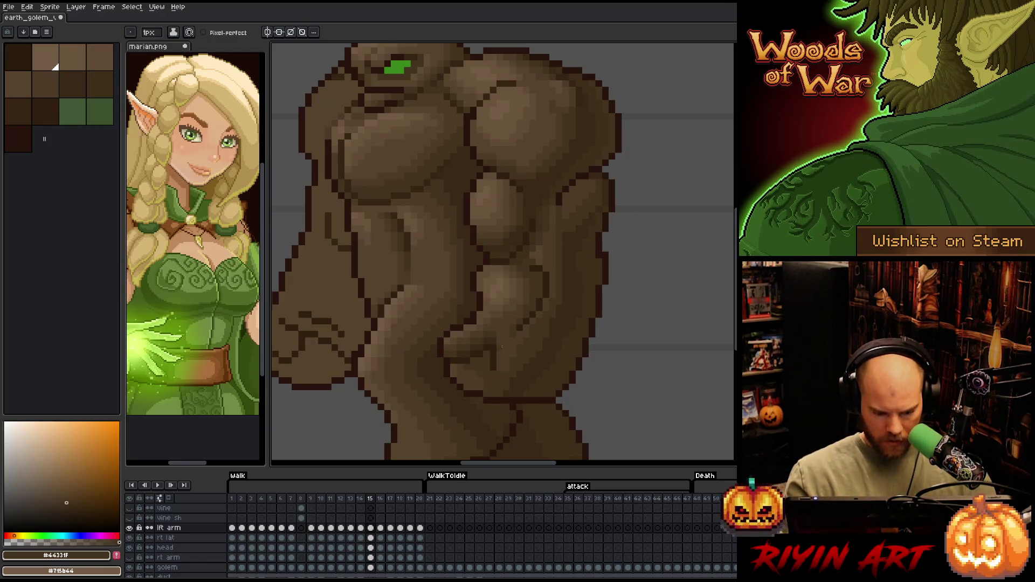
key(comma)
key(period)
key(comma)
key(period)
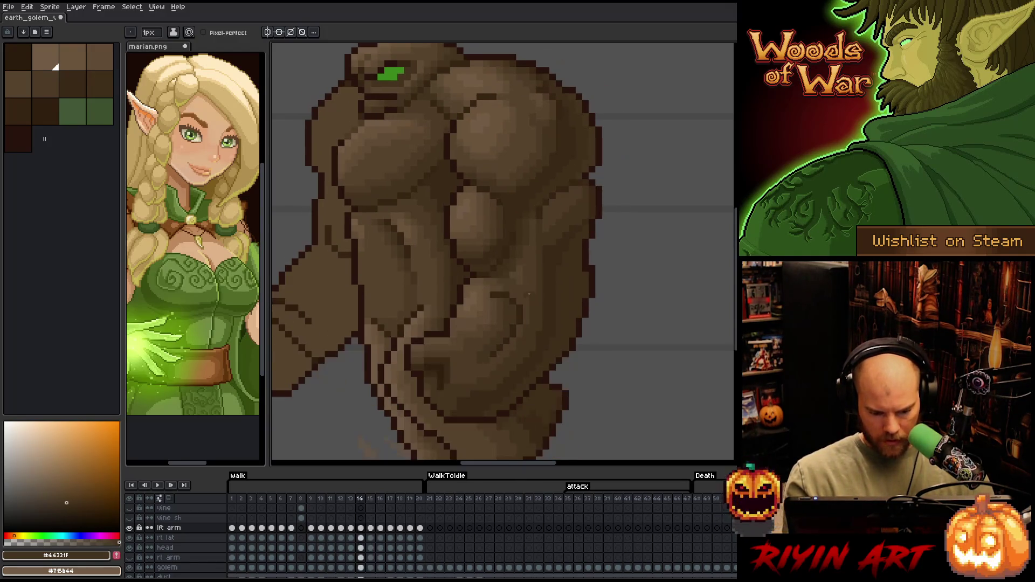
key(comma)
key(period)
key(comma)
key(period)
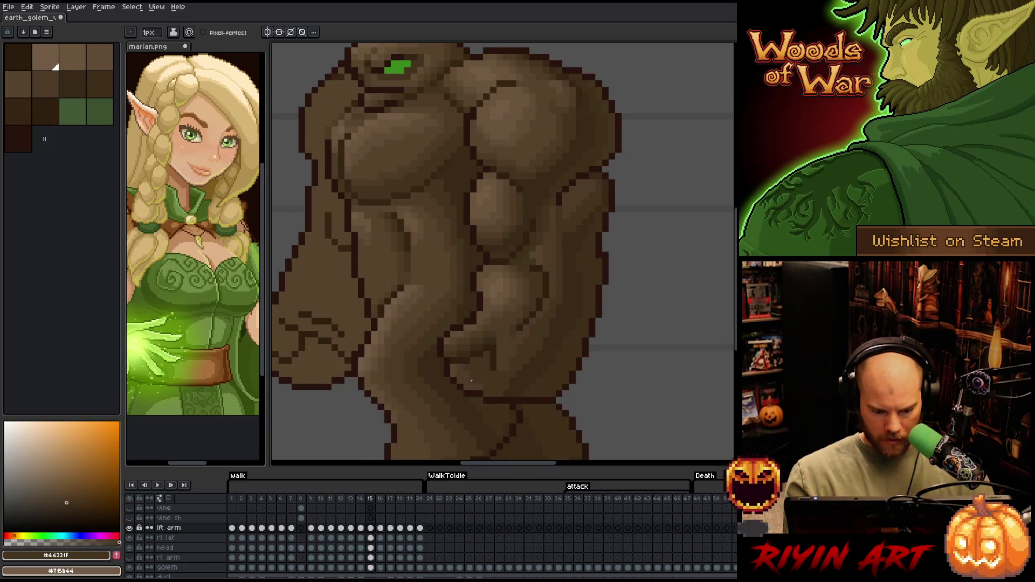
key(comma)
key(period)
key(comma)
key(period)
key(comma)
key(period)
key(comma)
key(period)
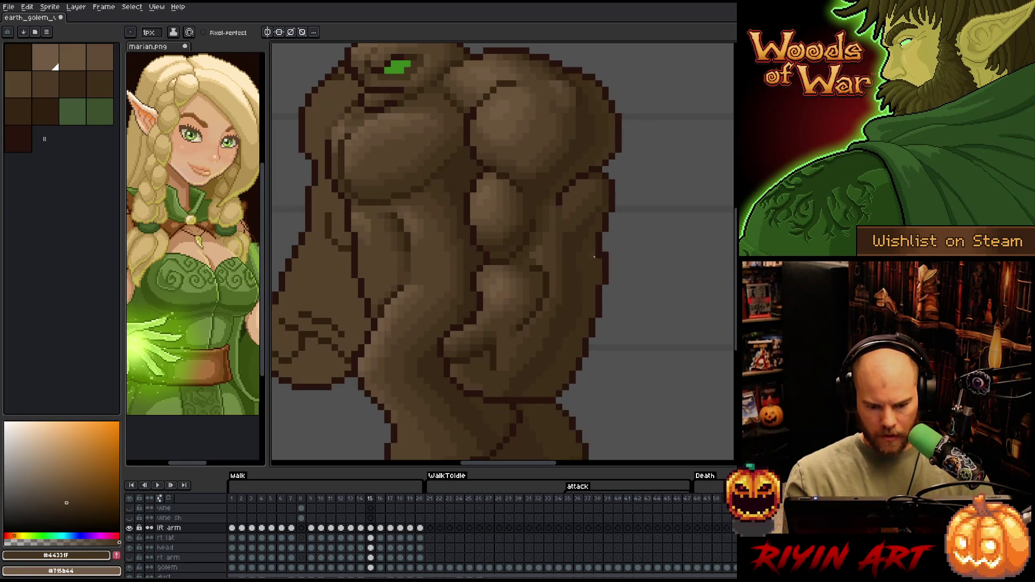
key(period)
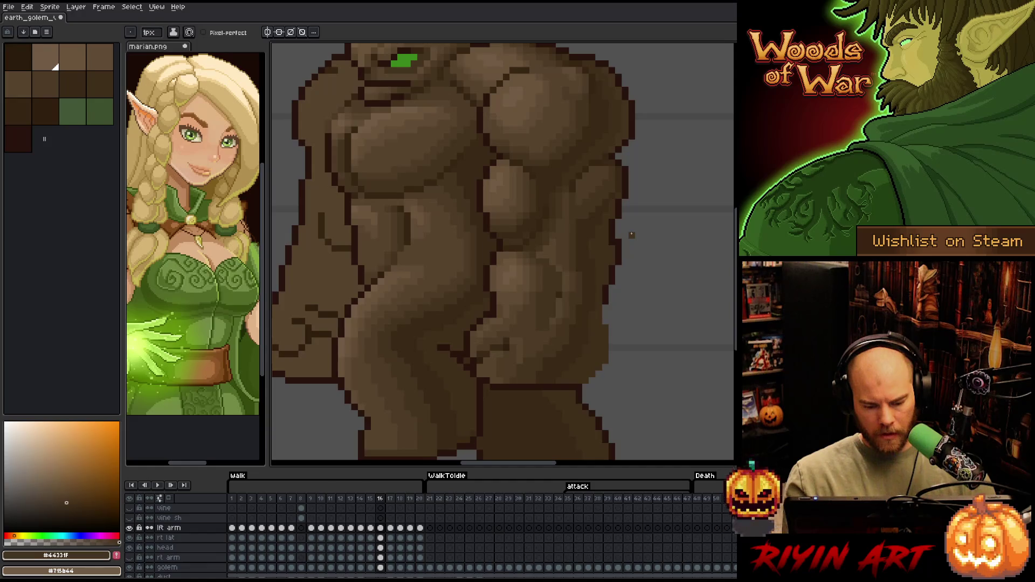
- Lasso frame 16's forearm and fist, shift them slightly left, commit, and deselect
key(m)
mouse_move(483, 255)
mouse_down()
mouse_move(536, 258)
mouse_move(629, 240)
mouse_move(596, 396)
mouse_move(436, 416)
mouse_up()
mouse_move(665, 208)
mouse_down()
mouse_move(611, 301)
mouse_move(590, 301)
mouse_move(562, 246)
mouse_move(577, 286)
mouse_up()
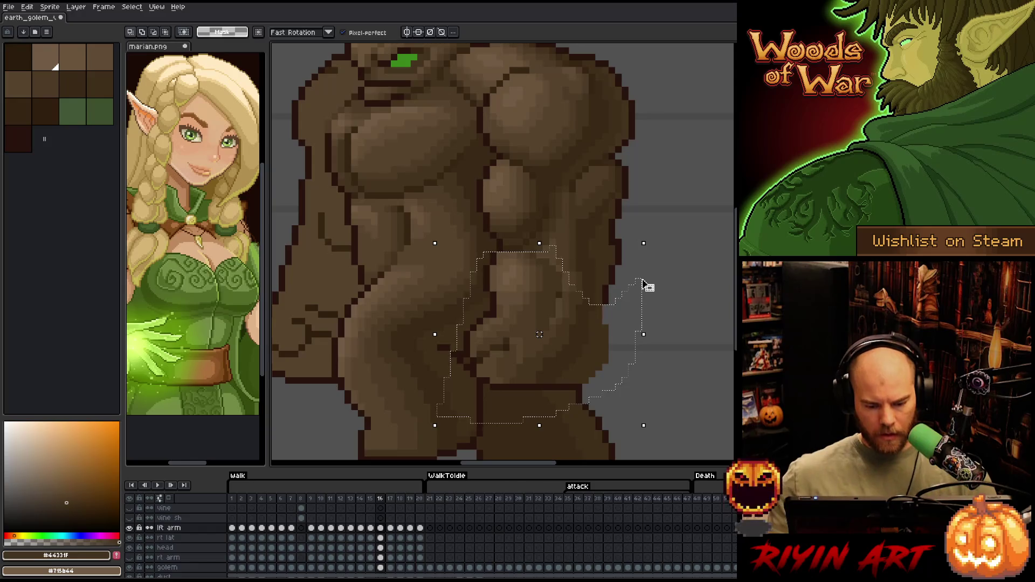
drag(643, 286, 629, 285)
key(Right)
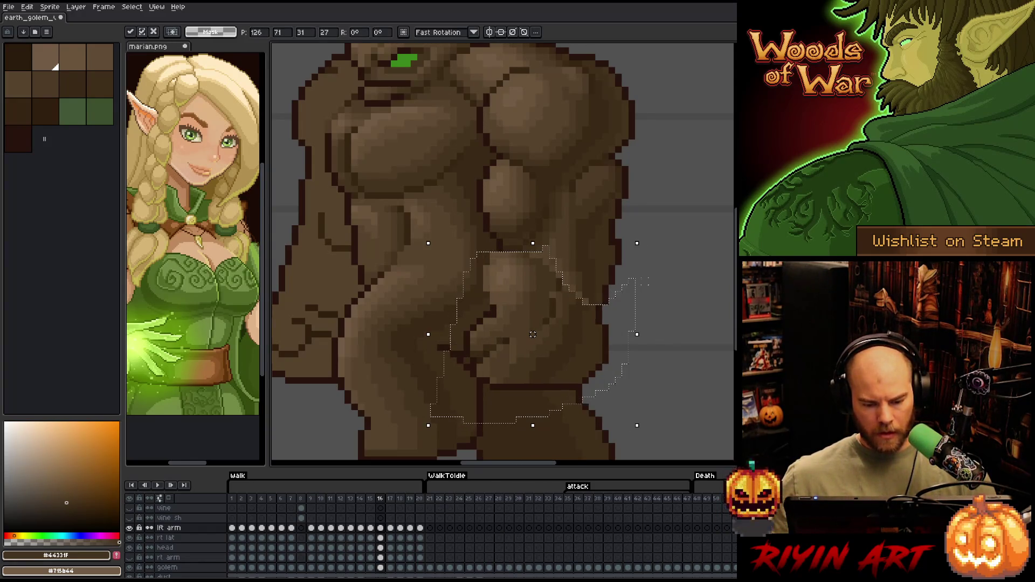
mouse_move(664, 227)
mouse_down()
mouse_move(665, 256)
mouse_move(589, 309)
mouse_up()
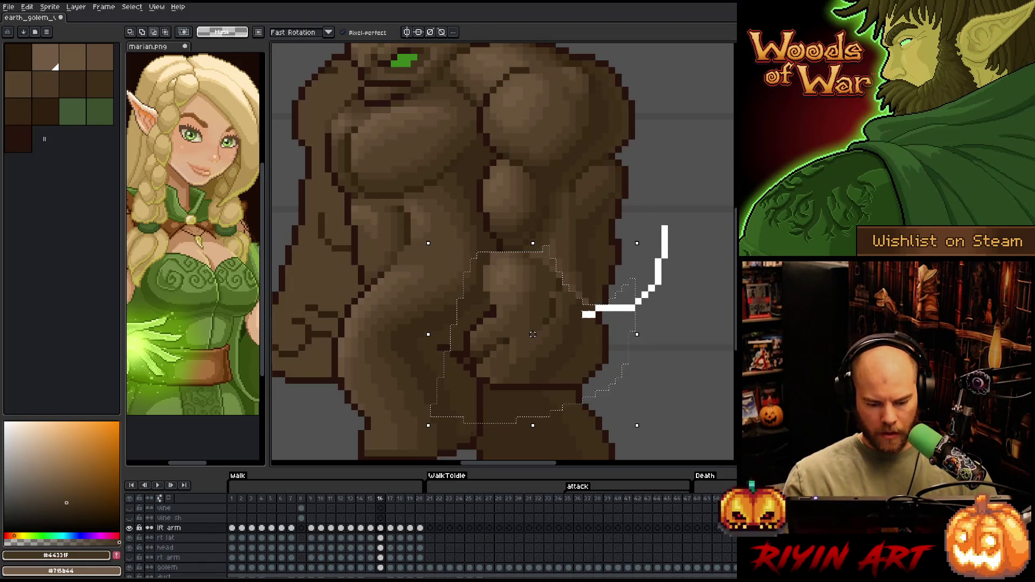
drag(433, 265, 433, 258)
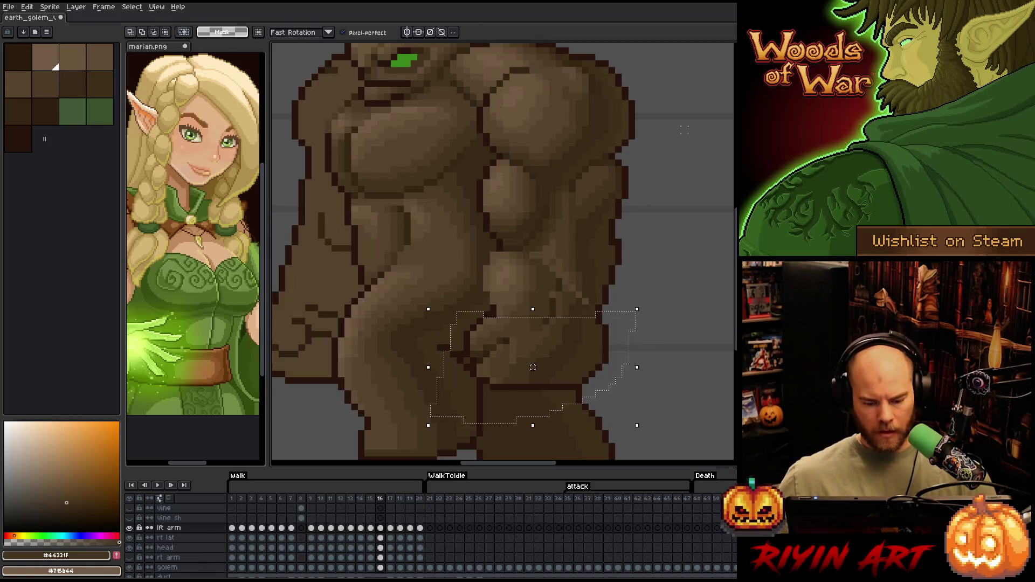
key(Left)
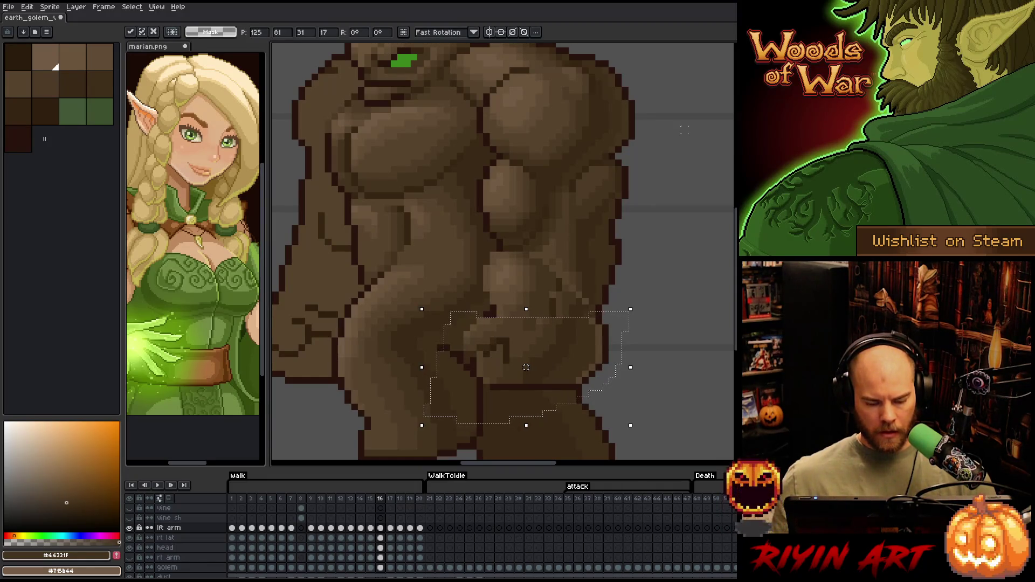
key(Return)
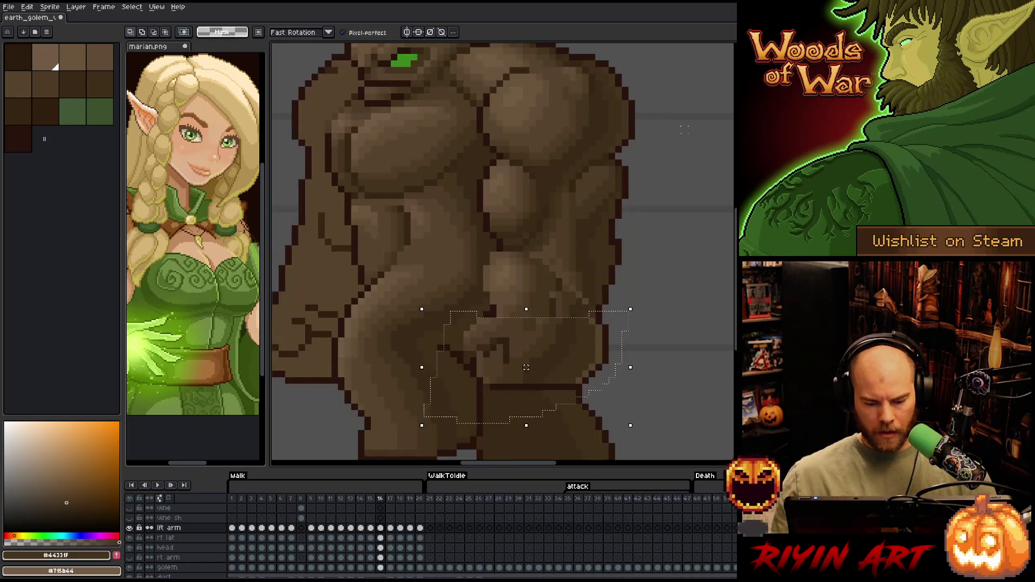
key(ctrl+d)
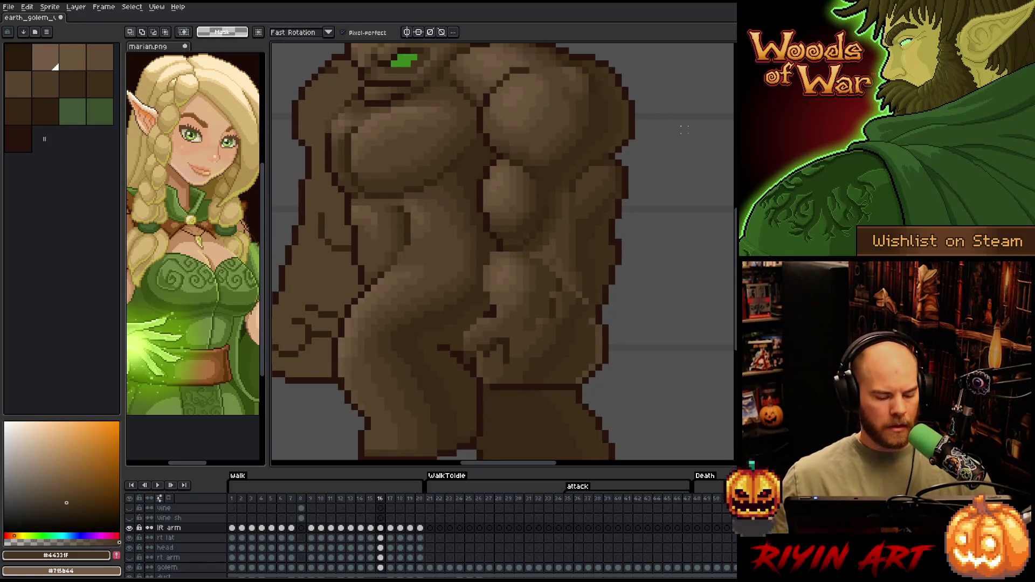
- Lower the lft arm layer's opacity so the torso outlines show through
double_click(169, 528)
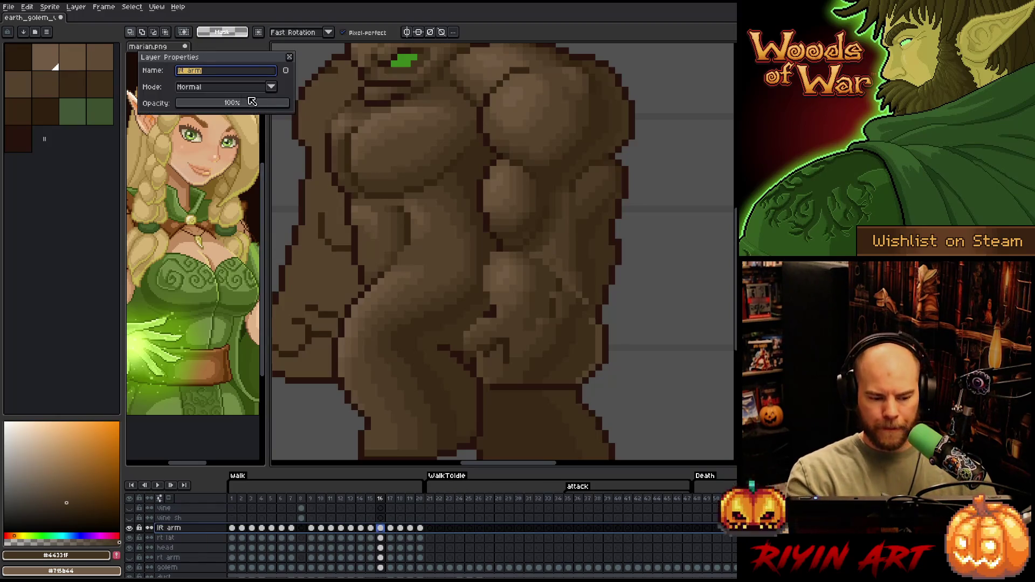
click(228, 103)
drag(227, 103, 288, 104)
key(Return)
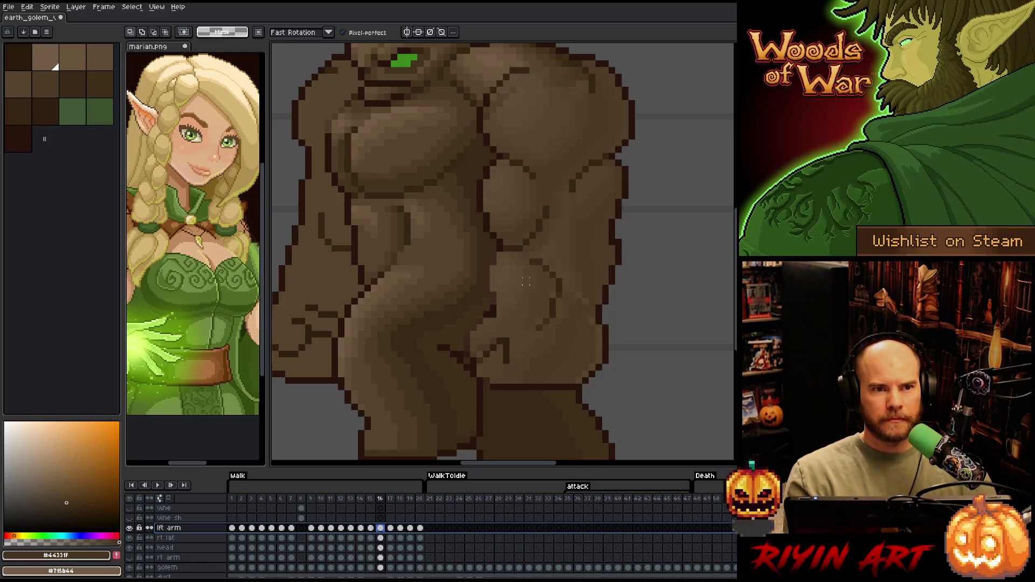
- Save the sprite and pencil a pixel on the torso behind the faded arm
key(ctrl+s)
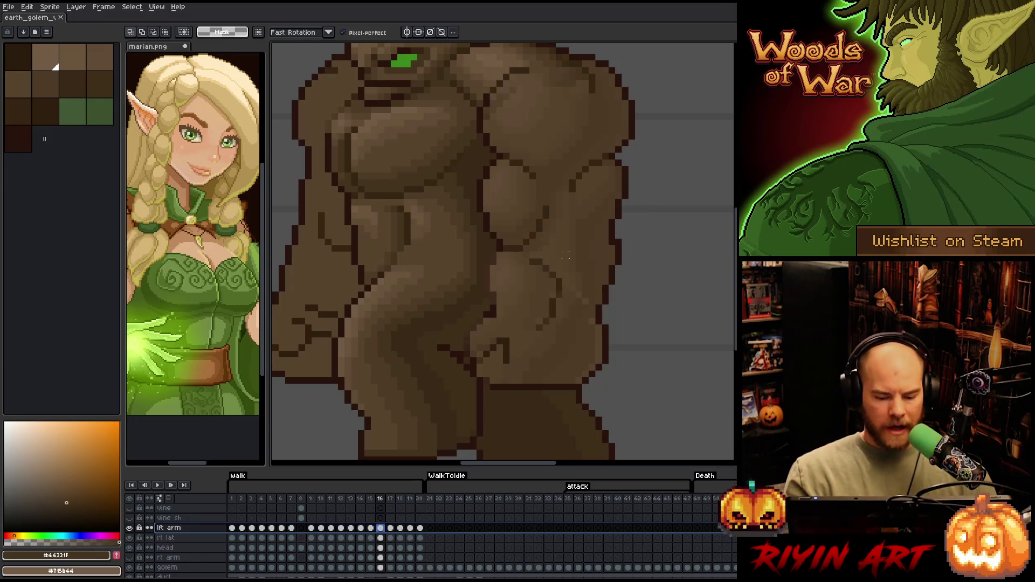
key(b)
click(494, 254)
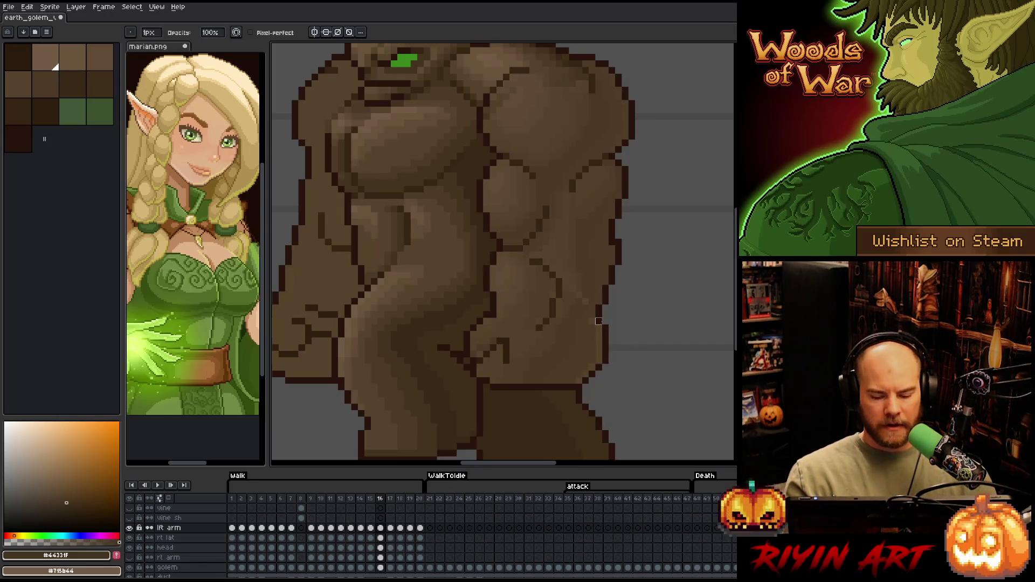
- Raise the lft arm layer's opacity back to 100% in Layer Properties
double_click(169, 528)
drag(241, 108, 295, 106)
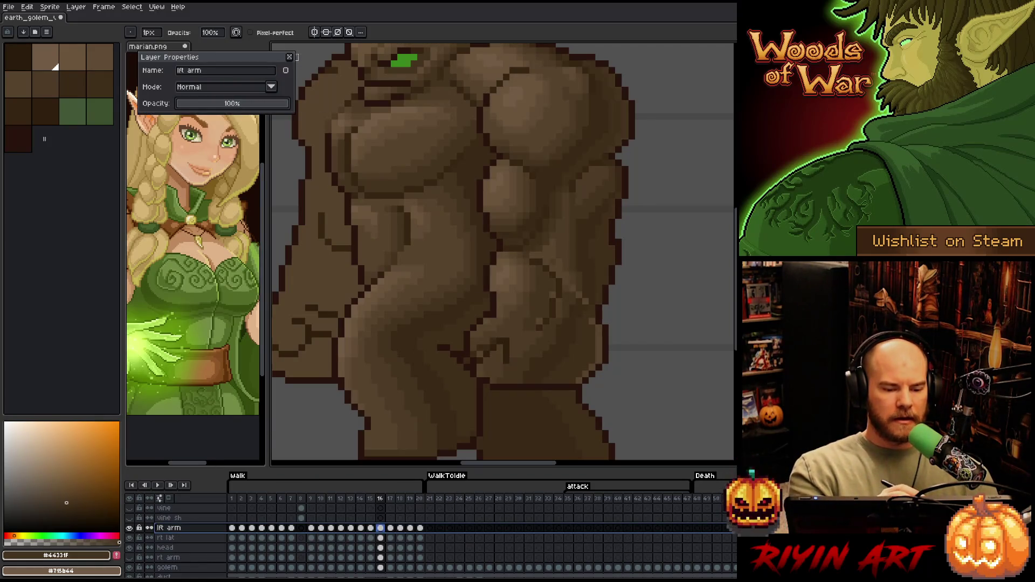
click(289, 57)
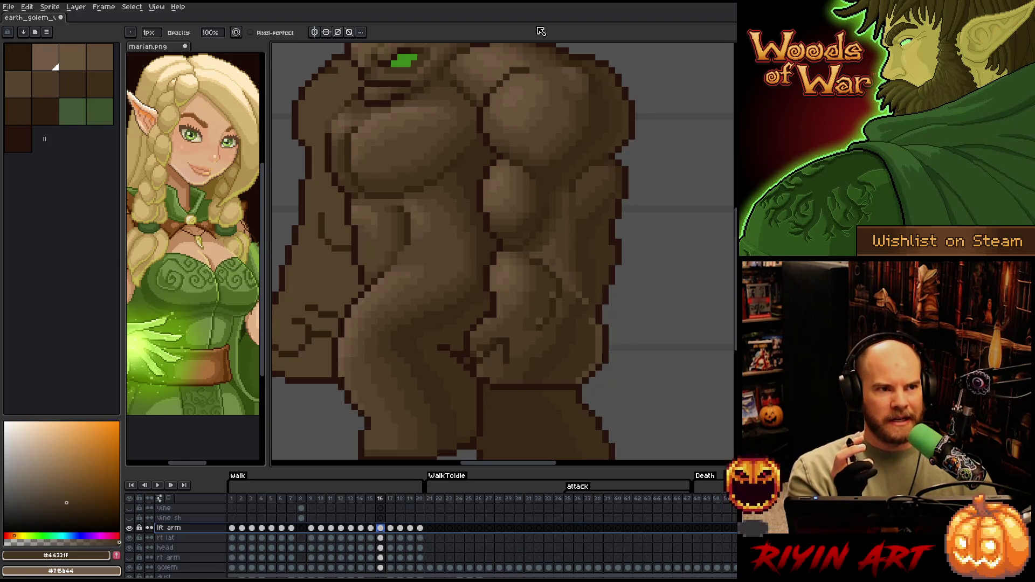
scroll(518, 294, right, 2)
- Eyedrop frame 16's arm browns #402f1b, #392416, #4d3b26 and #44331f
key(e)
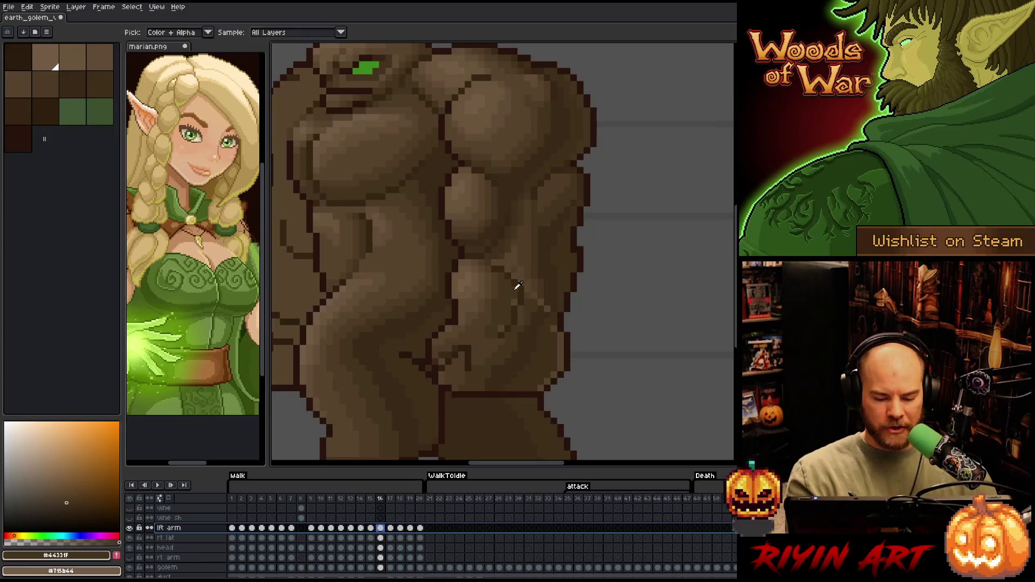
alt+click(539, 382)
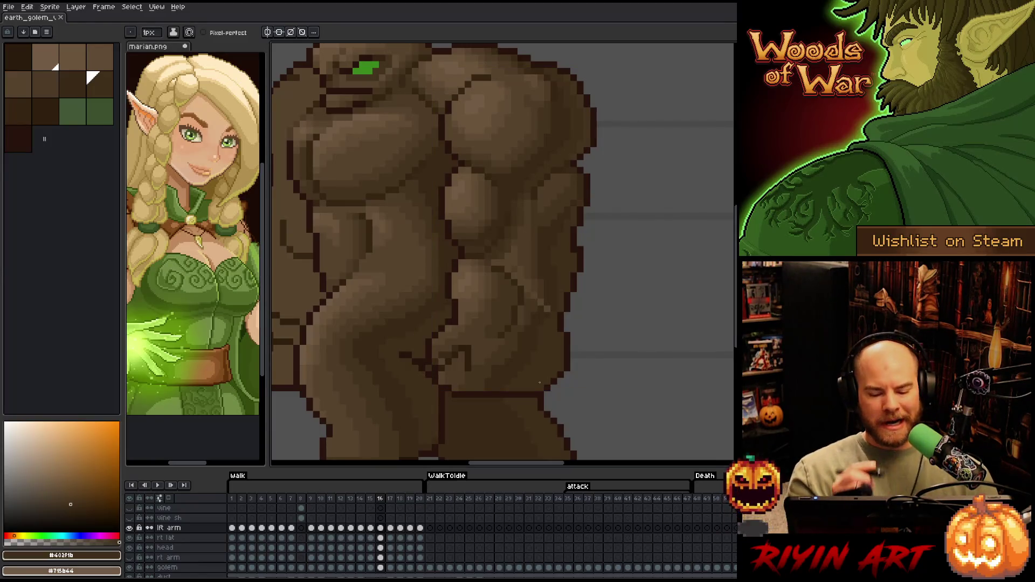
drag(546, 309, 539, 322)
alt+click(542, 298)
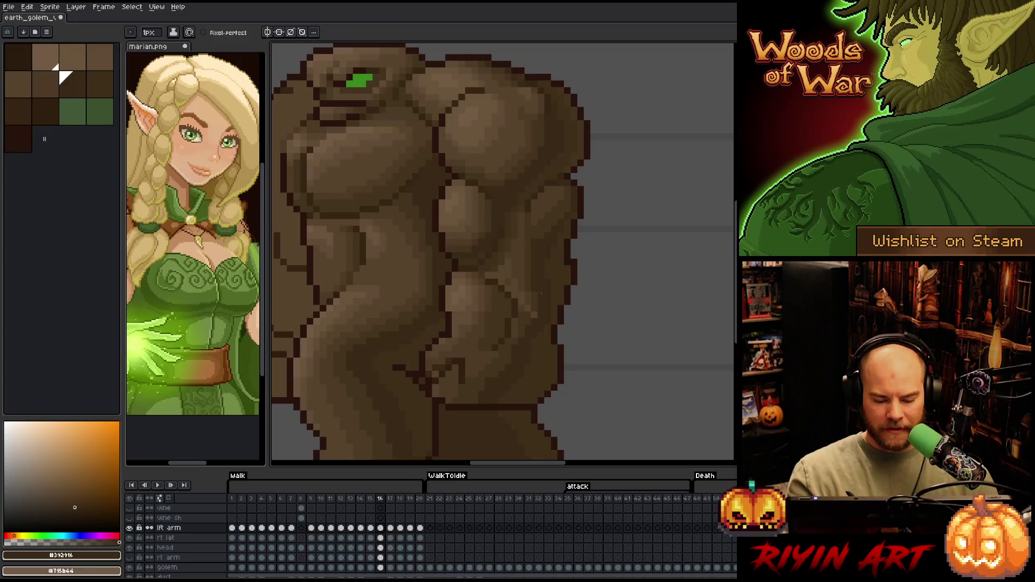
alt+click(535, 298)
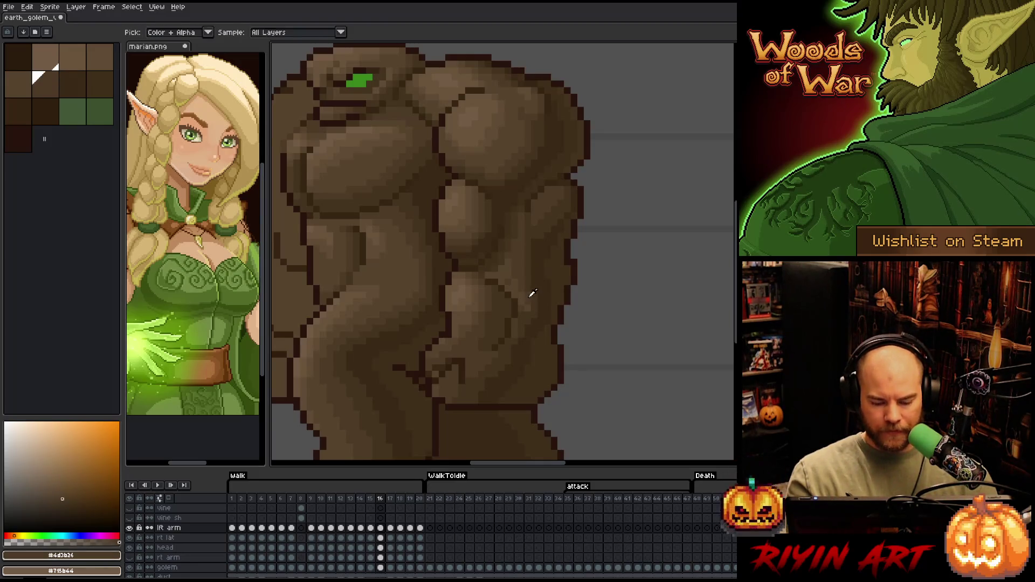
alt+click(530, 319)
alt+click(523, 283)
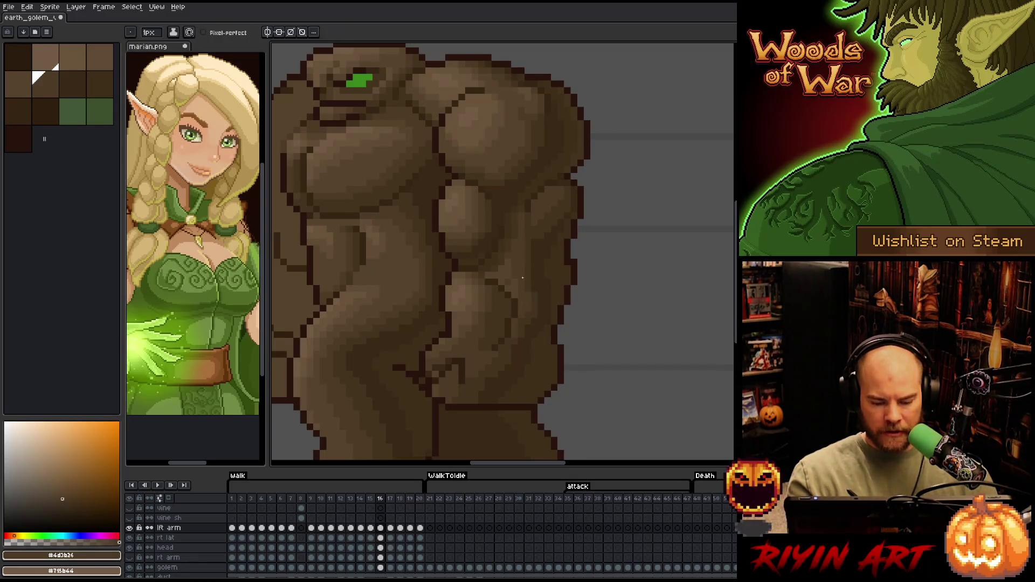
alt+click(490, 260)
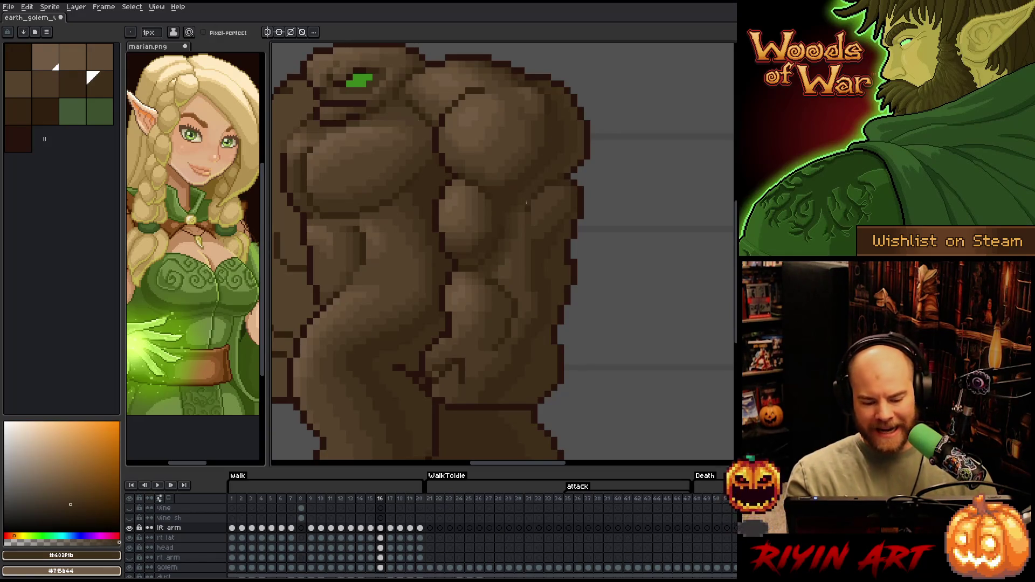
alt+click(491, 274)
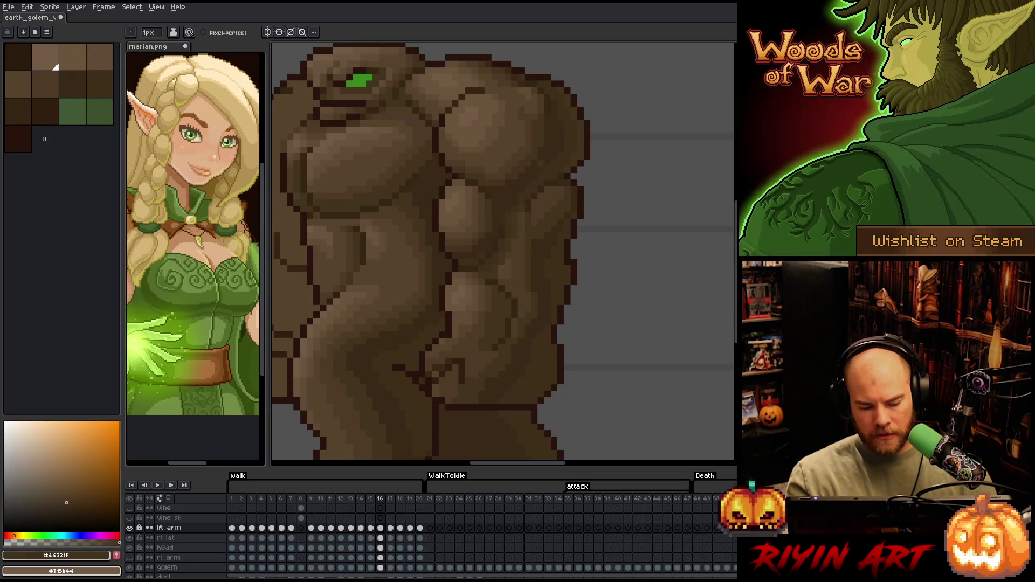
alt+click(513, 282)
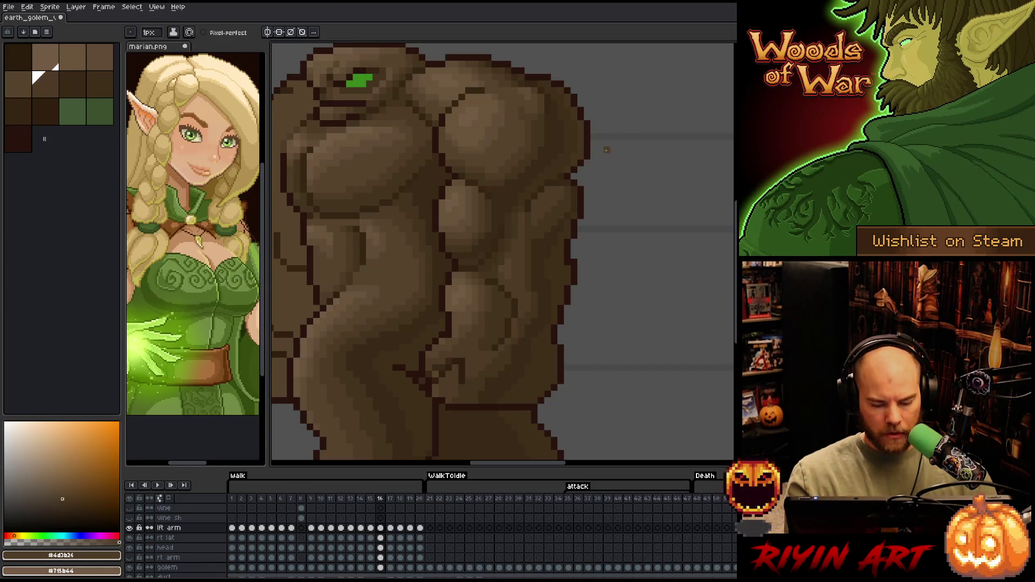
alt+click(522, 326)
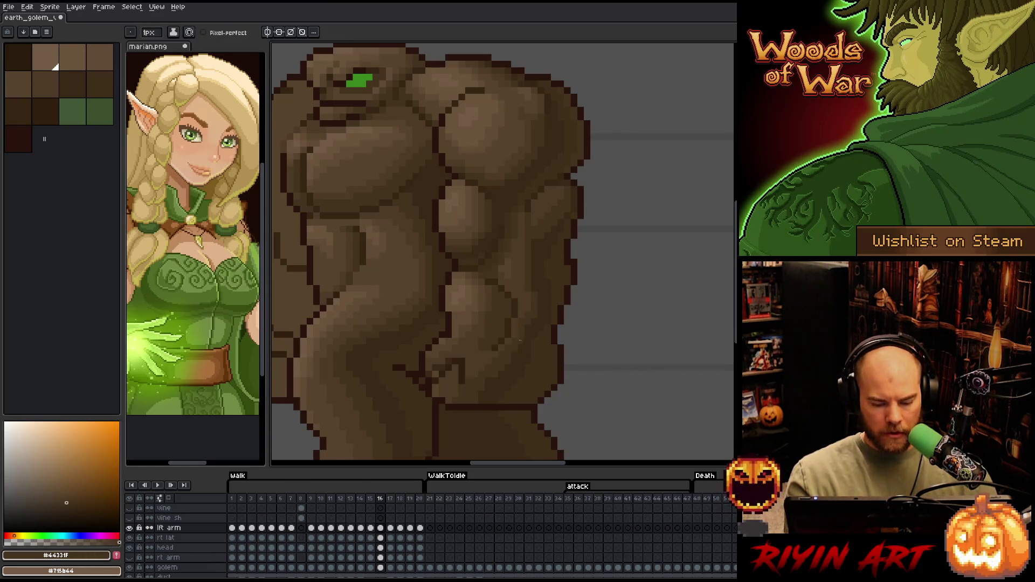
- Pick mid and dark body browns, then flip between frames 15 and 16 to compare
key(alt)
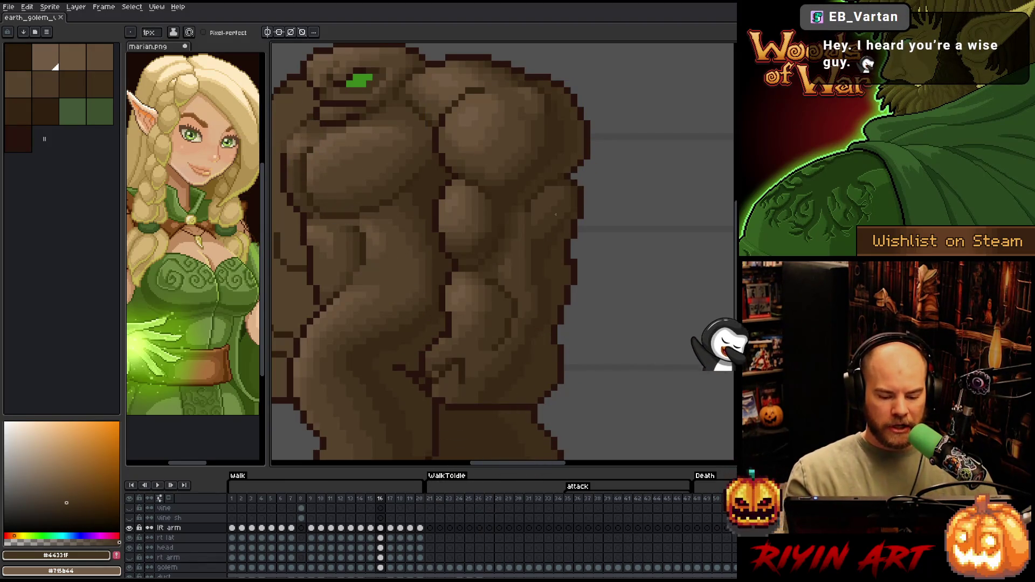
alt+click(433, 372)
click(438, 358)
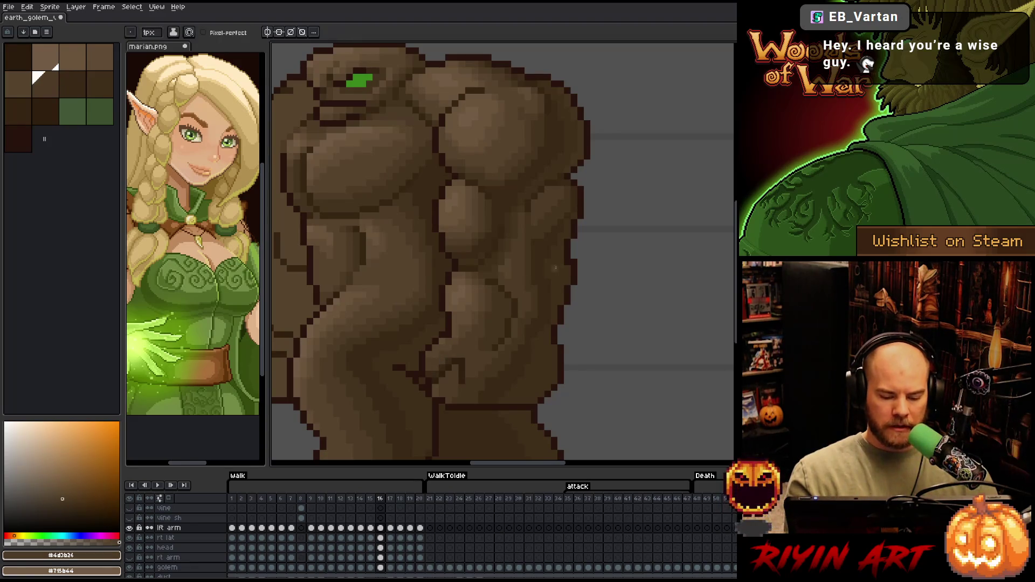
alt+click(475, 347)
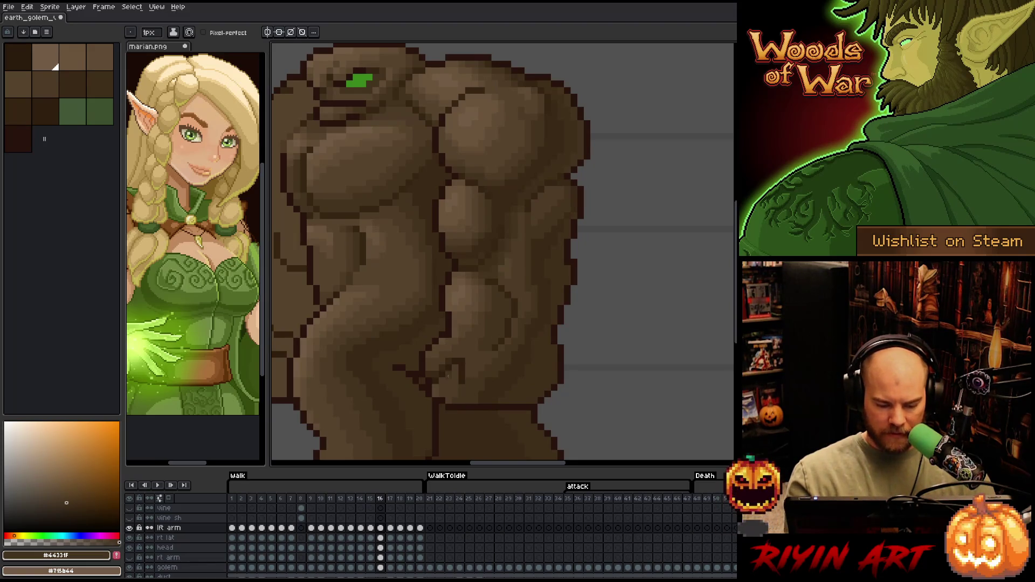
key(Left)
key(Right)
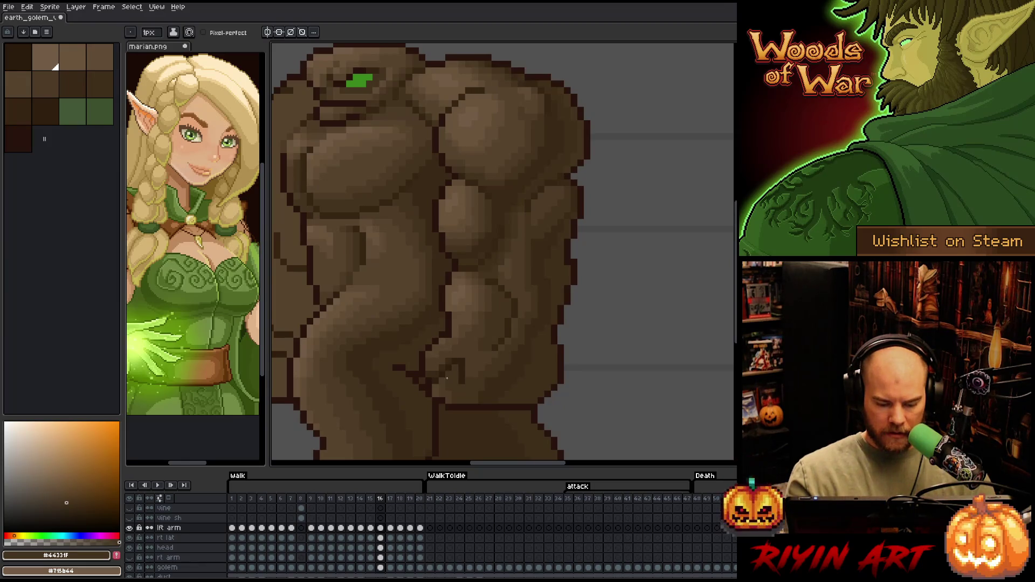
key(Left)
key(Right)
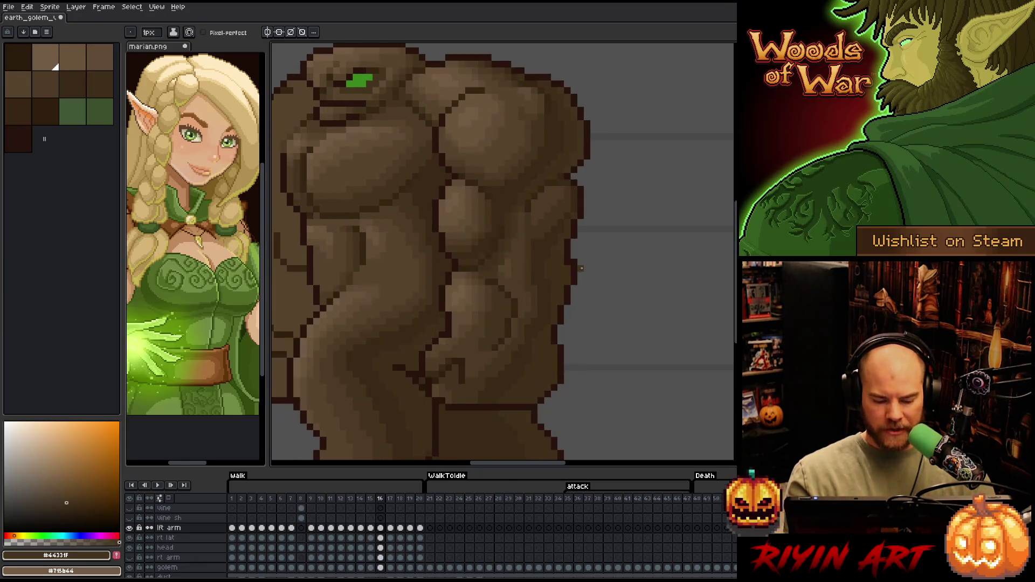
key(Left)
key(Right)
key(Left)
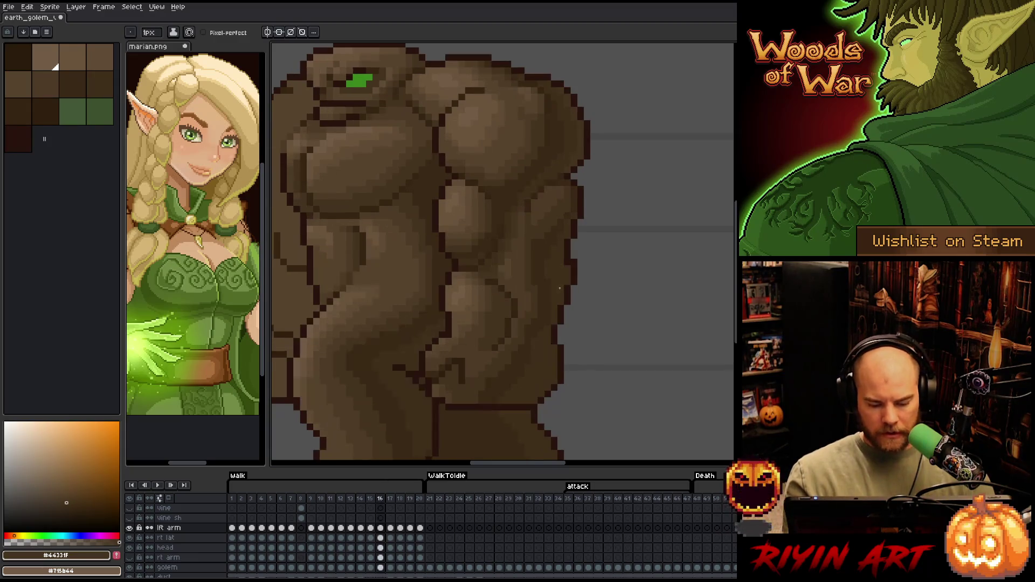
key(Right)
key(Left)
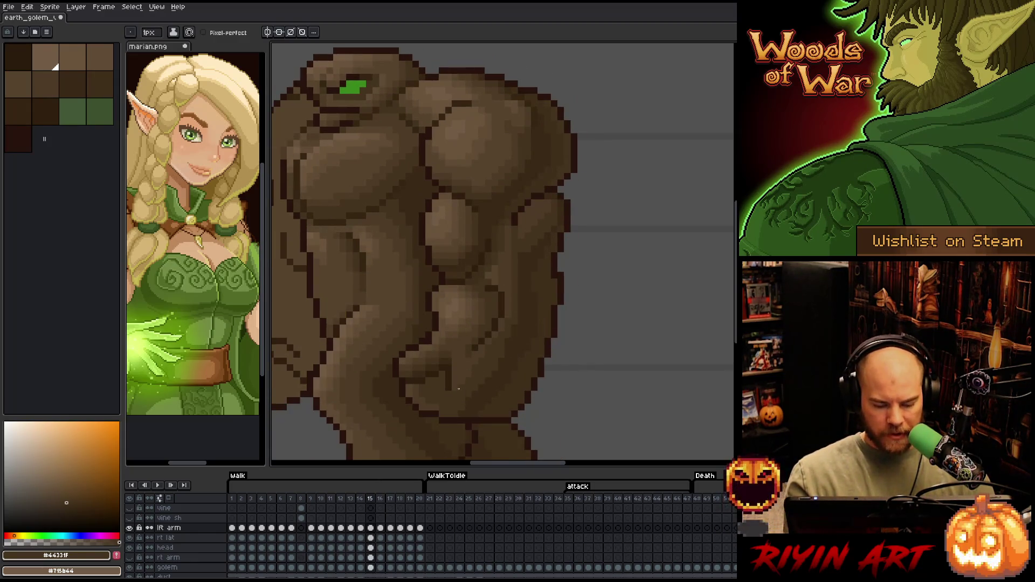
key(Right)
key(Left)
- Paint a darker shading pixel and short stroke on frame 16's arm muscle
alt+click(467, 366)
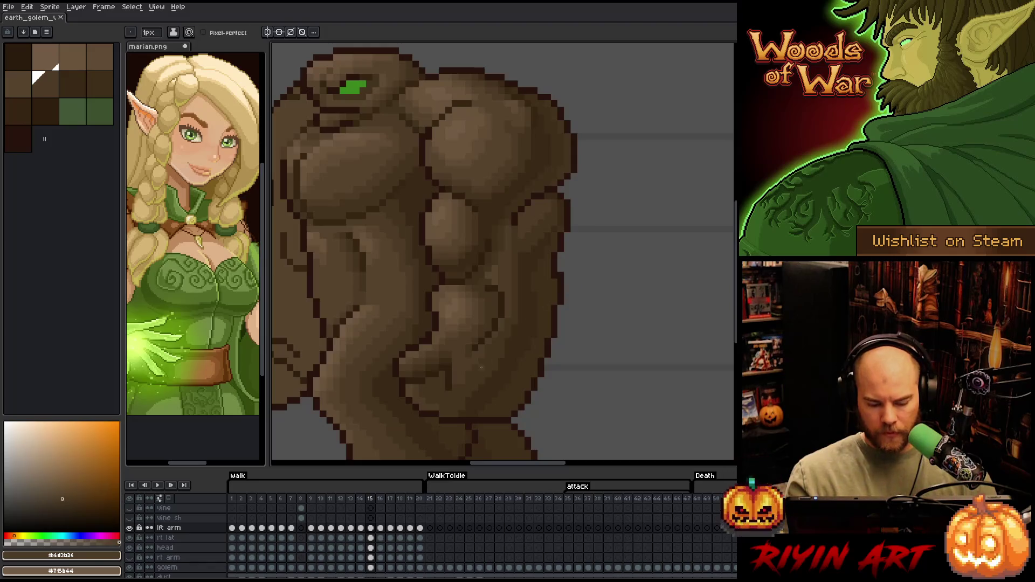
key(Right)
key(Left)
key(Right)
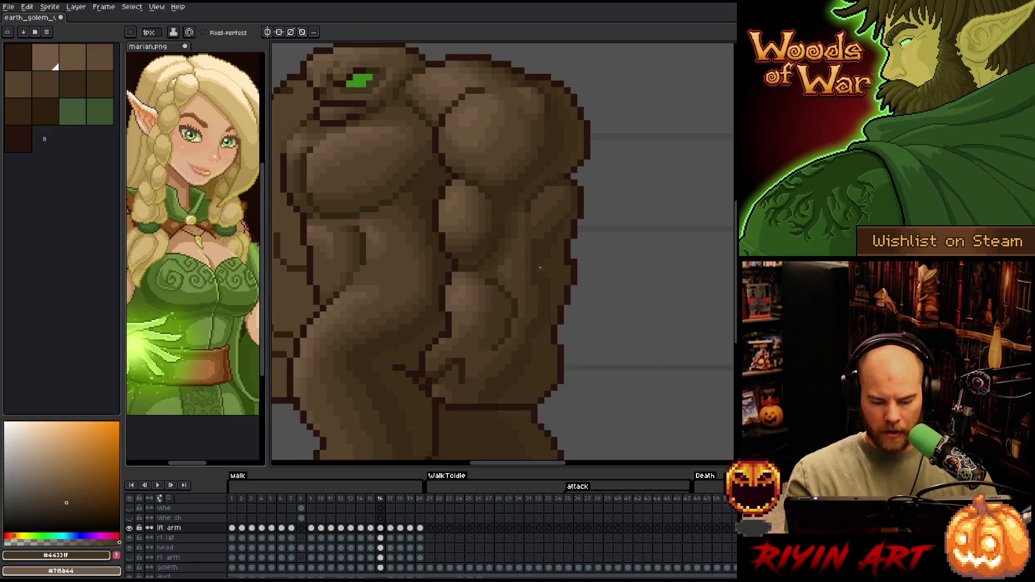
key(Left)
key(Right)
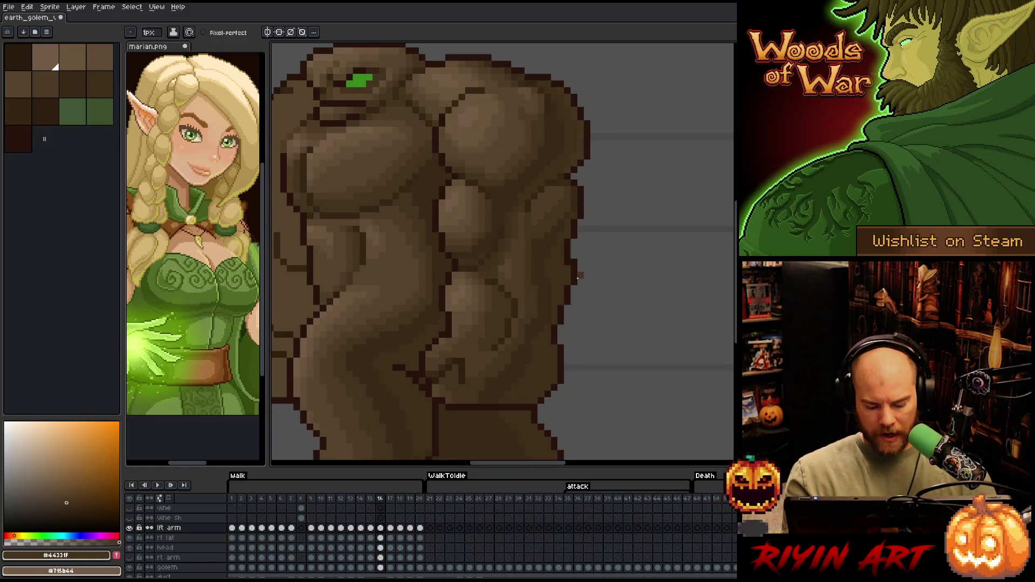
alt+click(544, 292)
drag(535, 287, 534, 316)
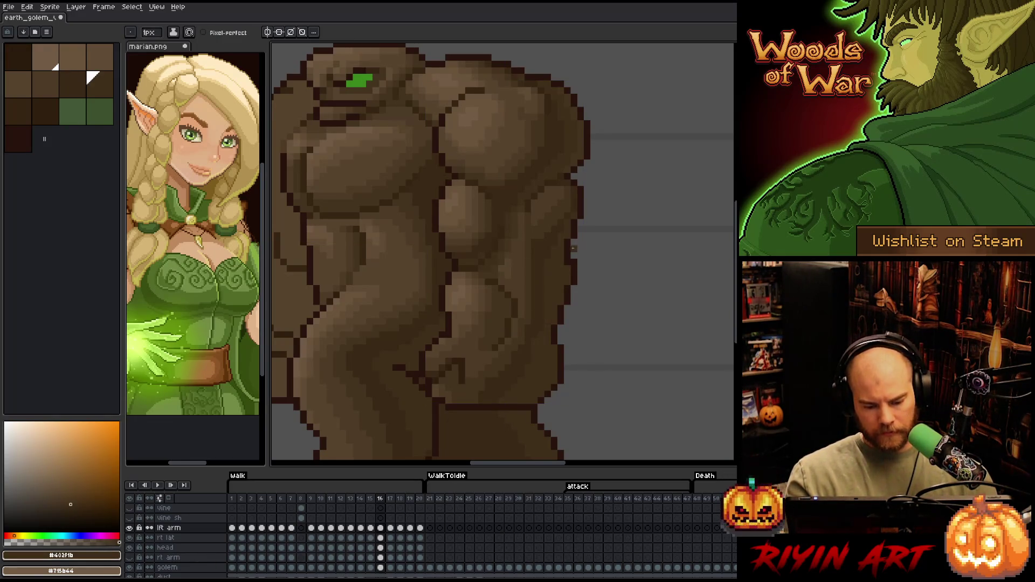
- Sample deep, mid and light muscle browns, then advance to frame 17
alt+click(532, 345)
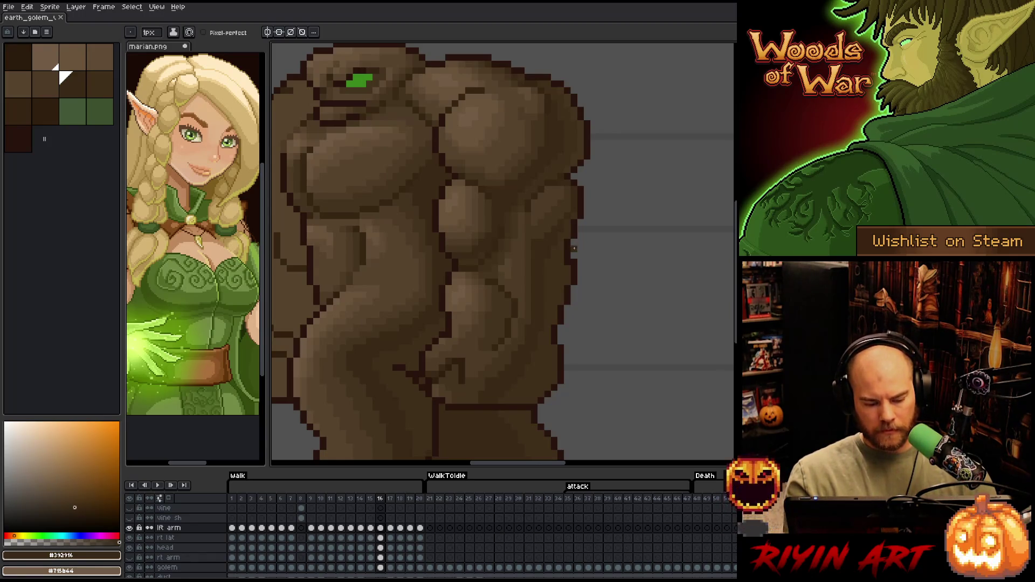
alt+click(497, 330)
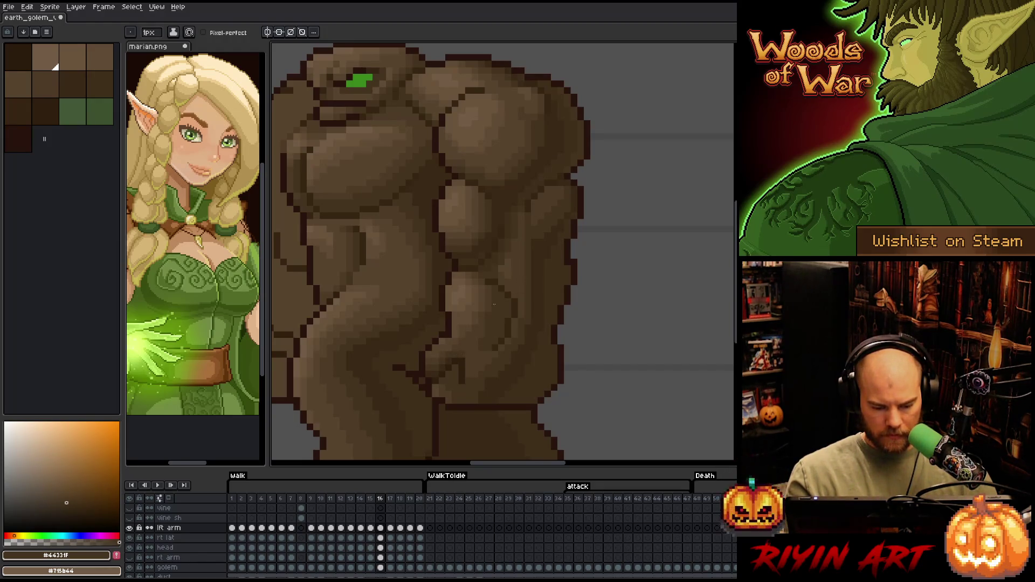
alt+click(541, 269)
alt+click(458, 327)
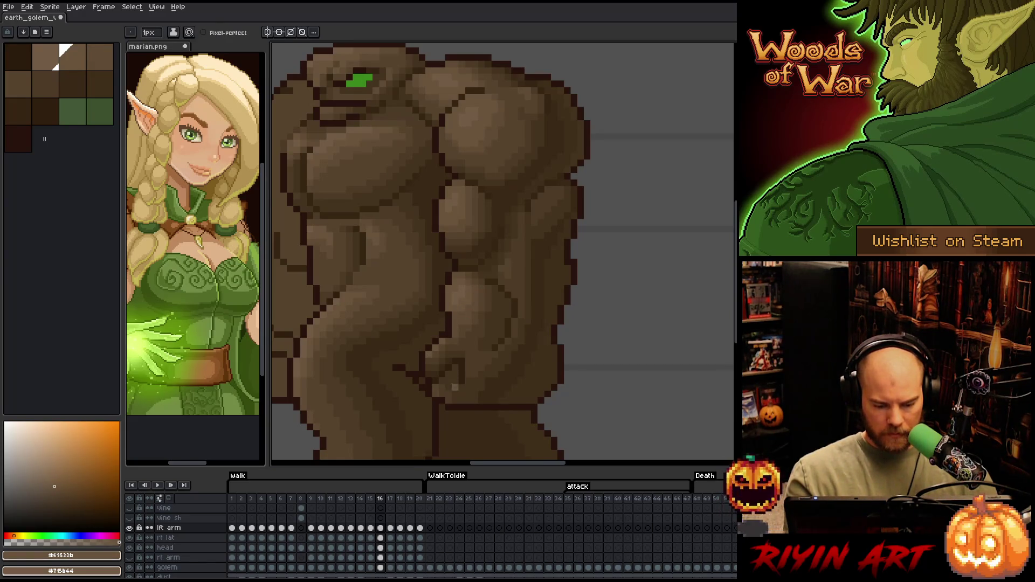
key(alt)
alt+click(440, 388)
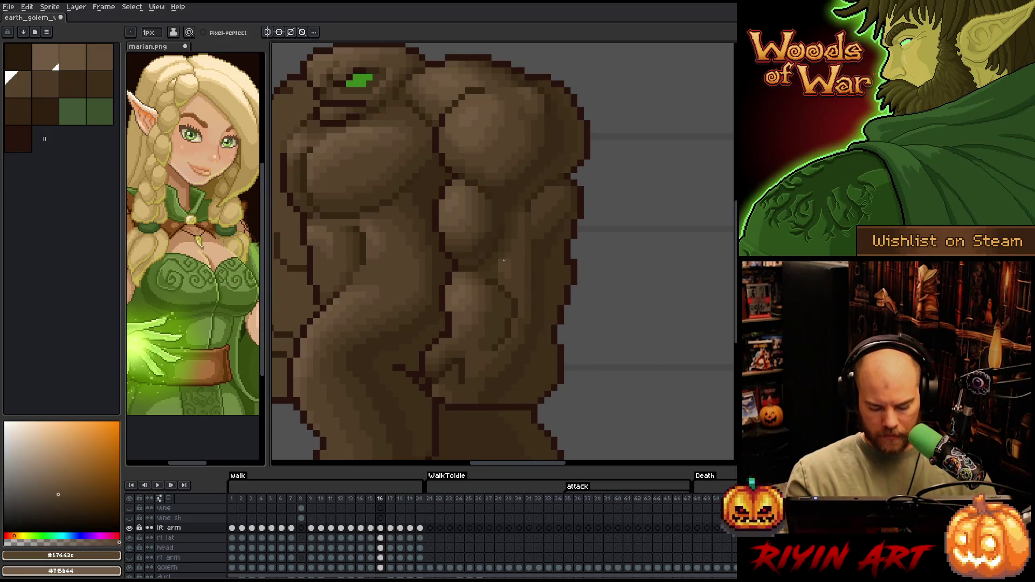
alt+click(434, 321)
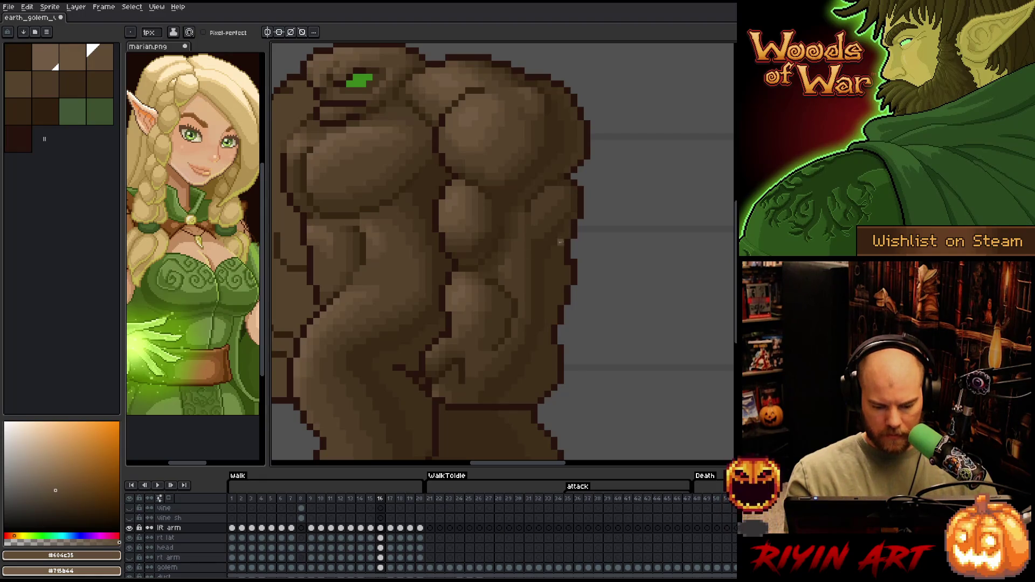
right_click(554, 241)
key(Escape)
key(Right)
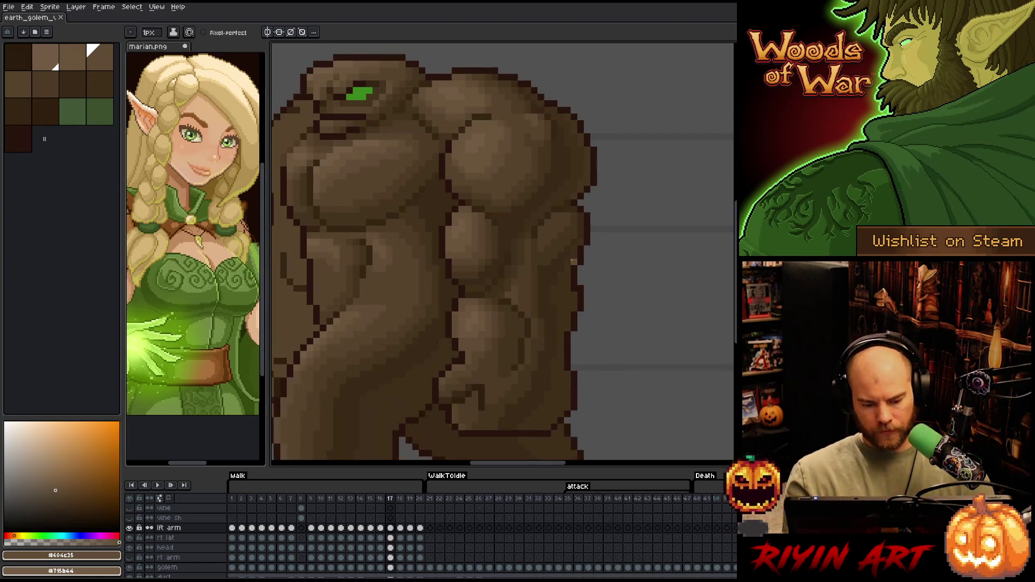
- Advance to frame 18, pan up to the forearm and fist, and begin a lasso
key(Right)
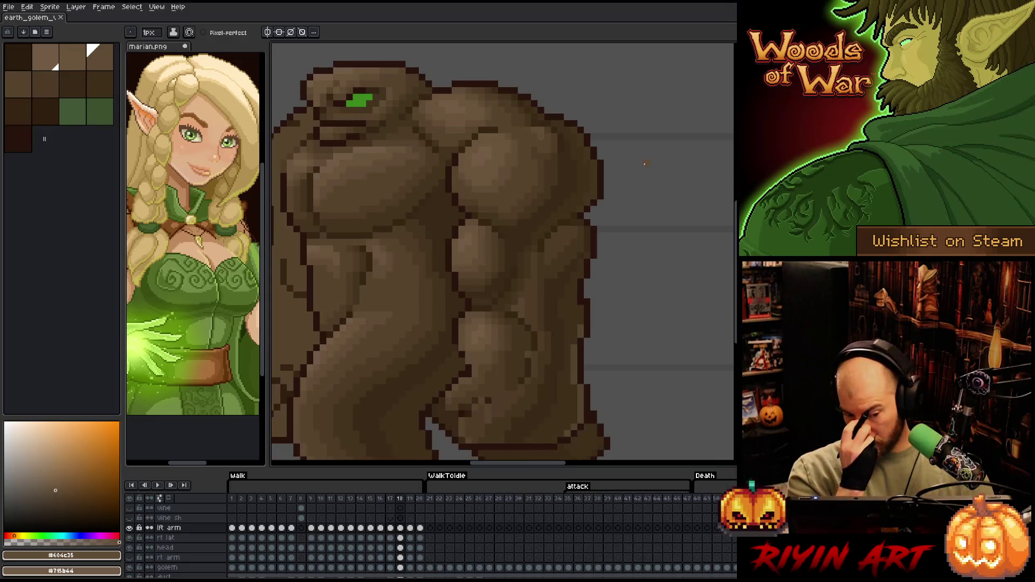
mouse_move(594, 342)
mouse_down()
mouse_move(610, 313)
mouse_move(584, 279)
mouse_up()
key(q)
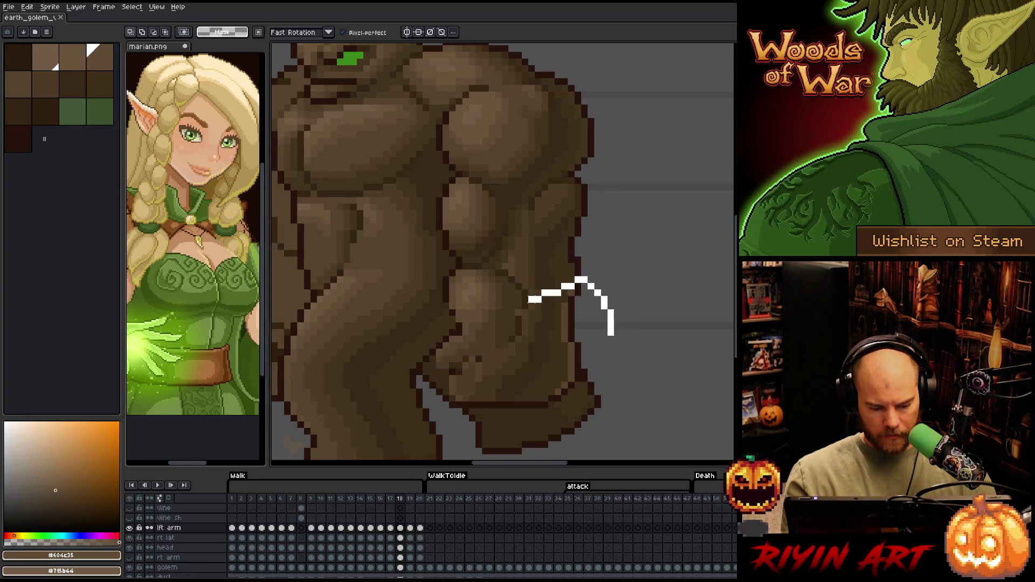
- Lasso frame 18's forearm and fist, nudge them one pixel right, and deselect
mouse_move(531, 300)
mouse_down()
mouse_move(393, 434)
mouse_move(576, 425)
mouse_up()
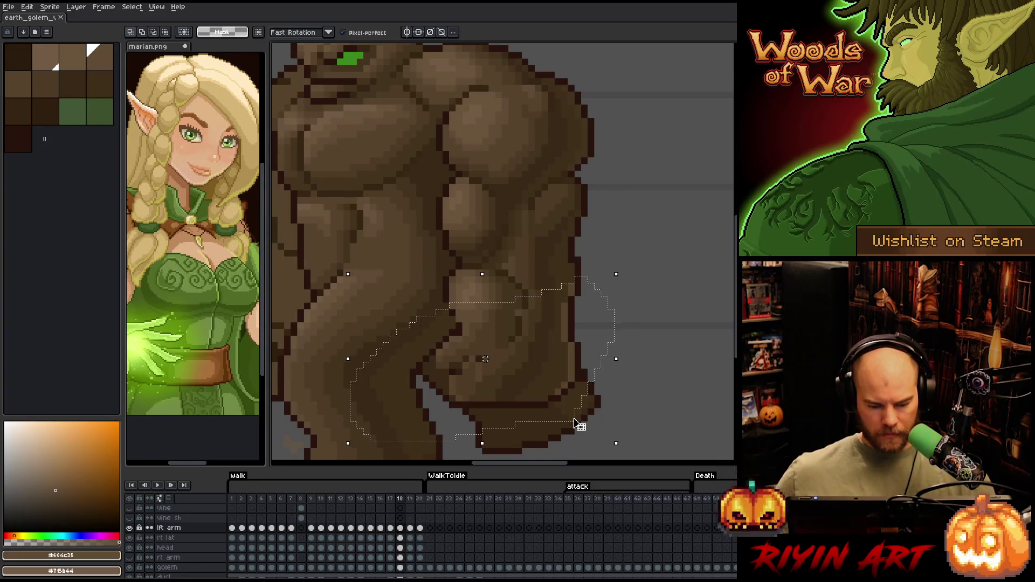
click(579, 425)
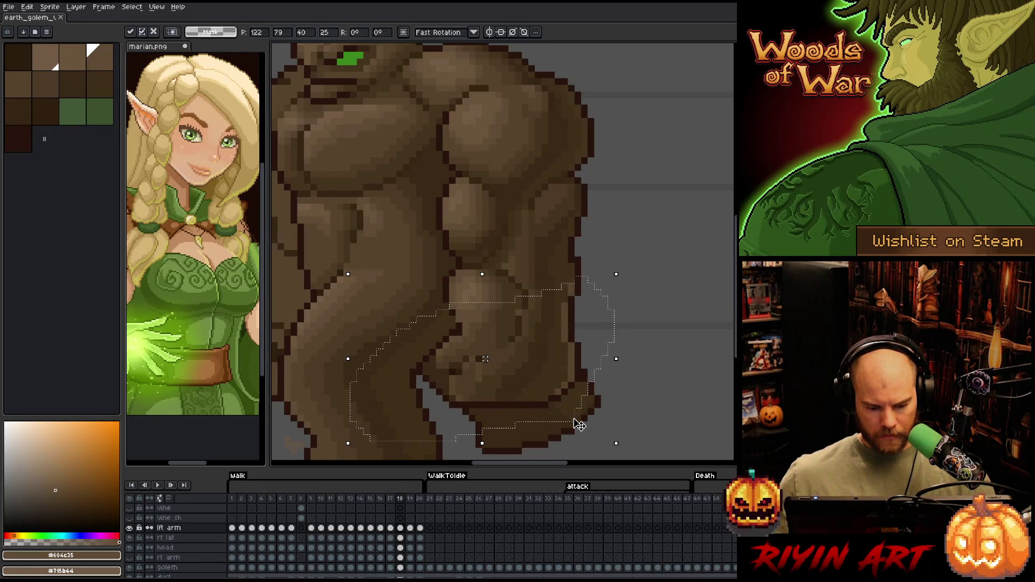
key(Right)
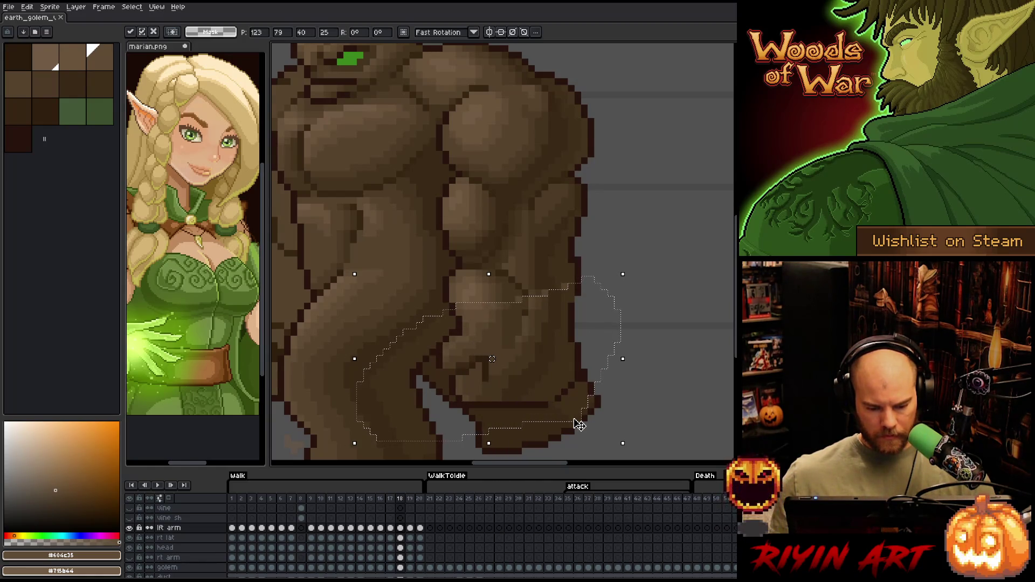
key(ctrl+d)
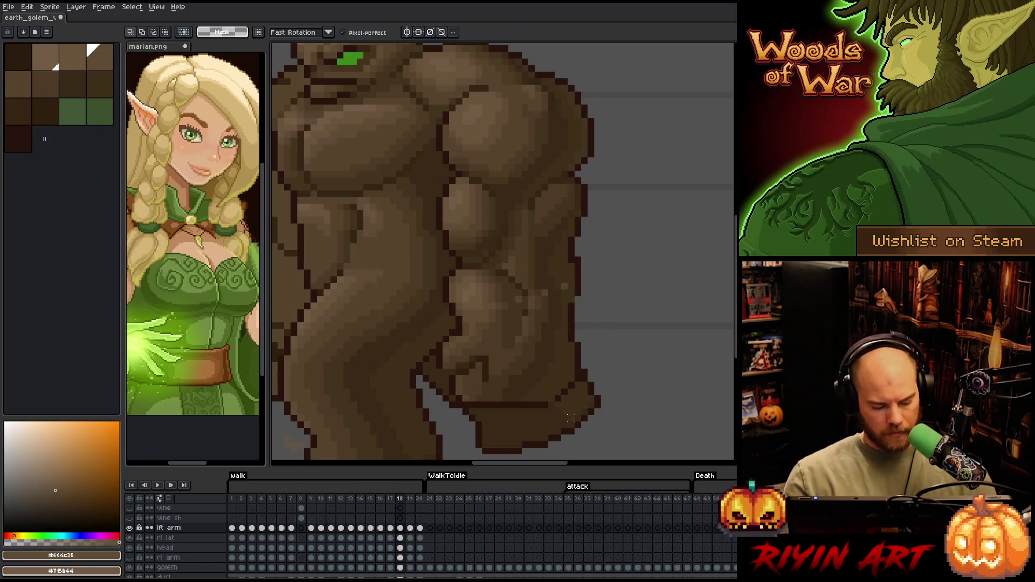
- Set the lft arm layer's opacity to 100% in Layer Properties
double_click(168, 529)
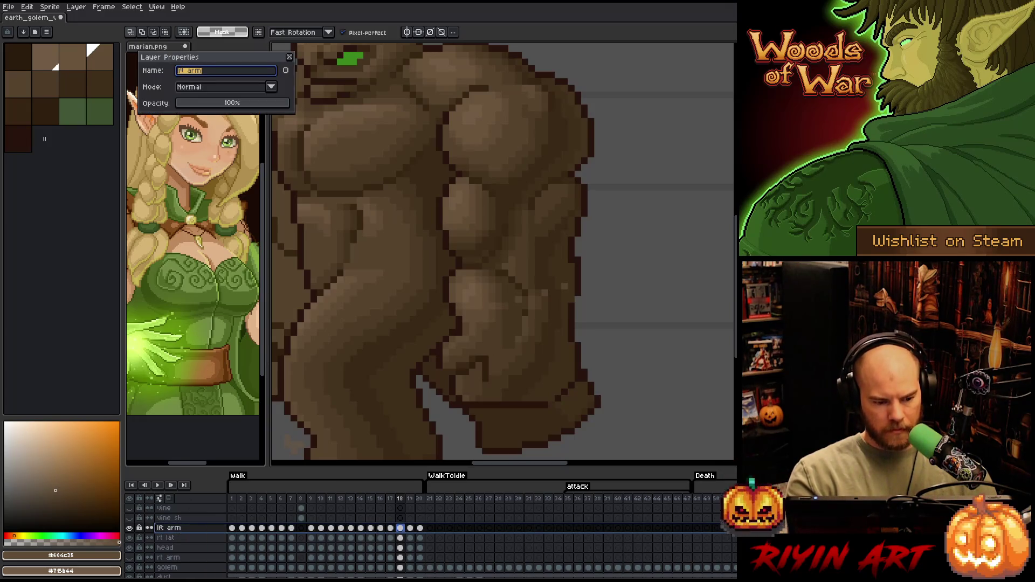
drag(227, 110, 287, 103)
key(Return)
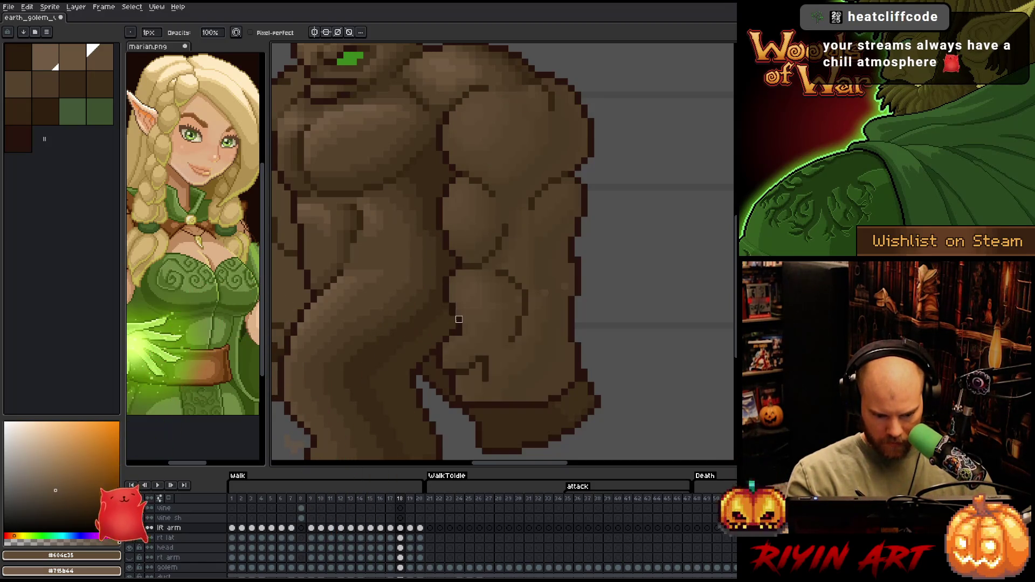
- Adjust the lft arm layer's opacity, sample a mid brown, and flip between frames 17 and 18
double_click(169, 528)
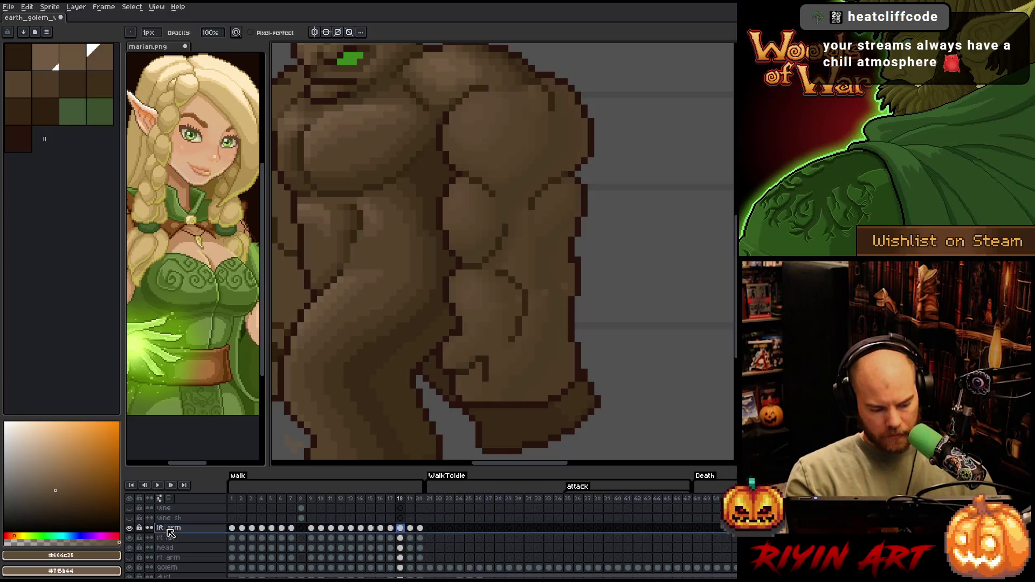
drag(232, 103, 289, 103)
key(Return)
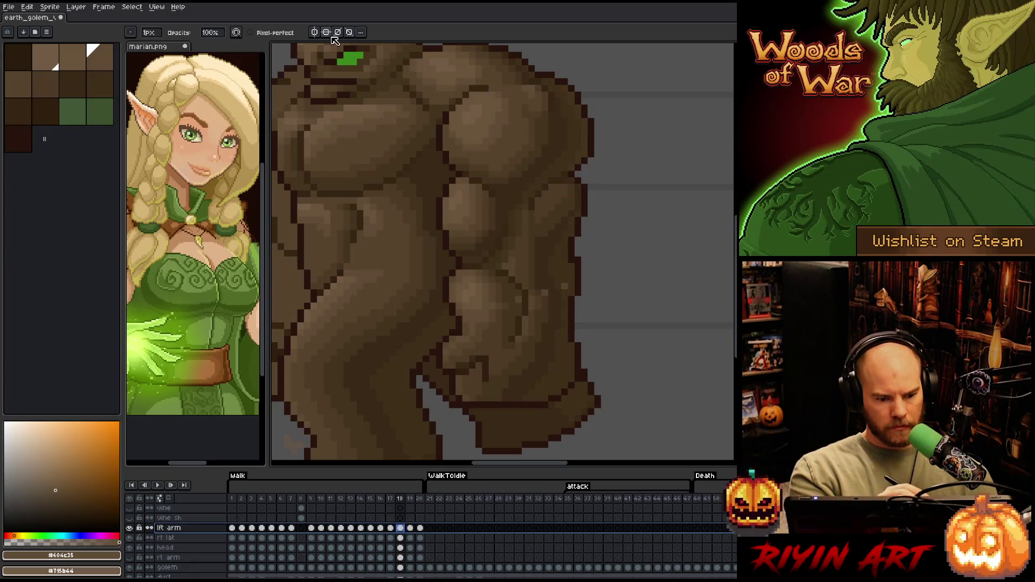
alt+click(529, 272)
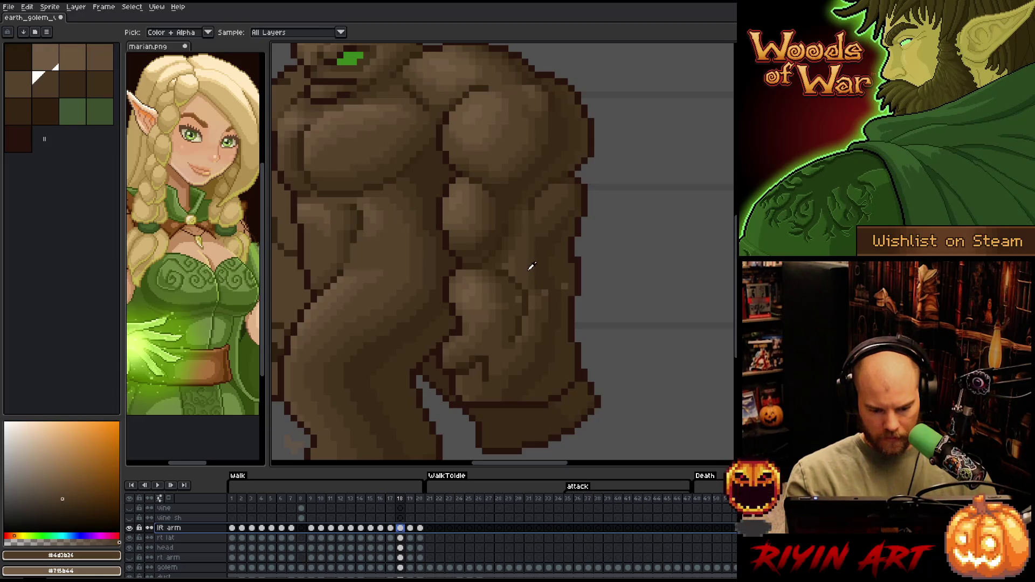
click(528, 330)
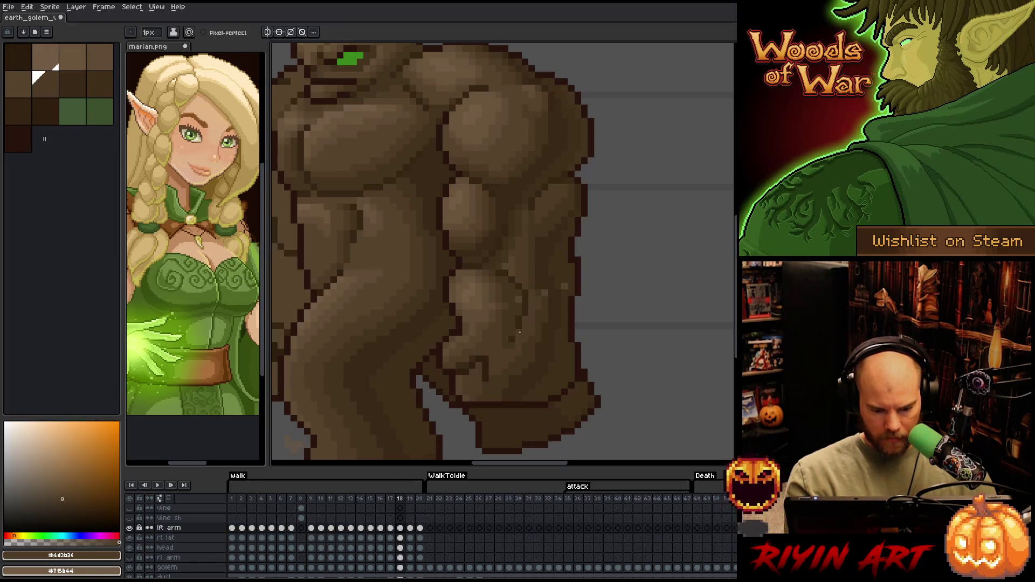
key(comma)
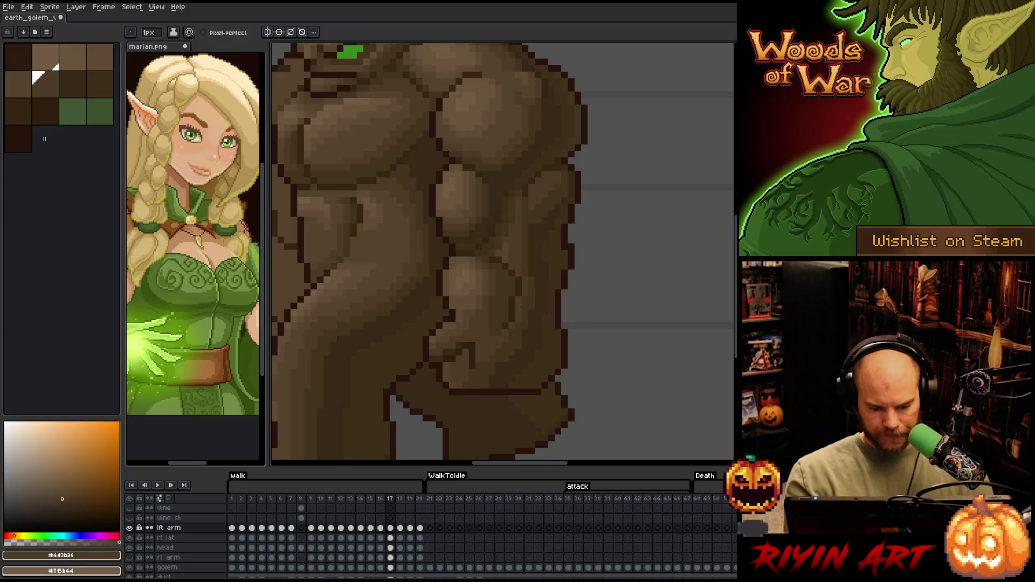
key(period)
- Darken stray light arm pixels with #44331f, then sample #402f1b, #4d3b26 and #44331f
alt+click(526, 341)
click(546, 292)
alt+click(551, 304)
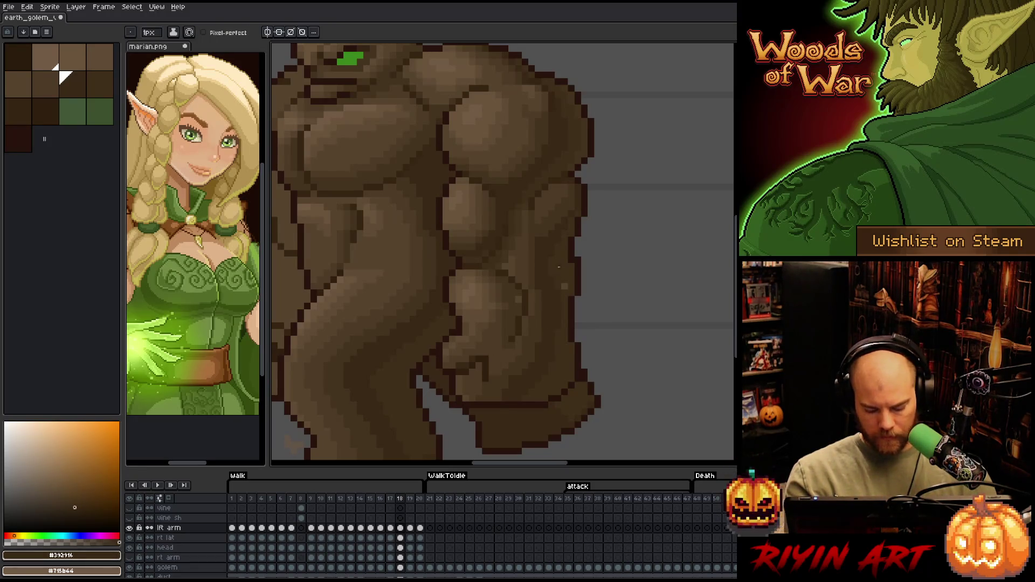
alt+click(564, 270)
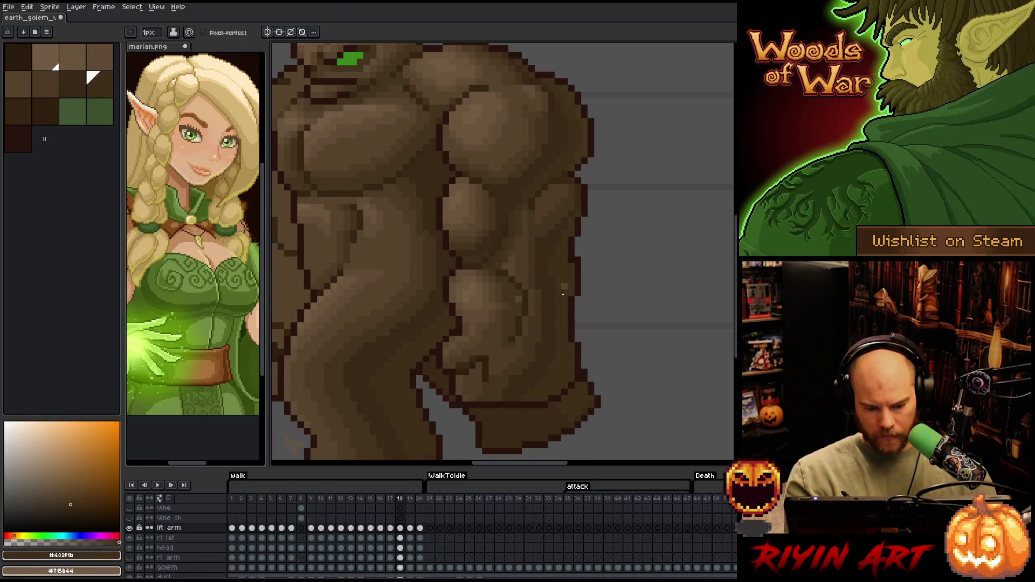
alt+click(528, 259)
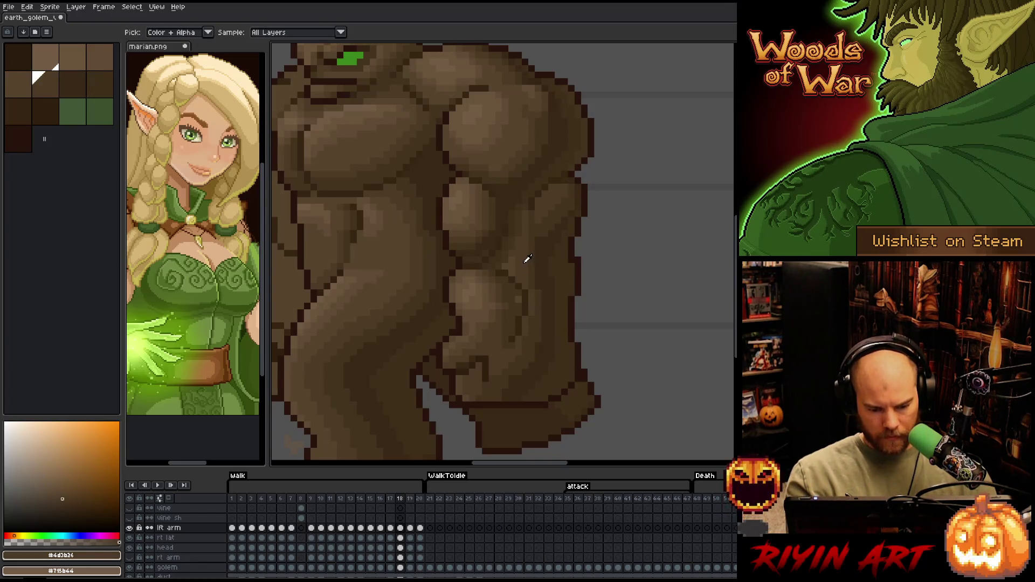
alt+click(510, 290)
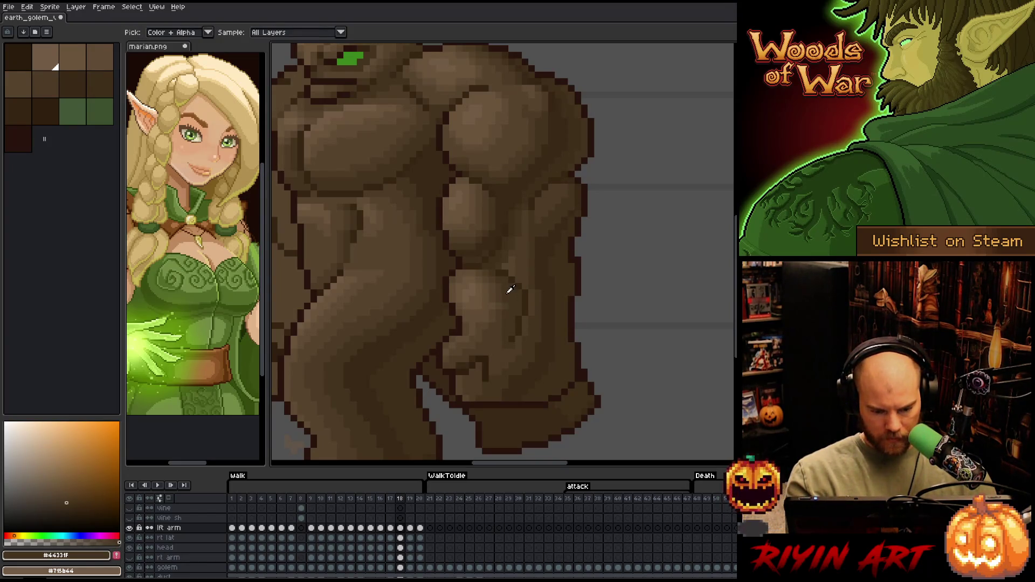
alt+click(504, 287)
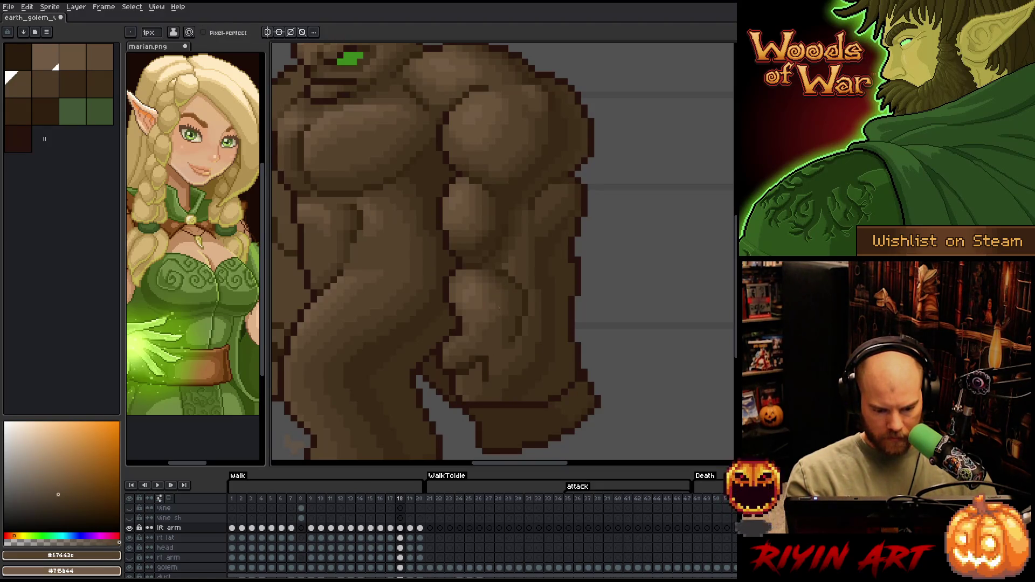
- Sample the muscle browns #604c35, #57442c, #69533b and #44331f, then return to frame 16
alt+click(491, 295)
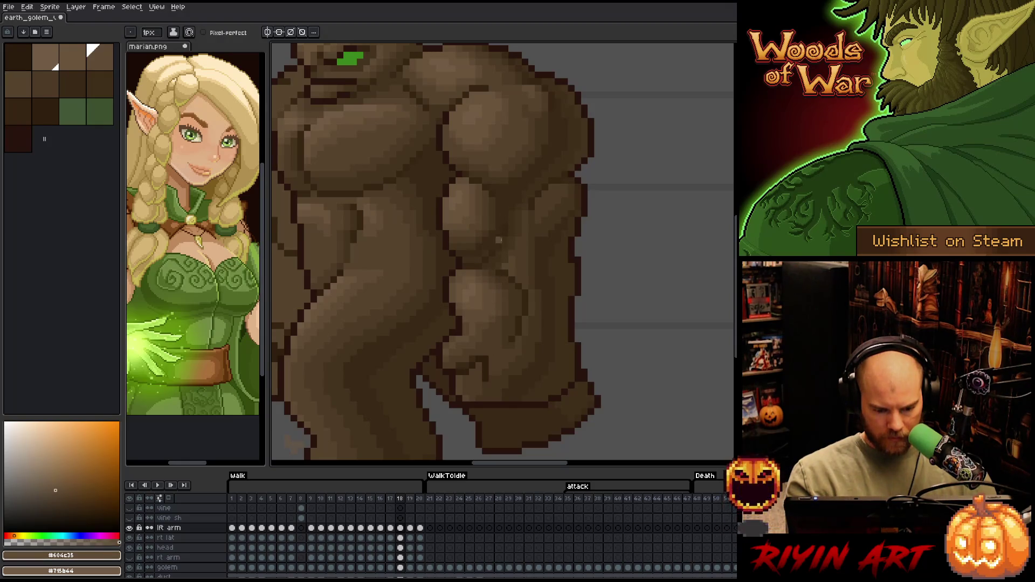
alt+click(497, 315)
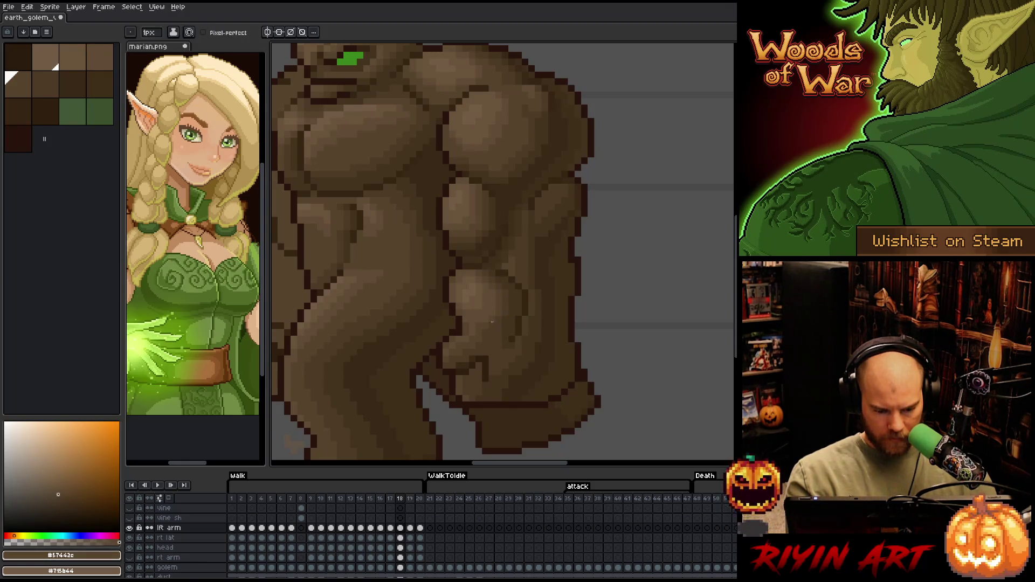
alt+click(490, 308)
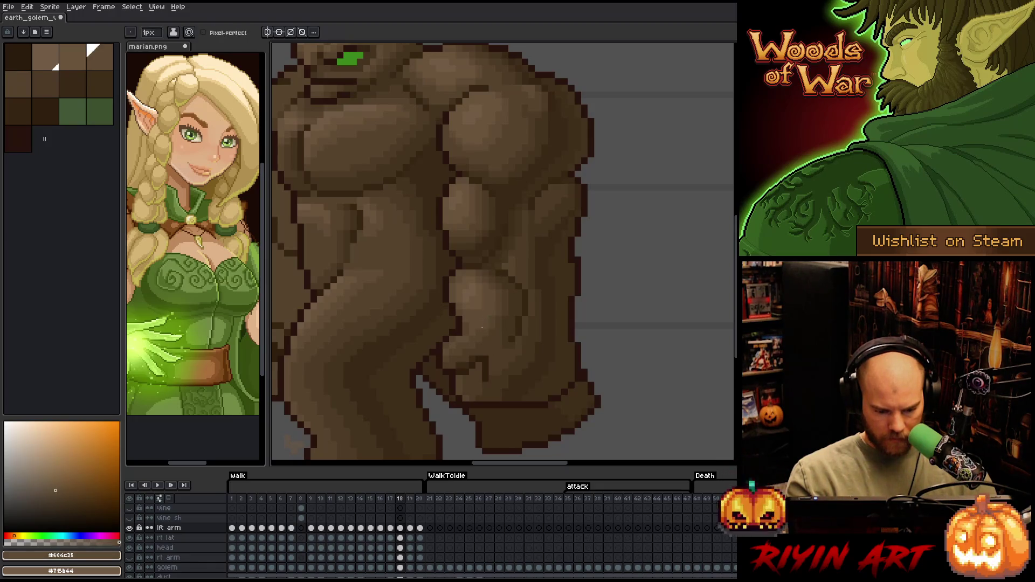
alt+click(477, 303)
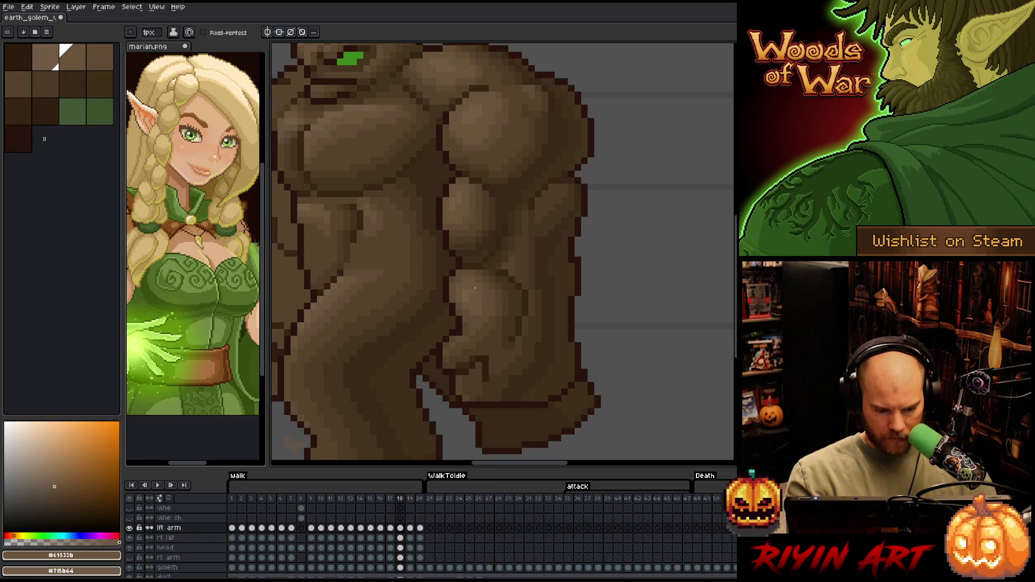
alt+click(459, 277)
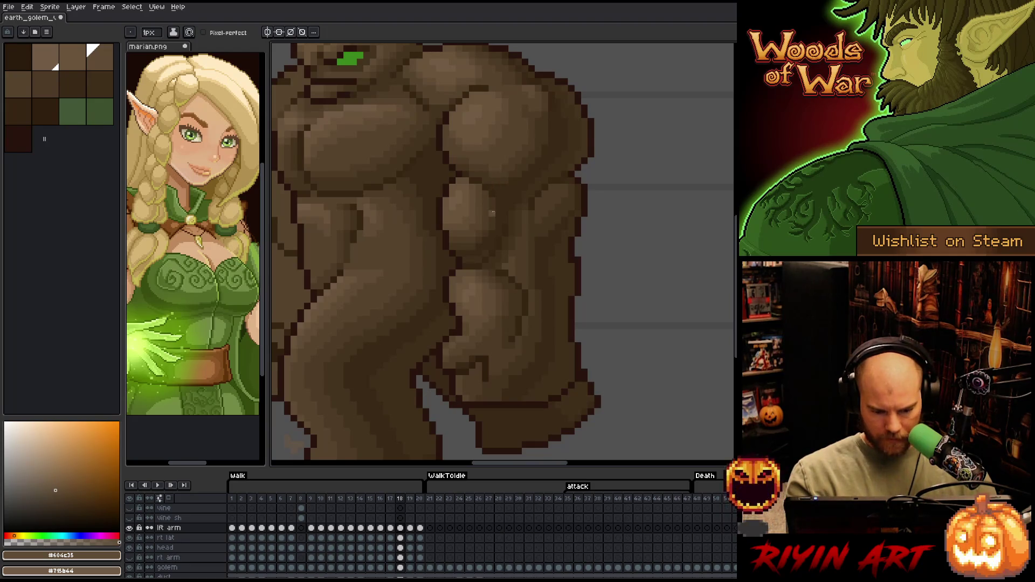
alt+click(461, 347)
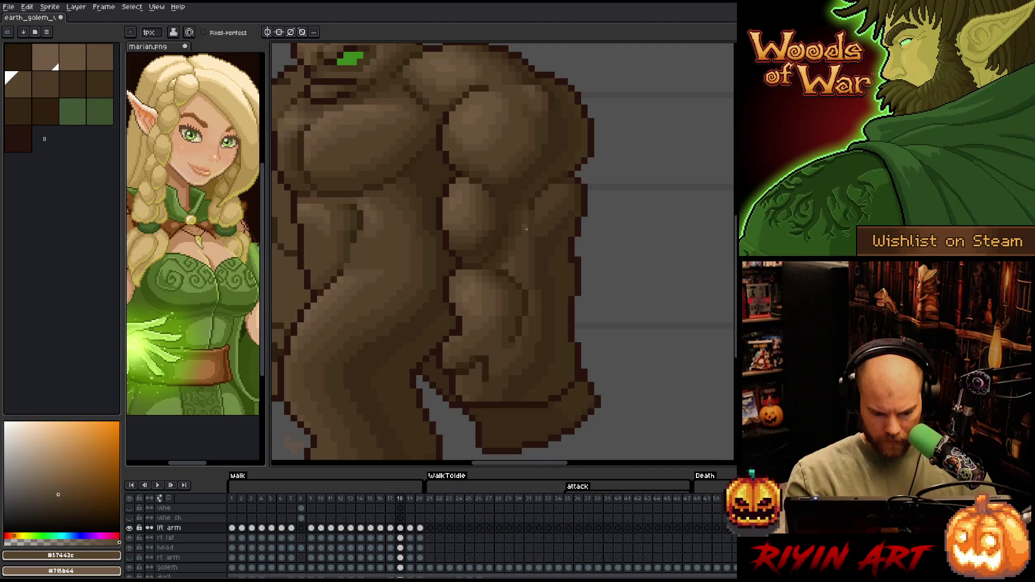
alt+click(505, 326)
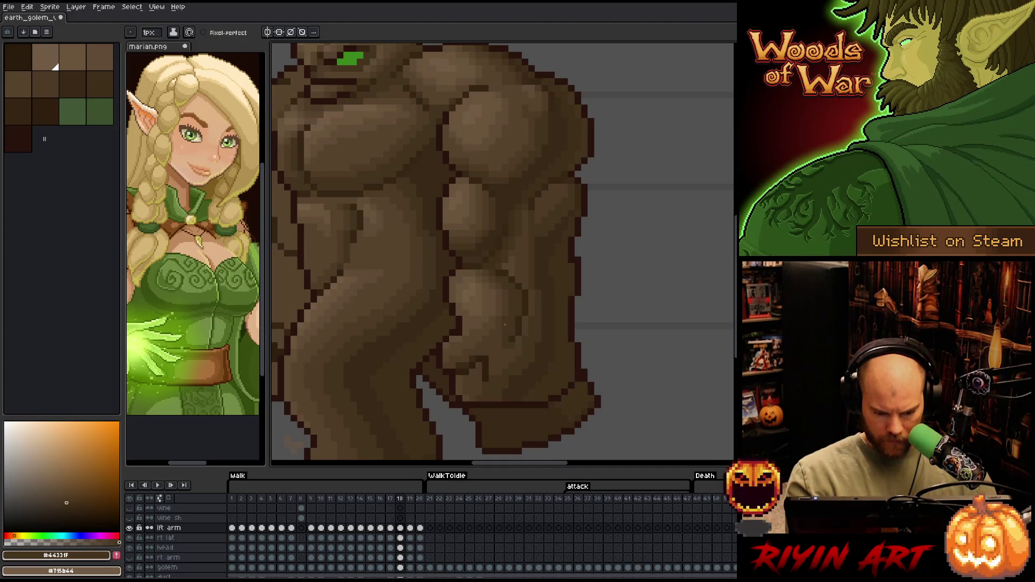
key(comma)
key(comma)
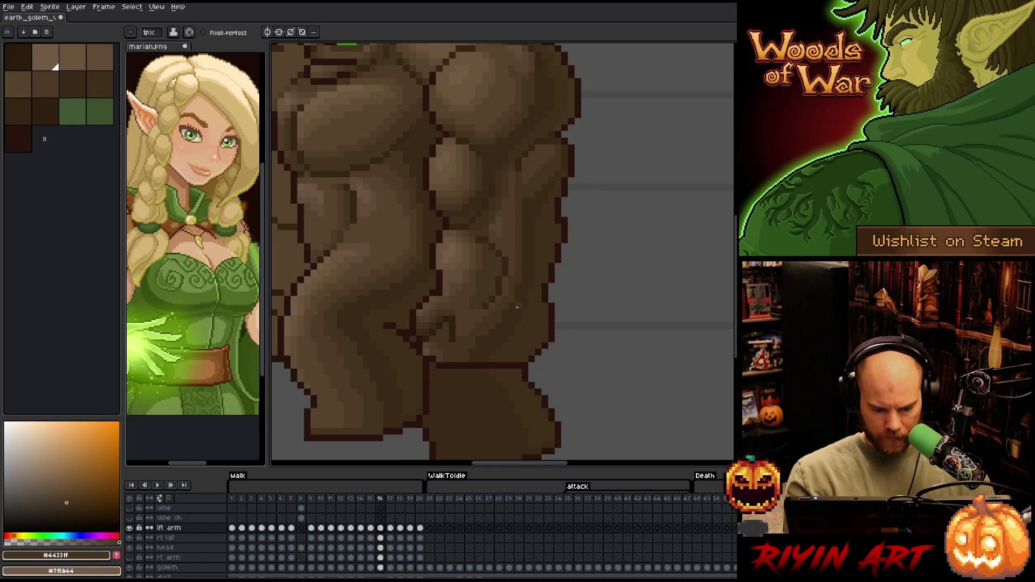
- Compare frame 16 with its neighbour and sample the #4d3b26 and #57442c browns
key(period)
key(comma)
alt+click(454, 312)
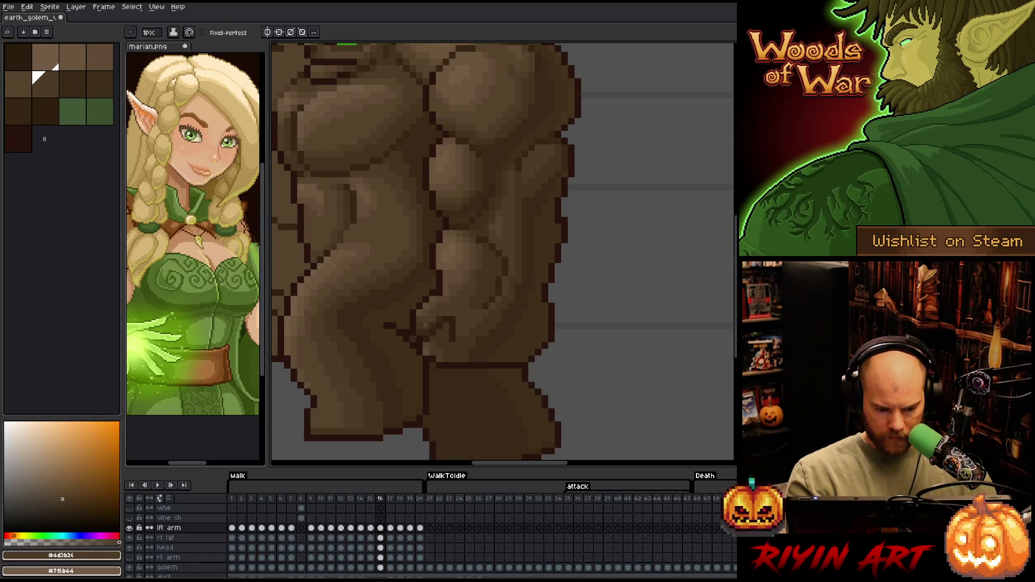
alt+click(532, 186)
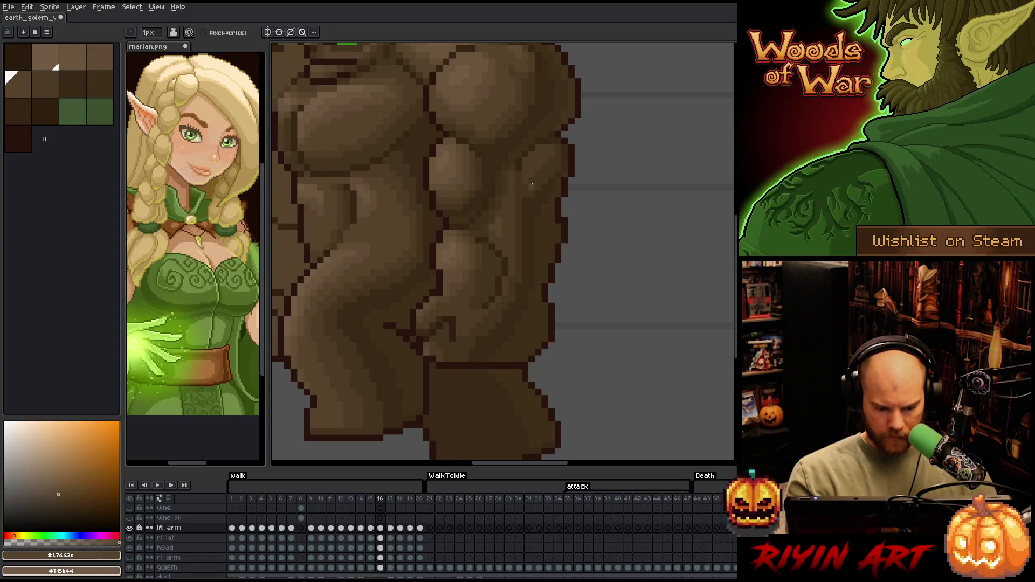
- On walk frame 15, sample the #4d3b26, darker #392916 and #57442c browns from the golem
key(comma)
alt+click(444, 312)
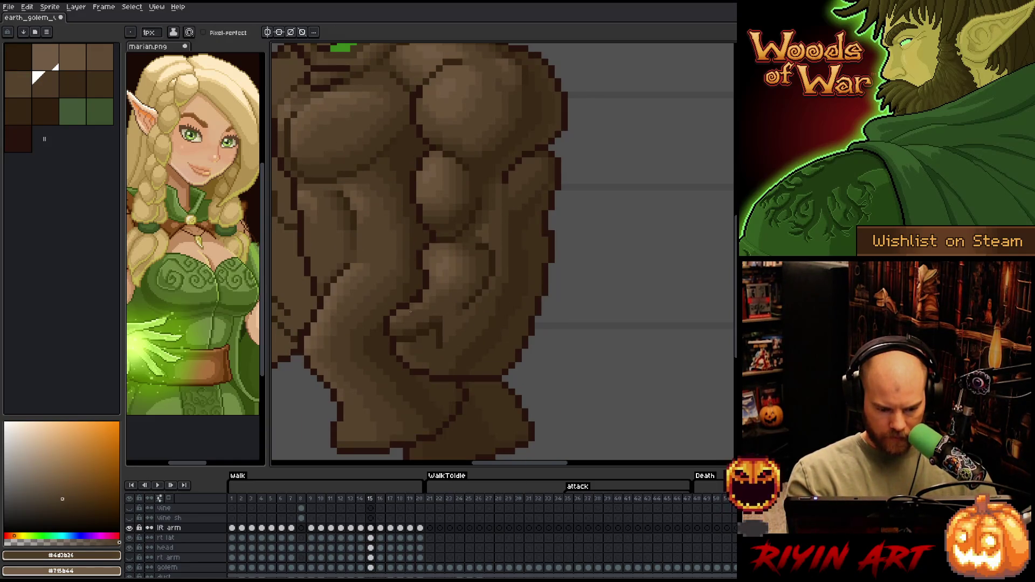
alt+click(413, 320)
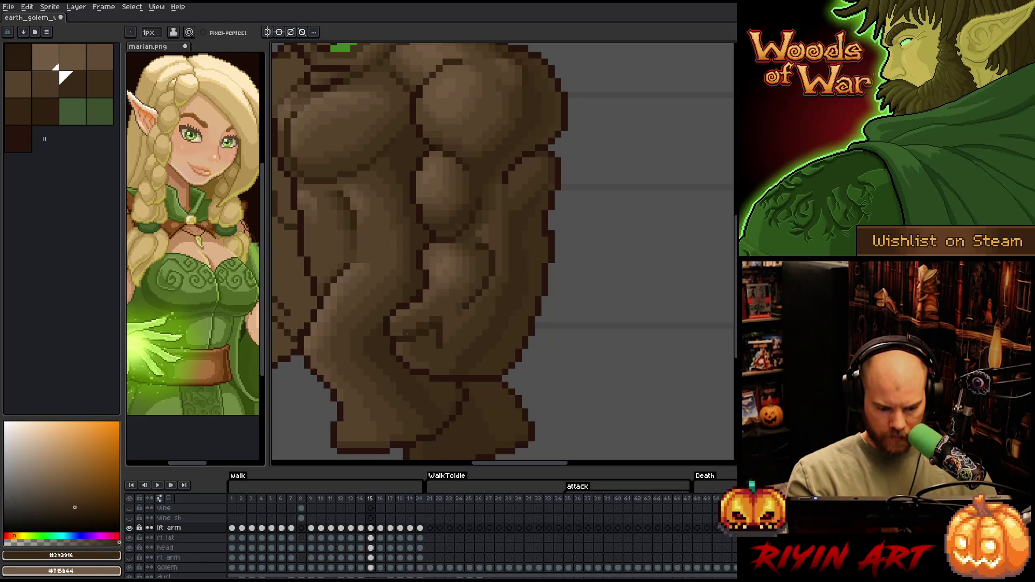
alt+click(402, 332)
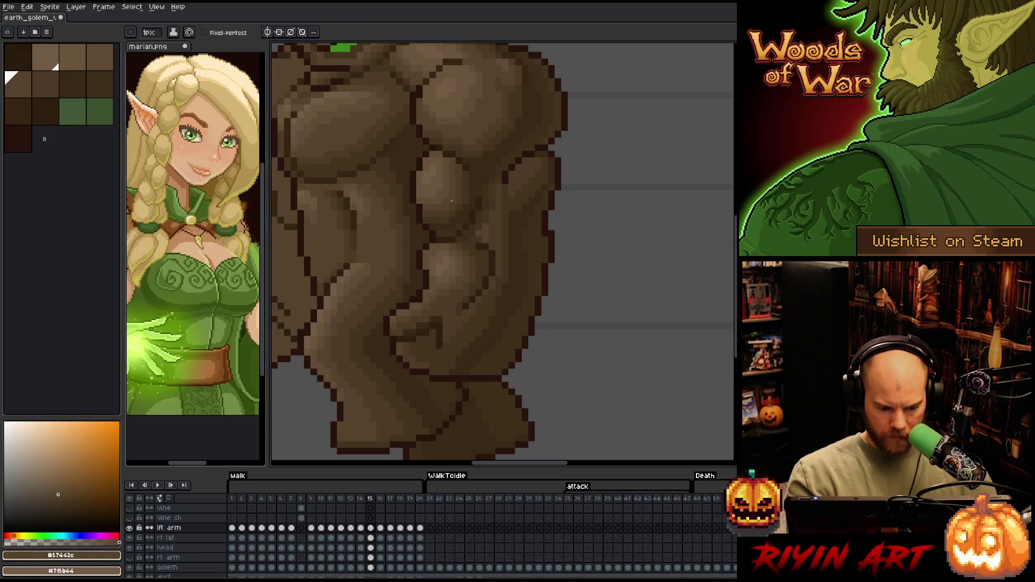
- Compare arm poses across frames 13–19, settle on frame 18 and sample the darkest #392916 brown
key(comma)
key(comma)
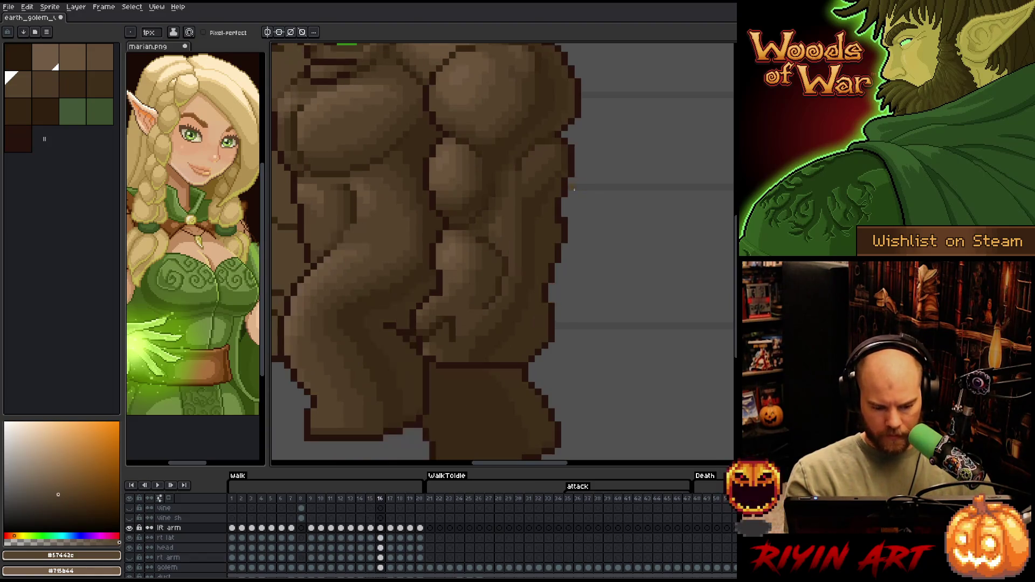
key(comma)
key(period)
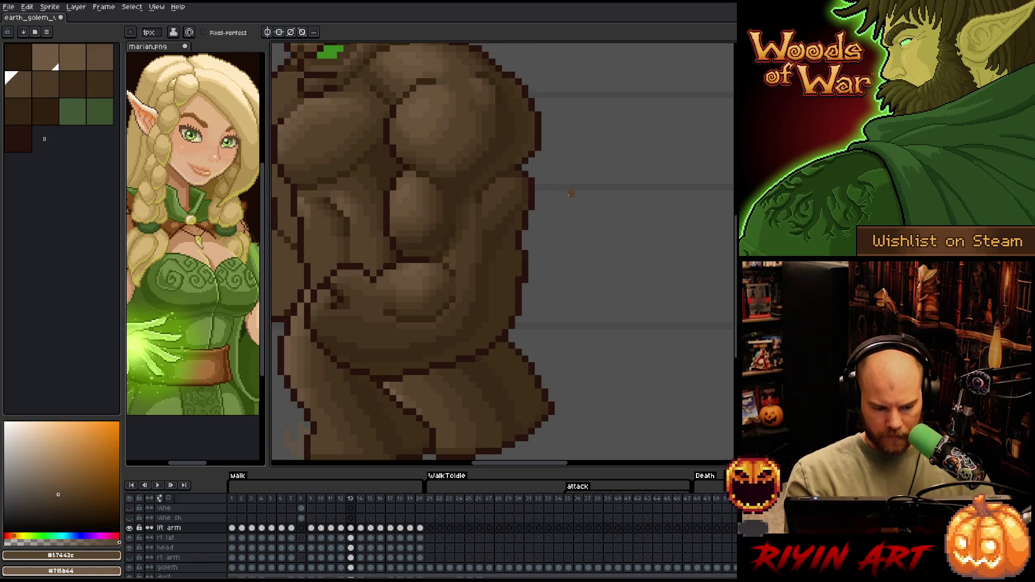
key(period)
key(period)
key(period)
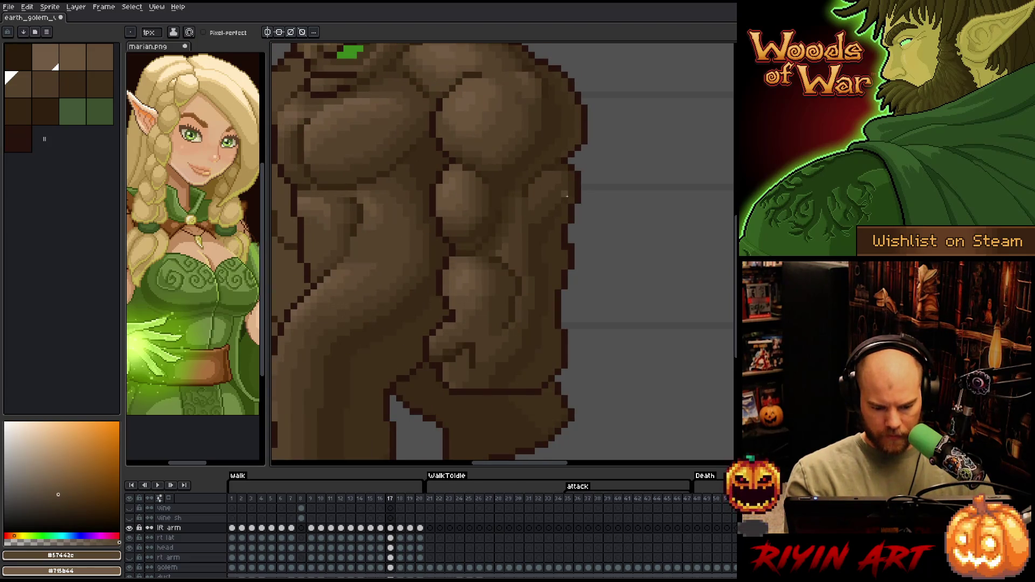
key(comma)
key(period)
key(period)
key(period)
key(comma)
key(period)
key(comma)
key(period)
key(comma)
key(comma)
key(period)
key(comma)
key(period)
key(comma)
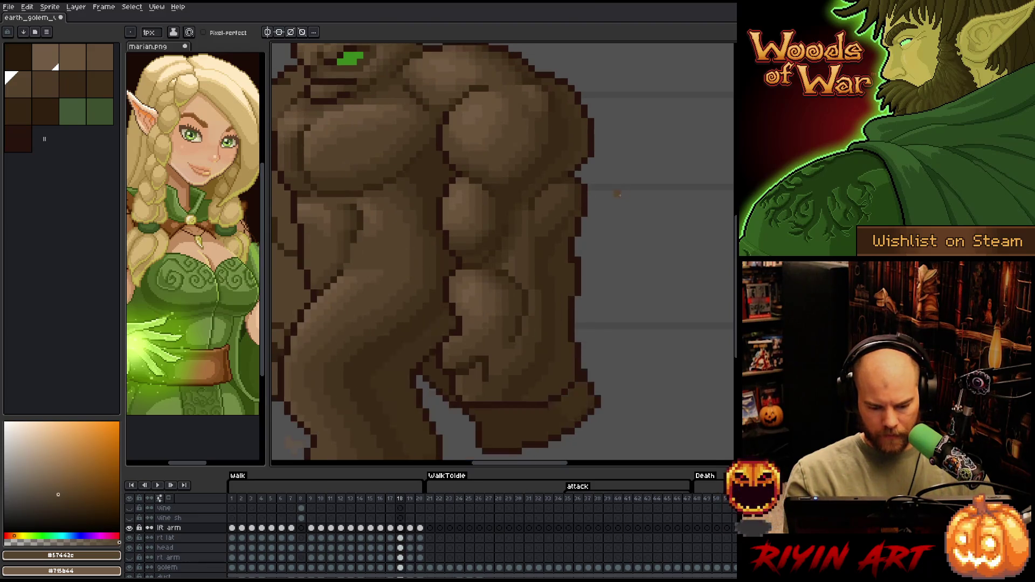
key(period)
alt+click(550, 342)
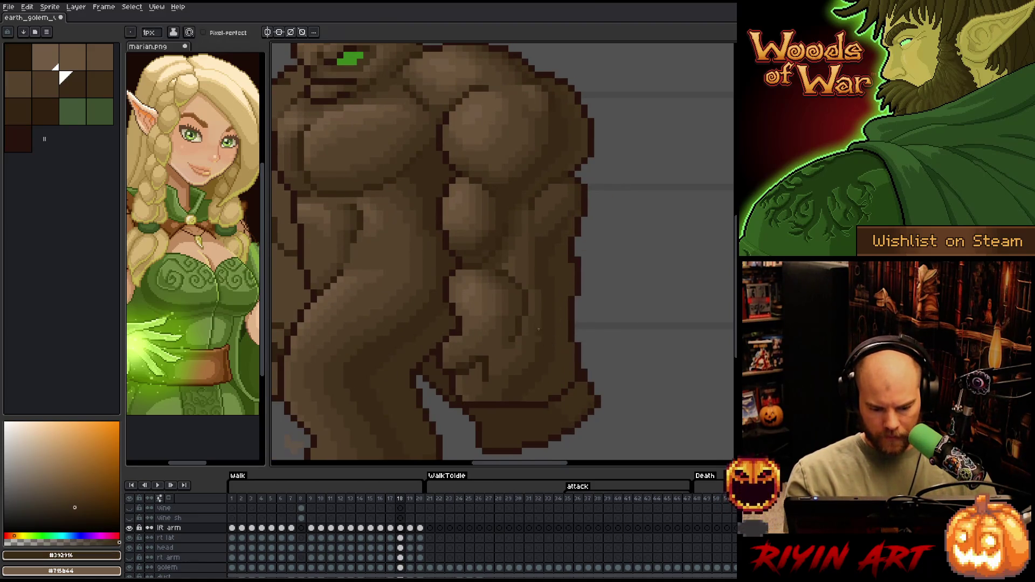
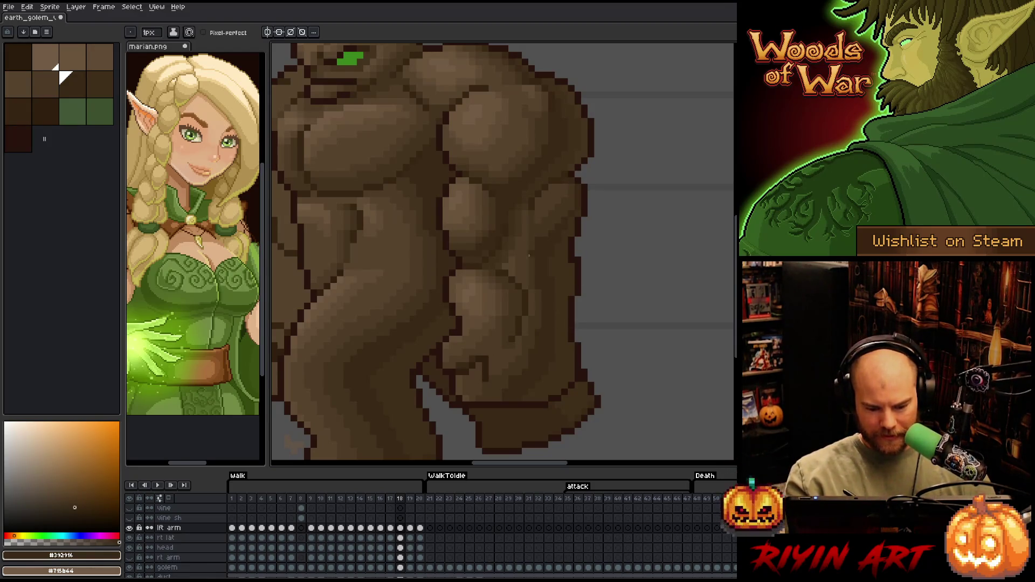
- Flip back and forth between walk frames 16 to 18 to compare the golem's arm poses
key(Left)
key(Right)
key(Left)
key(Right)
key(Left)
key(Right)
key(Left)
key(Right)
key(Left)
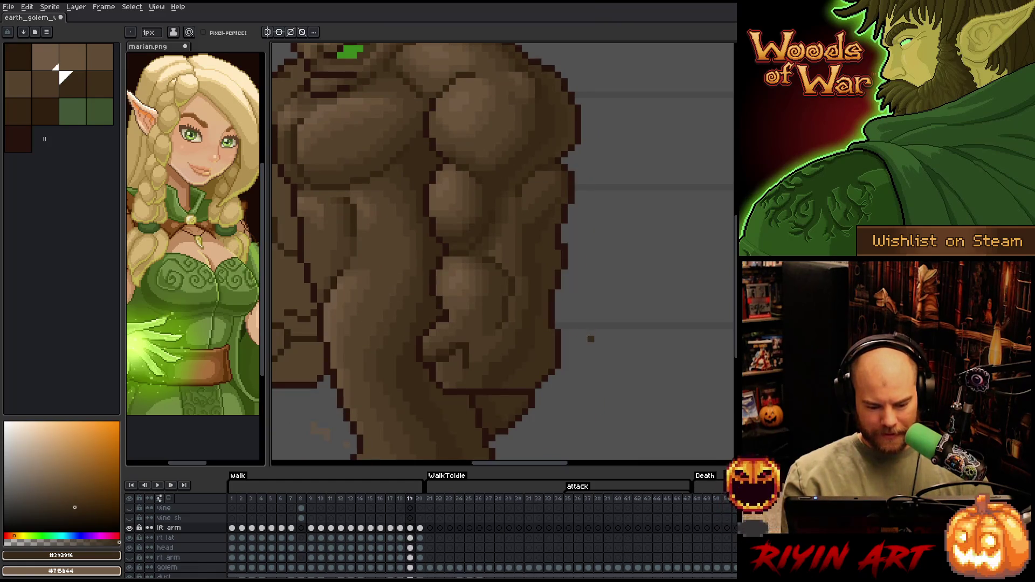
key(Right)
key(Left)
key(Left)
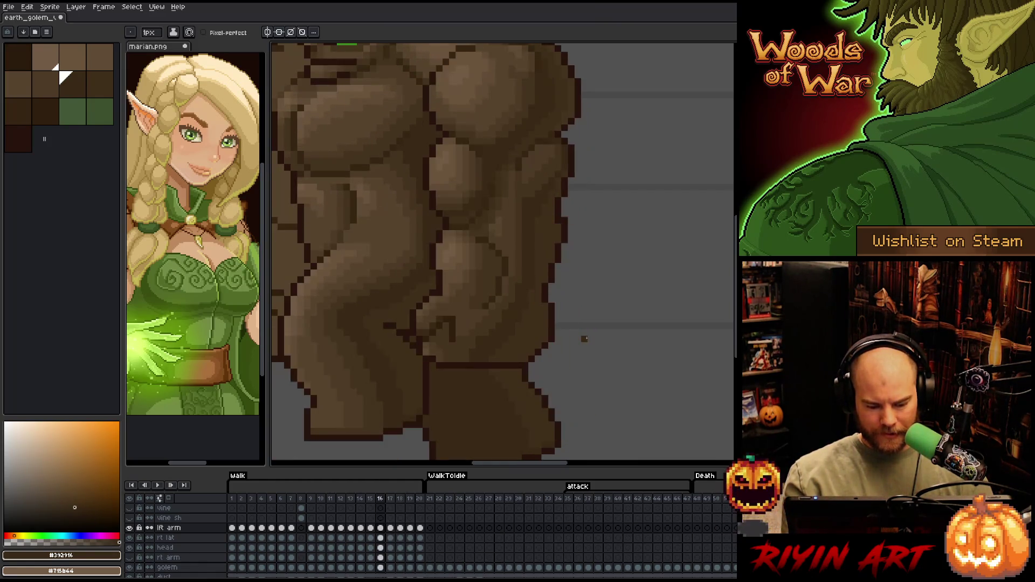
key(Right)
key(Left)
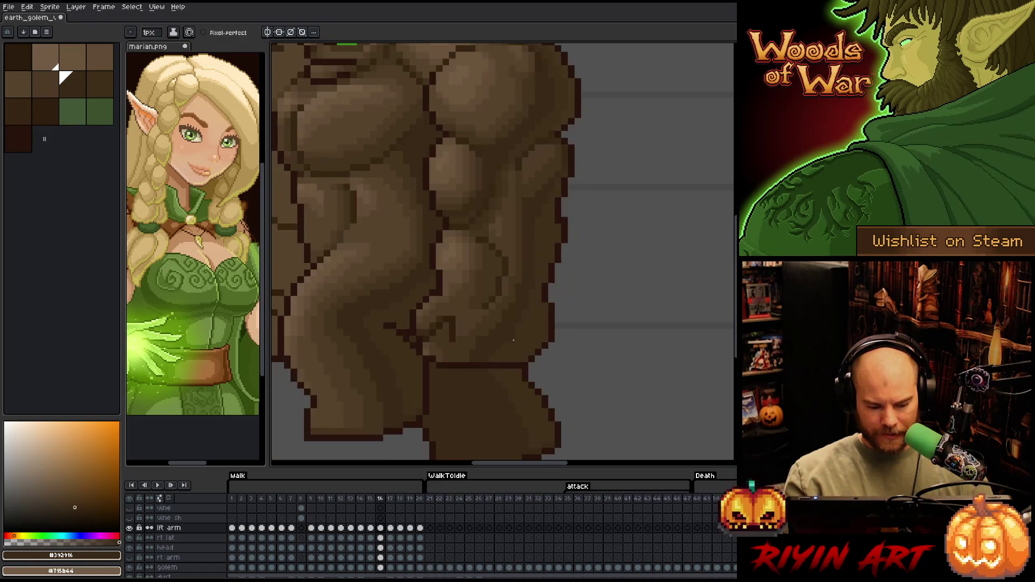
key(Right)
- Sample mid and darker browns from the arm while comparing frames 16 and 17
alt+click(459, 365)
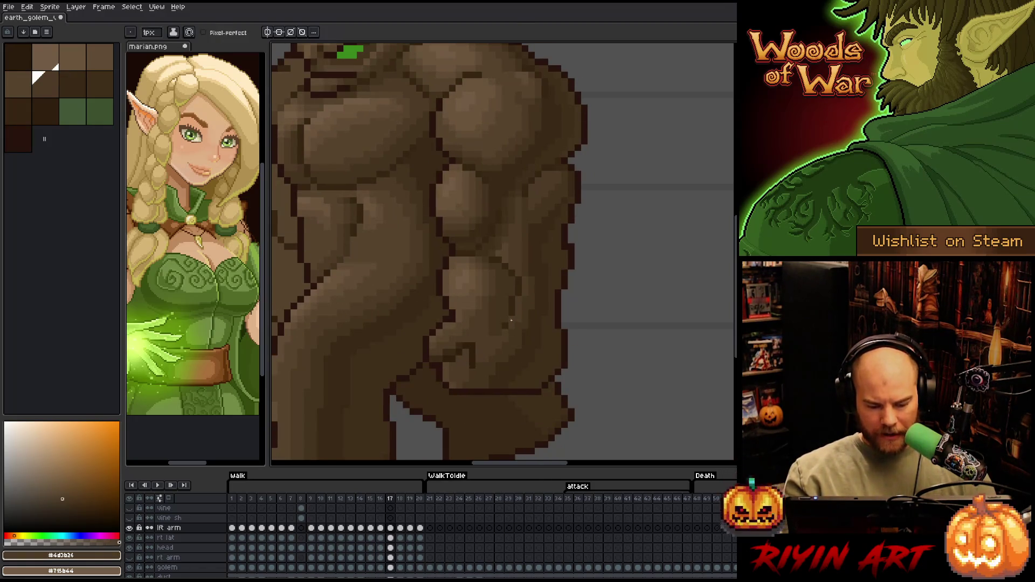
key(Left)
key(Right)
key(Left)
alt+click(462, 334)
key(Right)
key(Right)
key(Left)
key(Left)
key(Right)
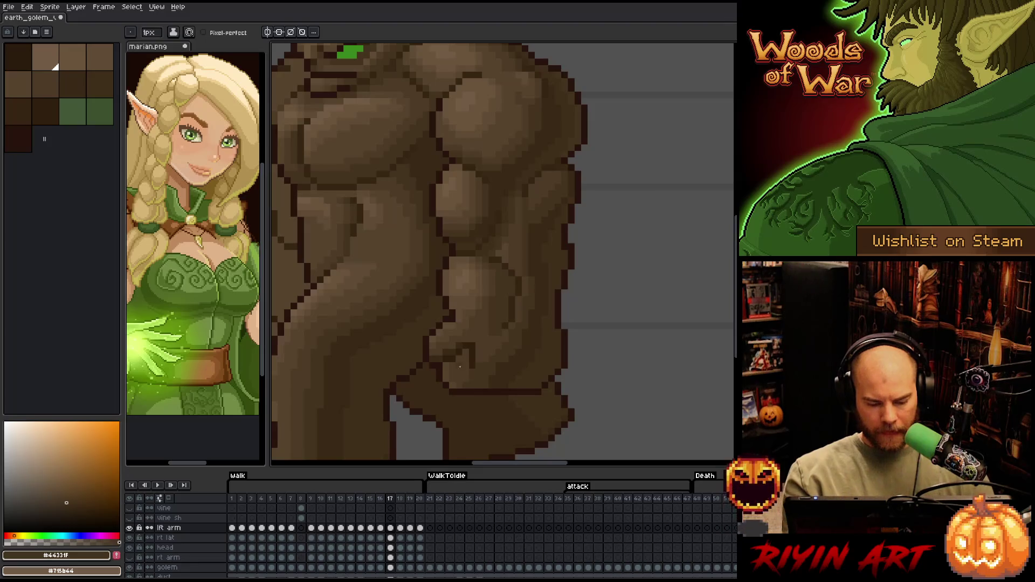
key(Left)
alt+click(449, 331)
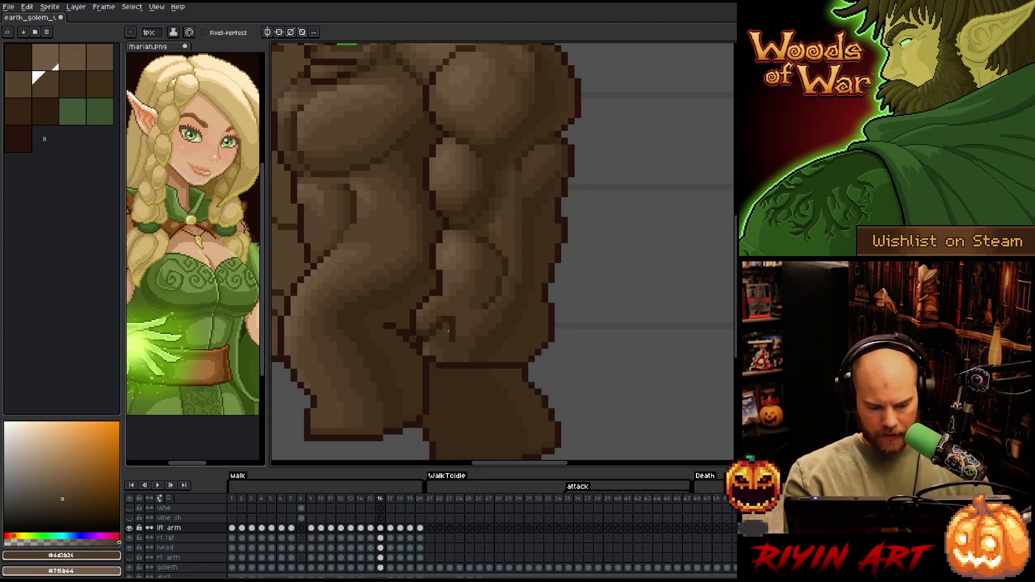
key(Left)
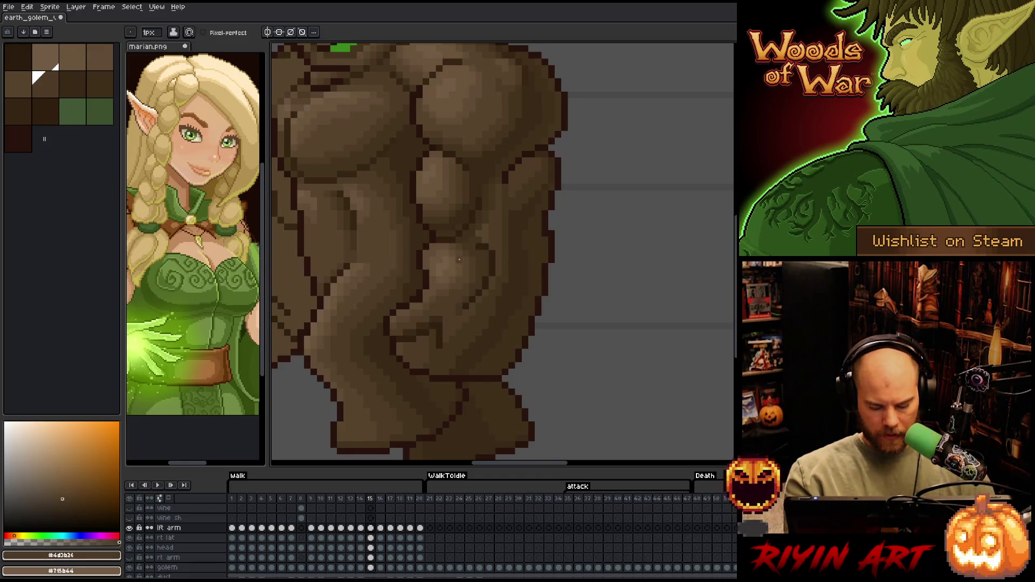
- Step back from frame 14 to frame 8, comparing each pose with its neighbour
key(comma)
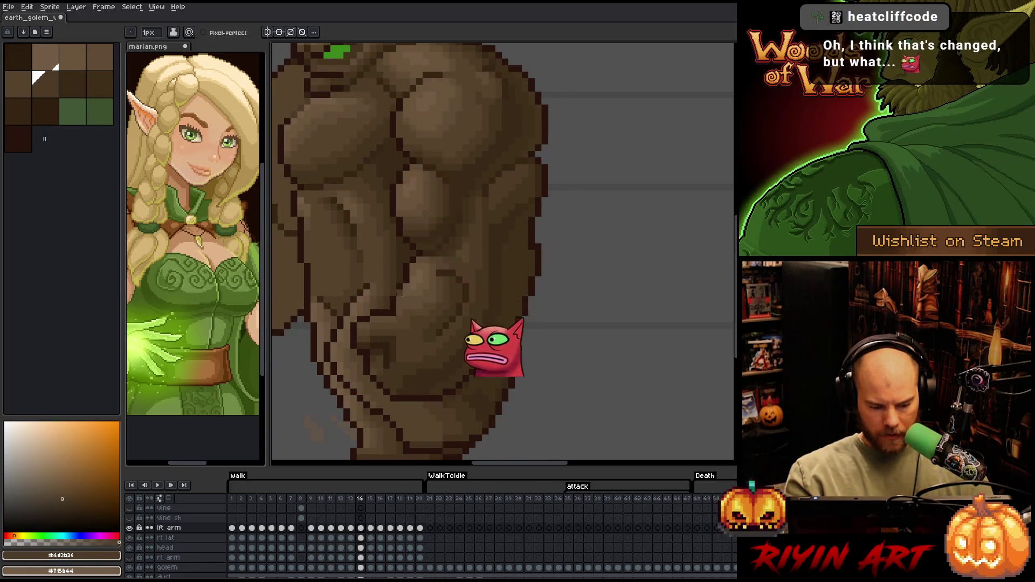
key(comma)
key(period)
key(comma)
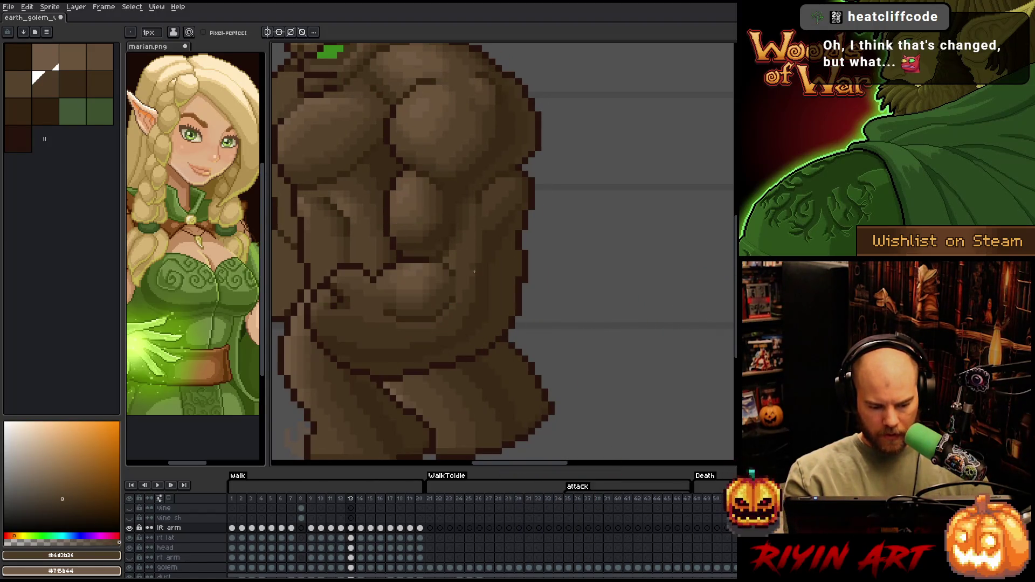
key(period)
key(comma)
key(comma)
key(comma)
key(comma)
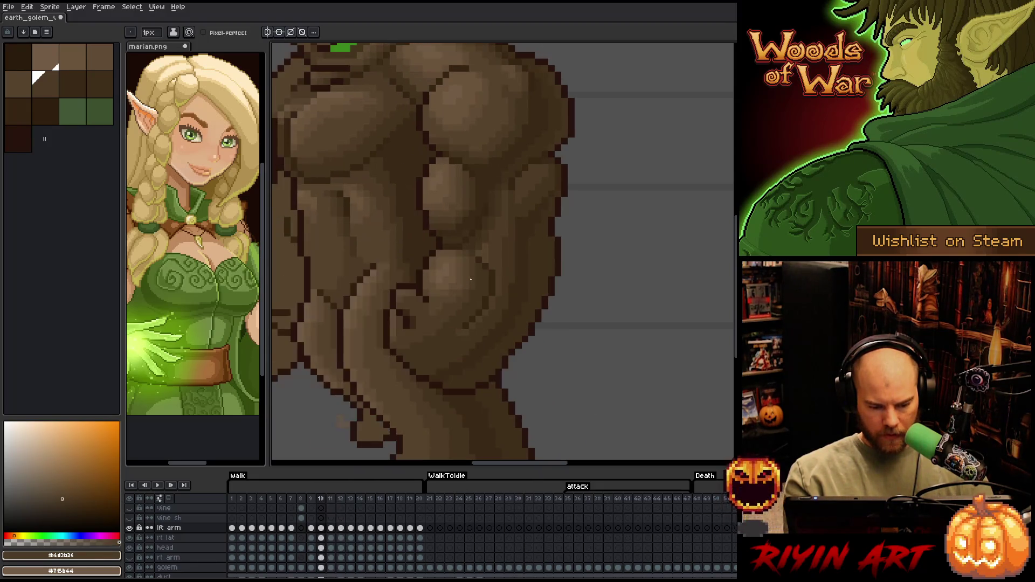
key(comma)
key(comma)
key(period)
key(comma)
key(period)
key(comma)
key(period)
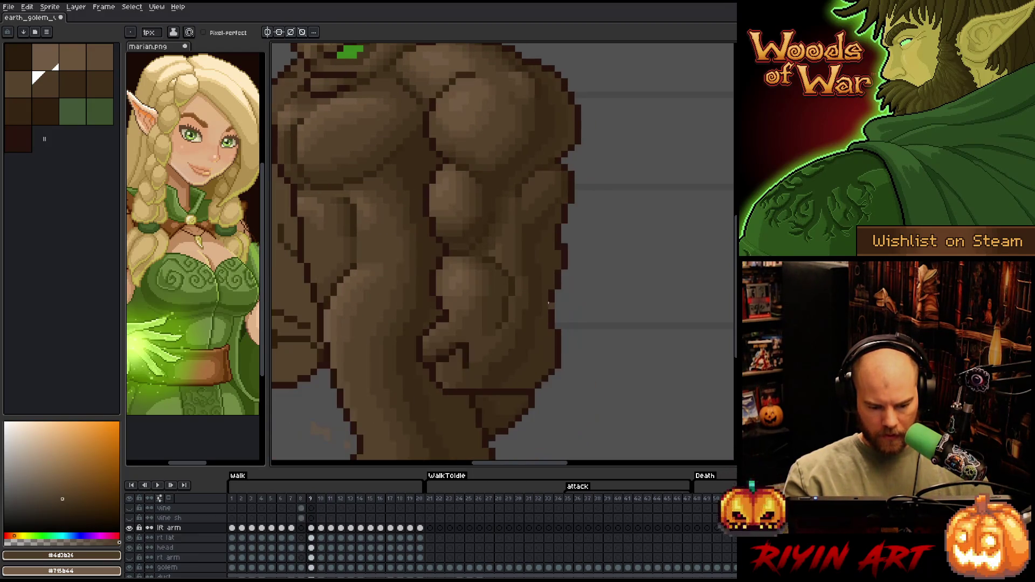
key(comma)
- Pick the dark brown outline colour, return to the pencil, and review frames 4 through 18
key(i)
click(483, 360)
key(b)
key(period)
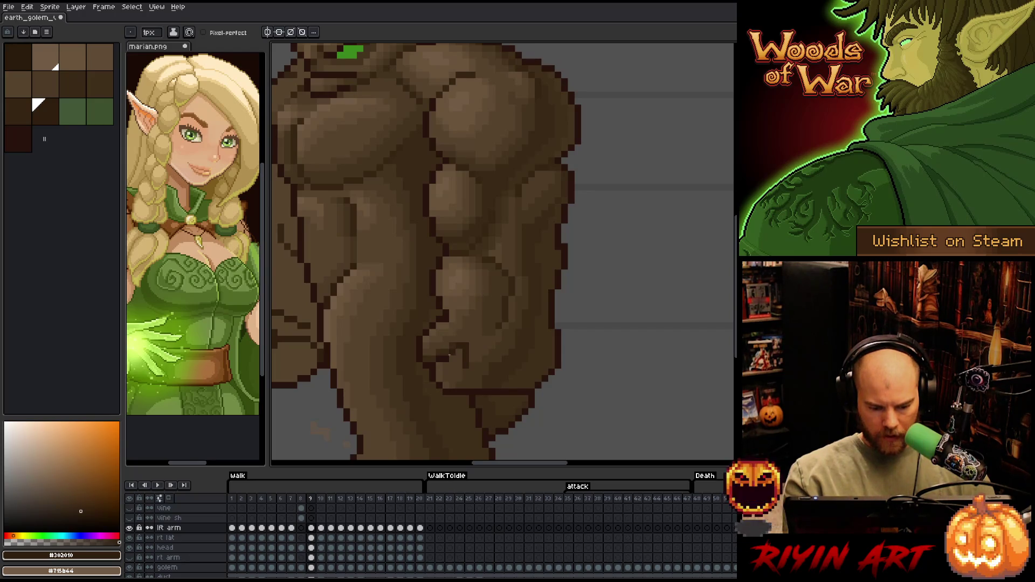
key(comma)
key(comma)
key(comma)
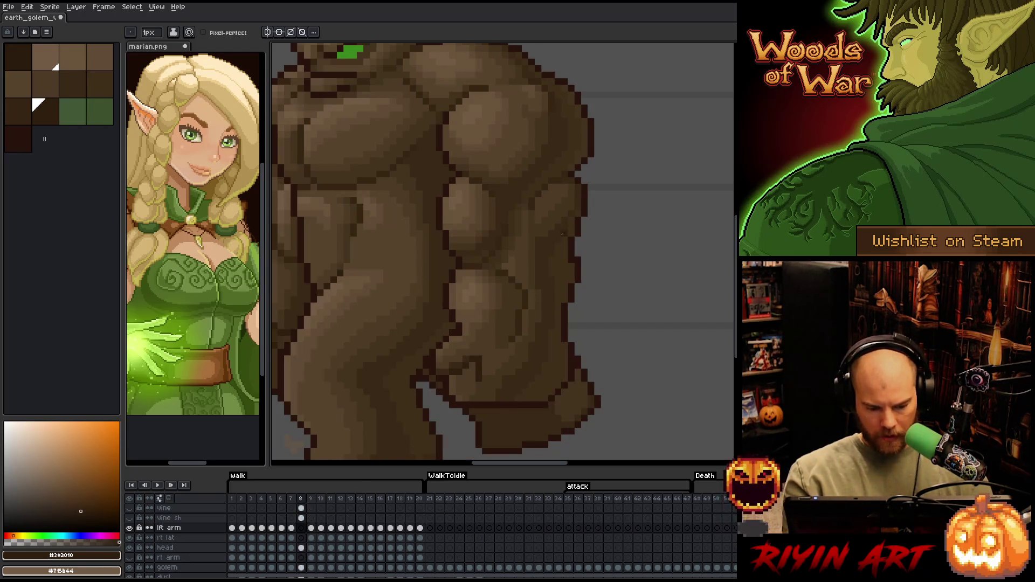
key(period)
key(period)
key(period)
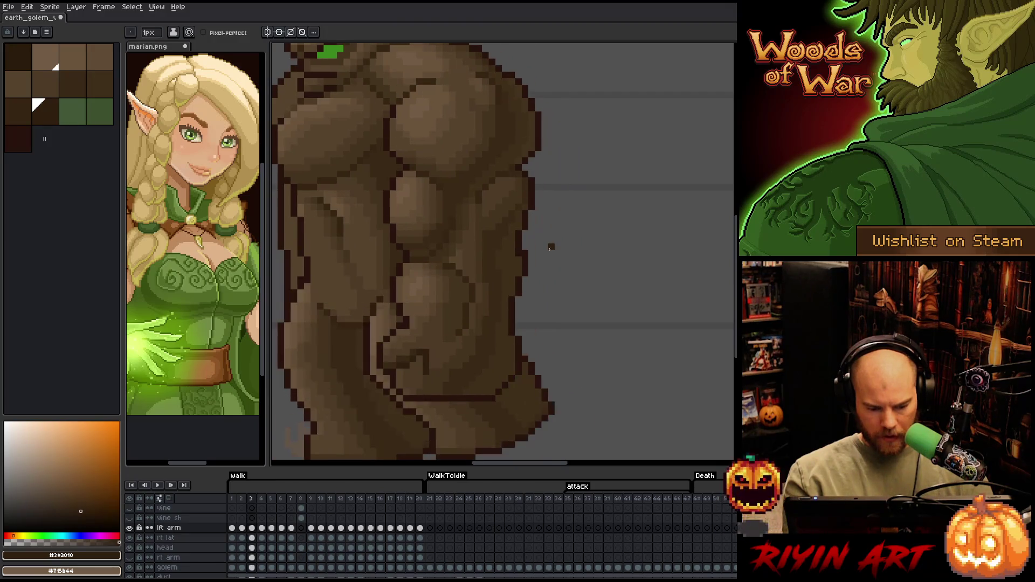
scroll(547, 252, down, 2)
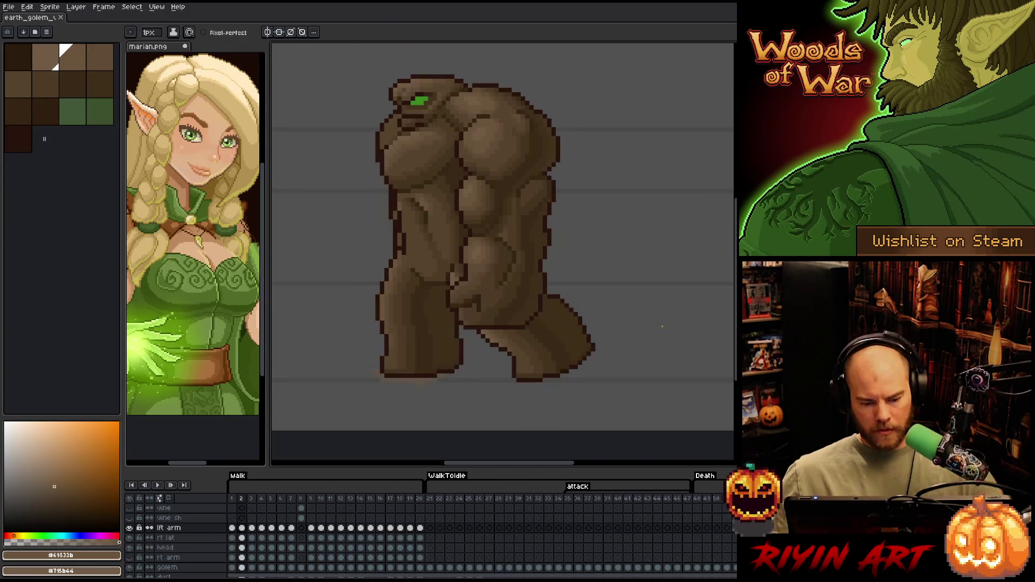
key(Return)
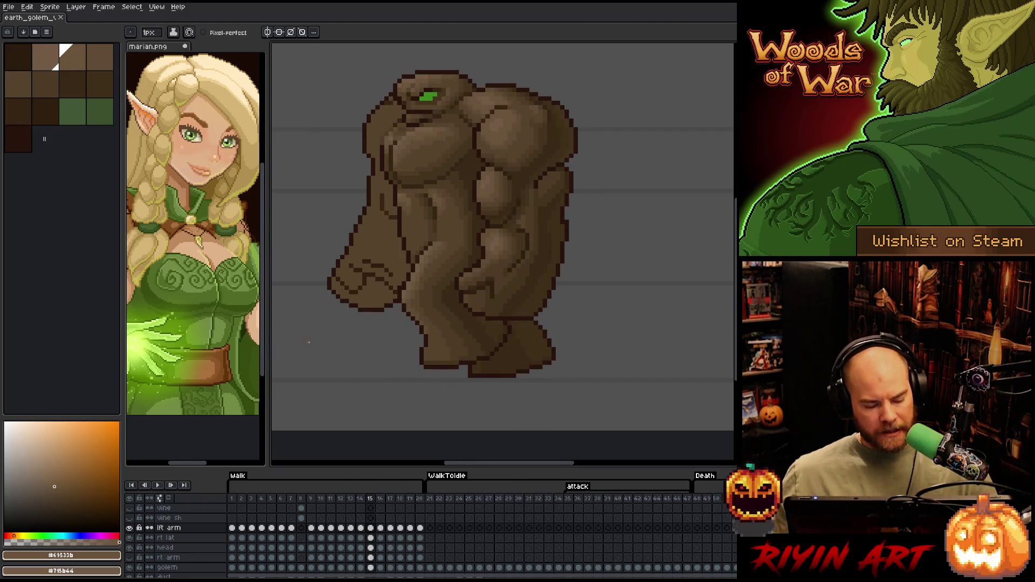
- On frame 8, show the vine and vine sh layers on the golem
click(301, 497)
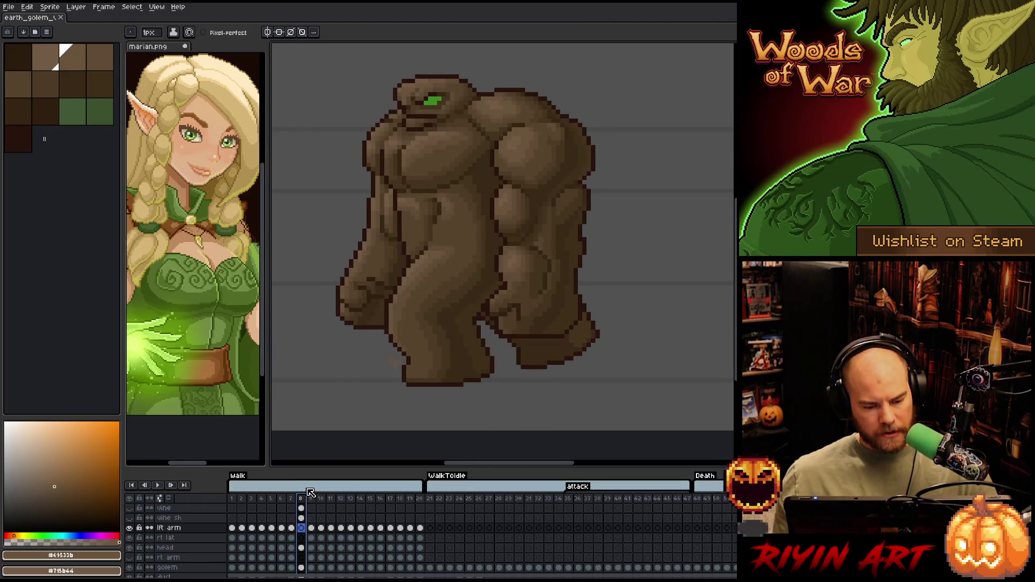
click(130, 518)
click(129, 508)
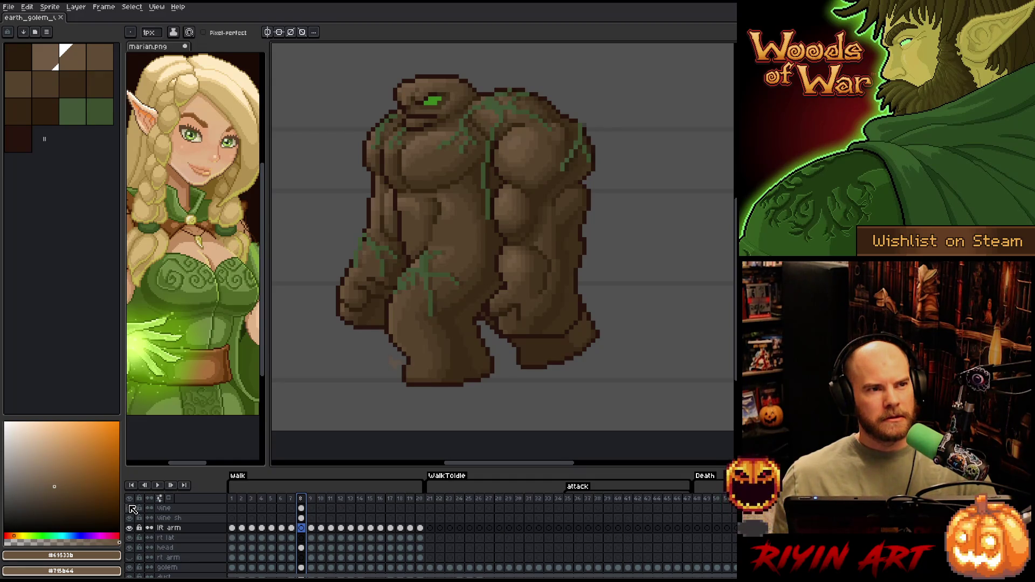
- Hide both vine layers again and work on the rt arm layer at frame 9
click(129, 508)
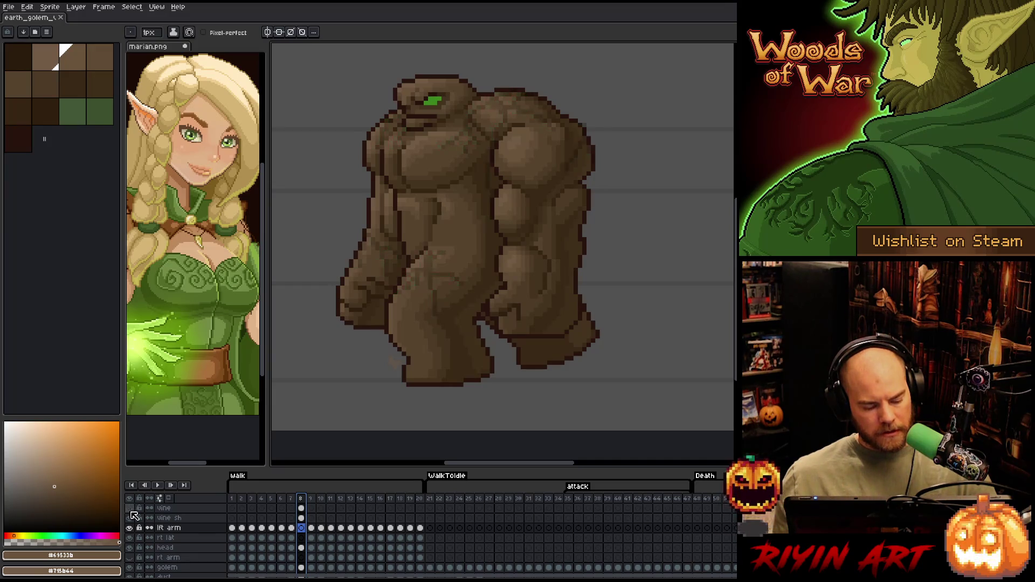
click(130, 517)
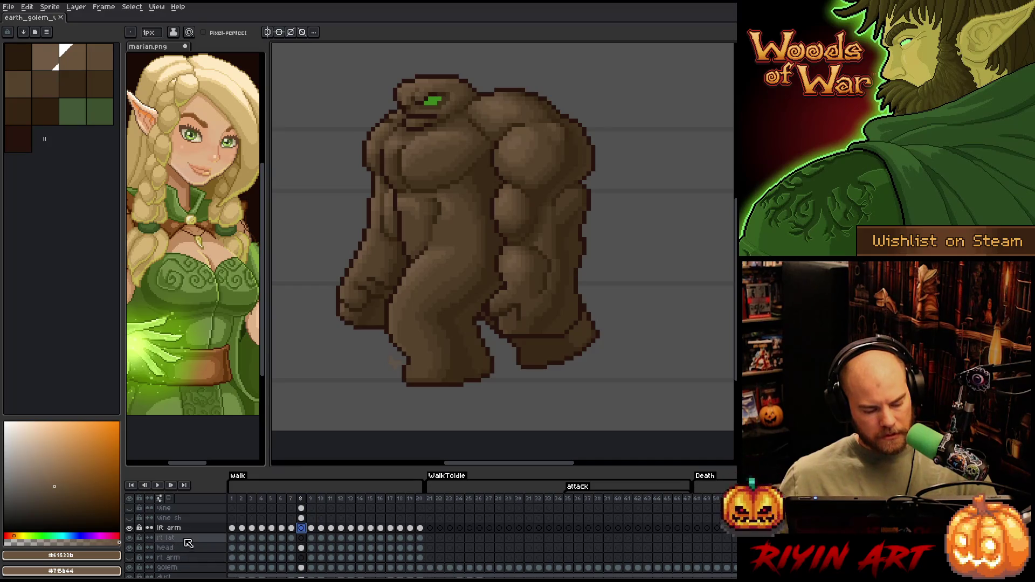
click(186, 558)
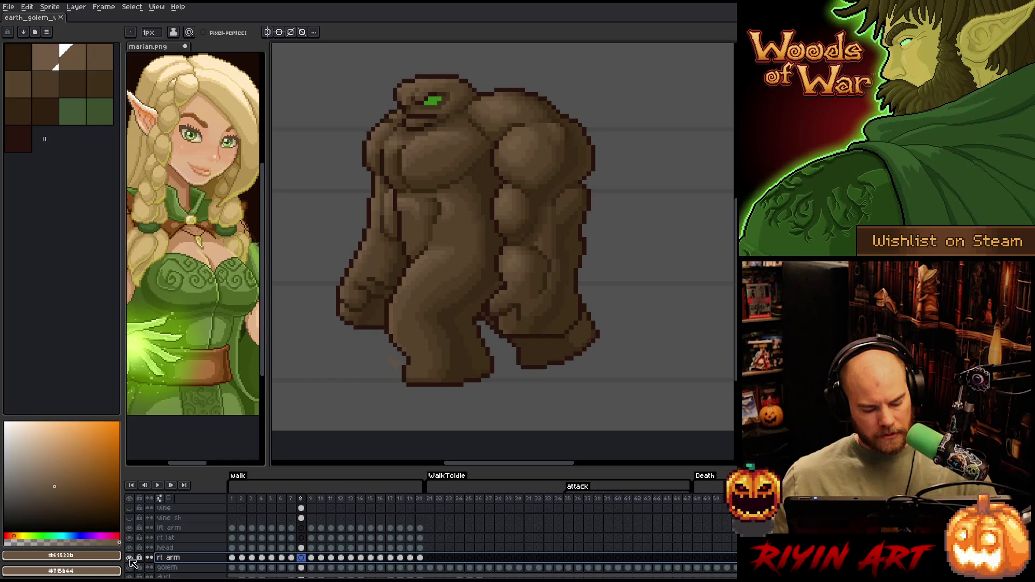
click(312, 560)
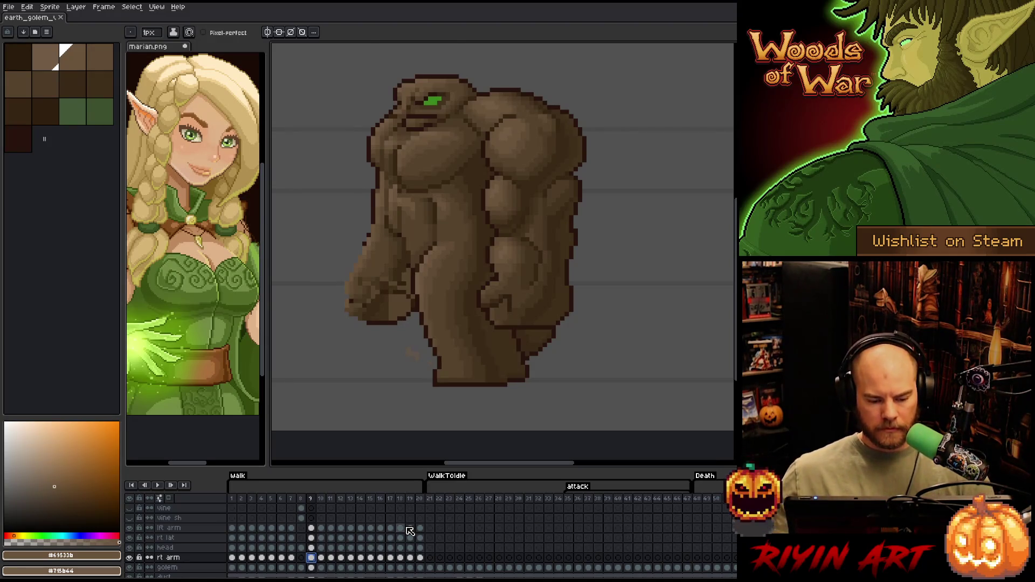
- Lasso the right arm and fist, then raise it about 24 px on frame 13
key(m)
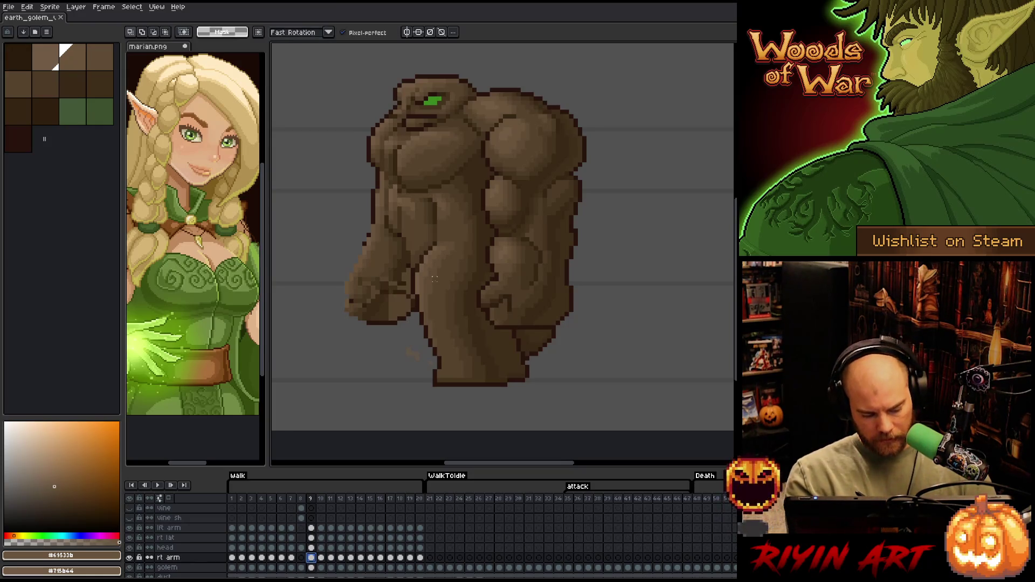
mouse_move(430, 271)
mouse_down()
mouse_move(374, 226)
mouse_move(321, 336)
mouse_move(468, 386)
mouse_up()
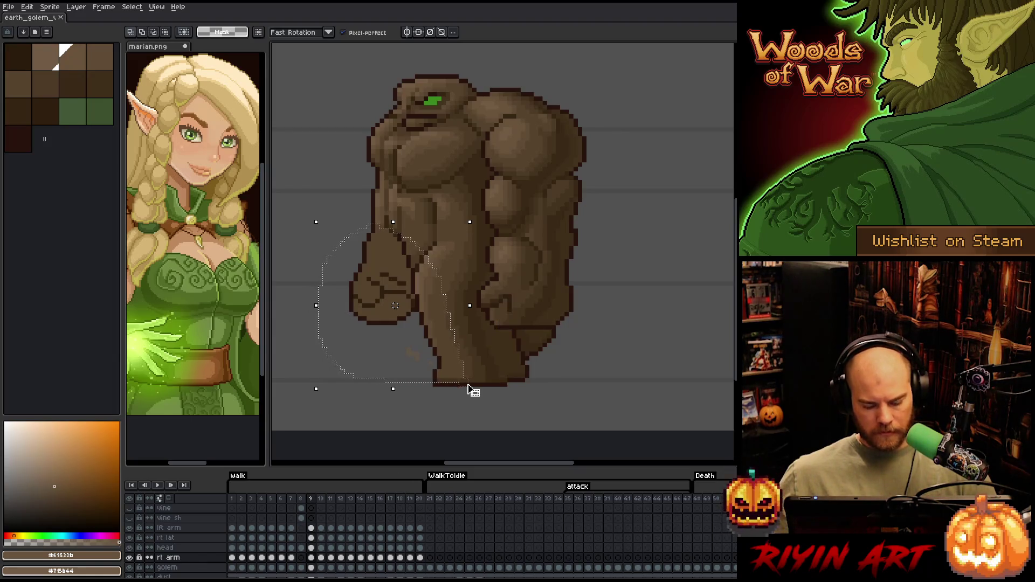
key(period)
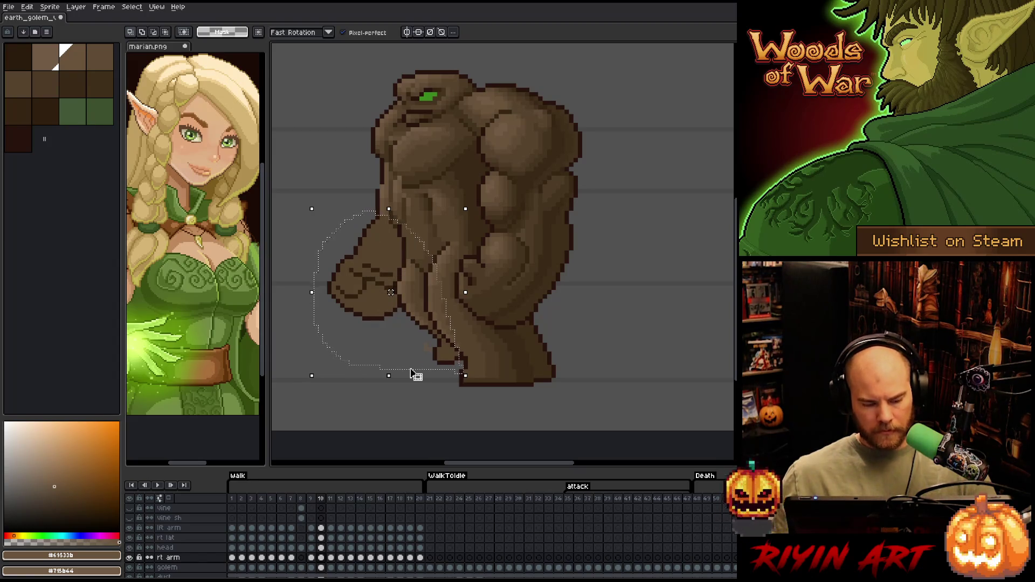
key(period)
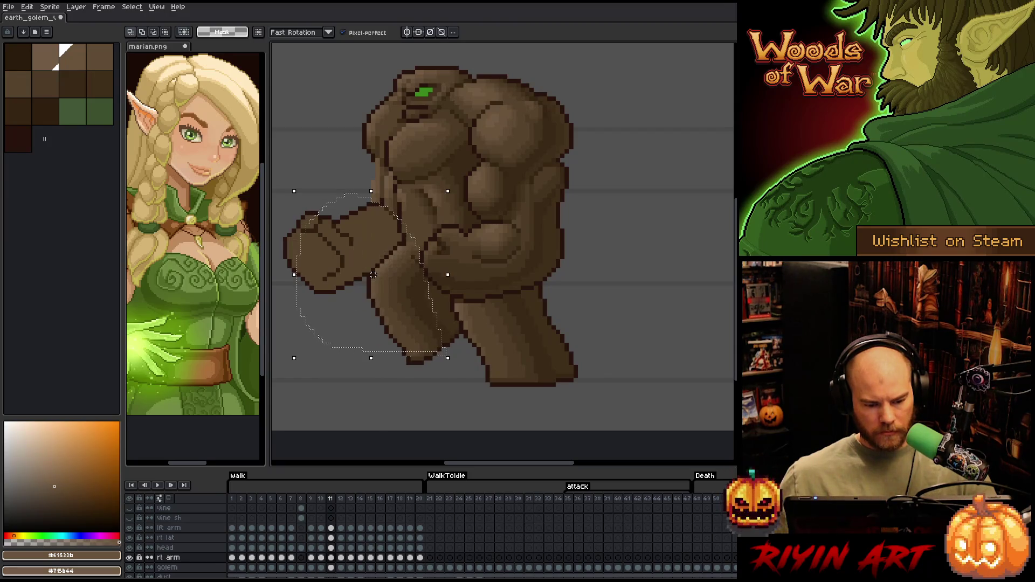
key(period)
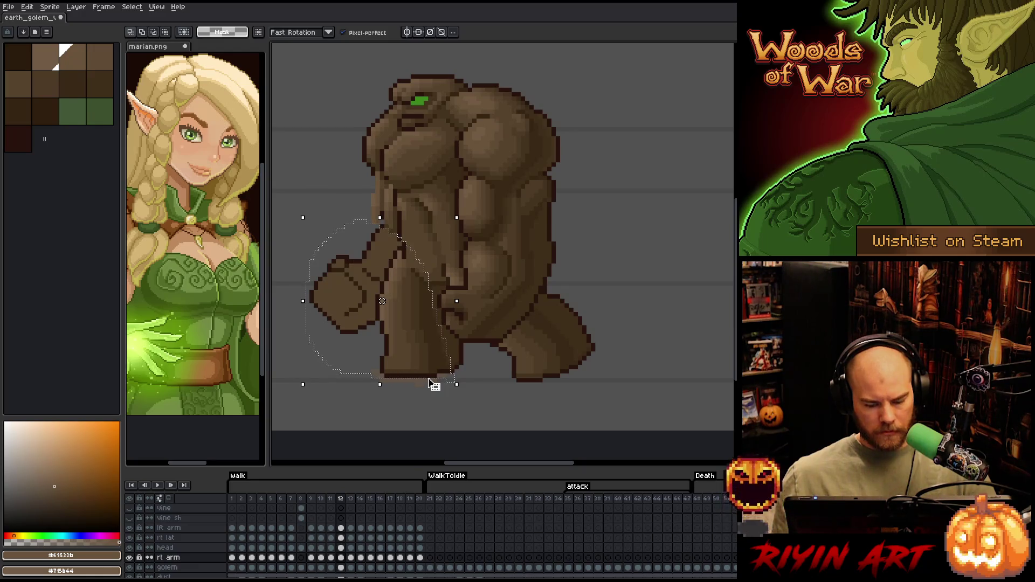
key(period)
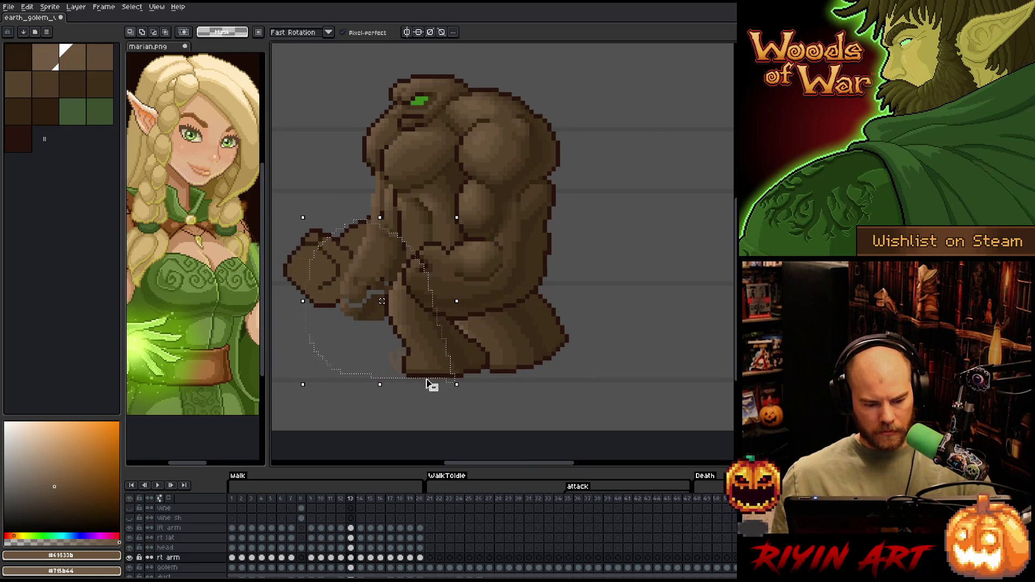
drag(432, 383, 427, 371)
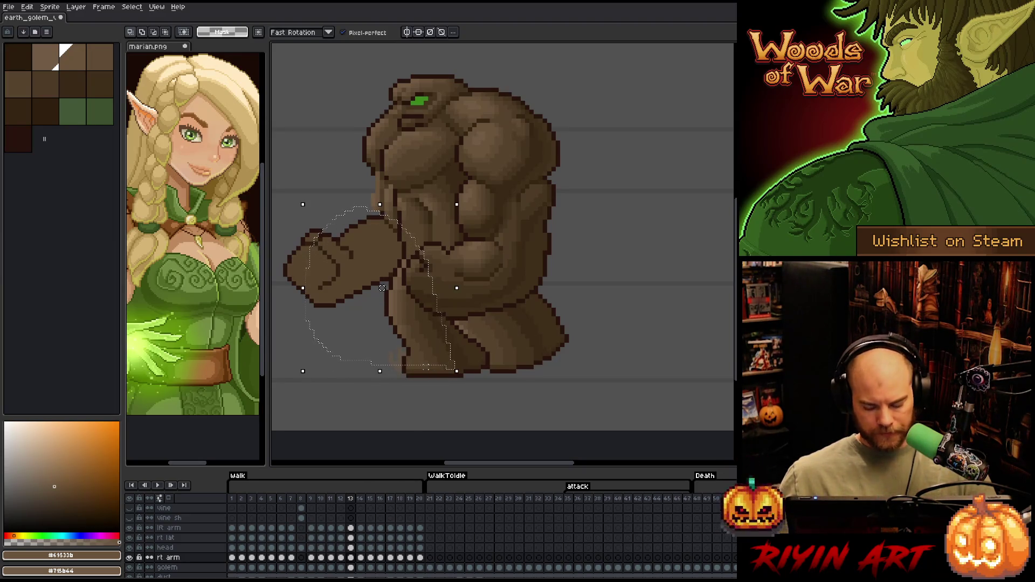
- Shift the arm block up and left on the following frames and commit it
key(period)
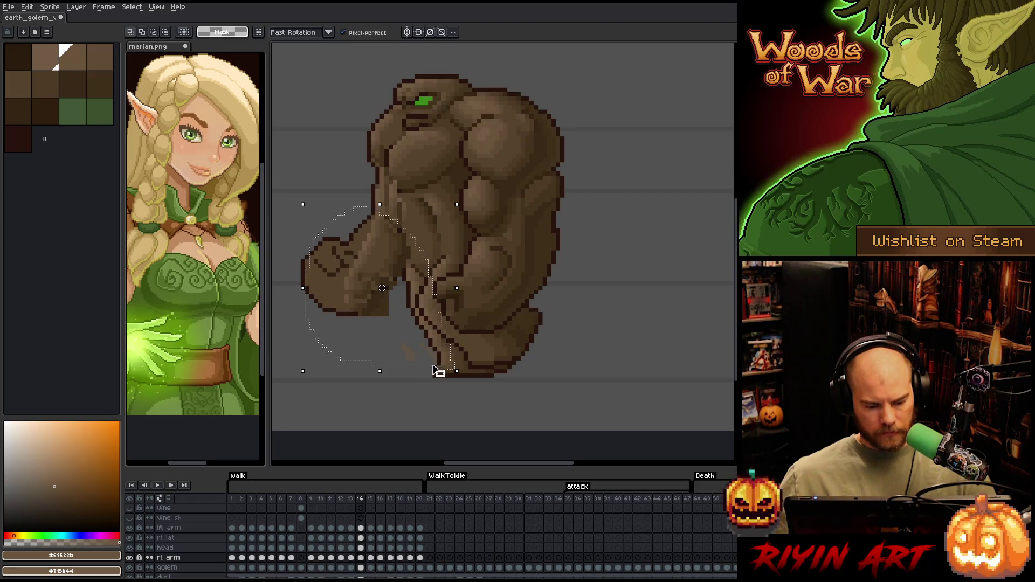
key(period)
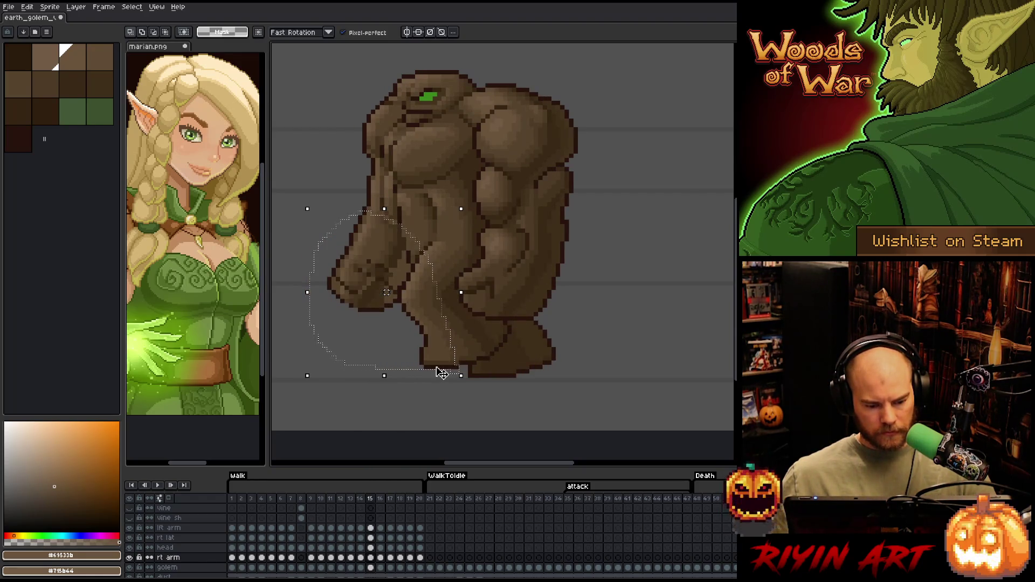
drag(441, 372, 437, 372)
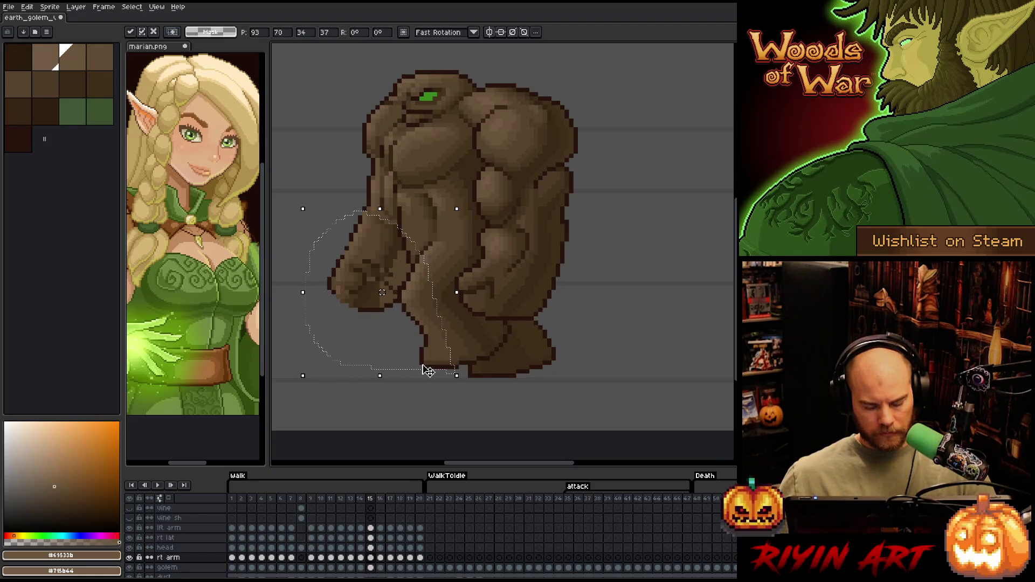
key(Up)
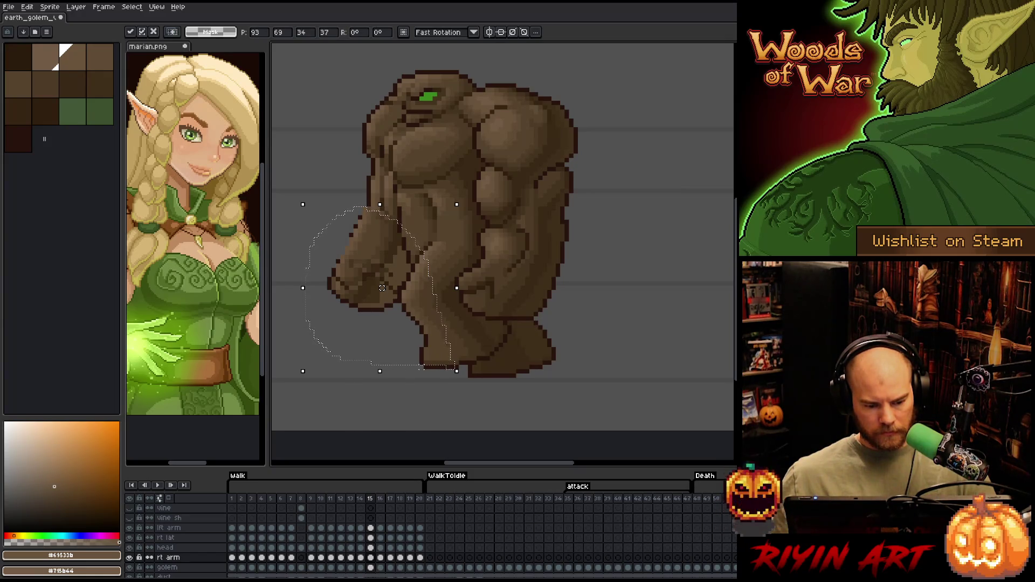
key(period)
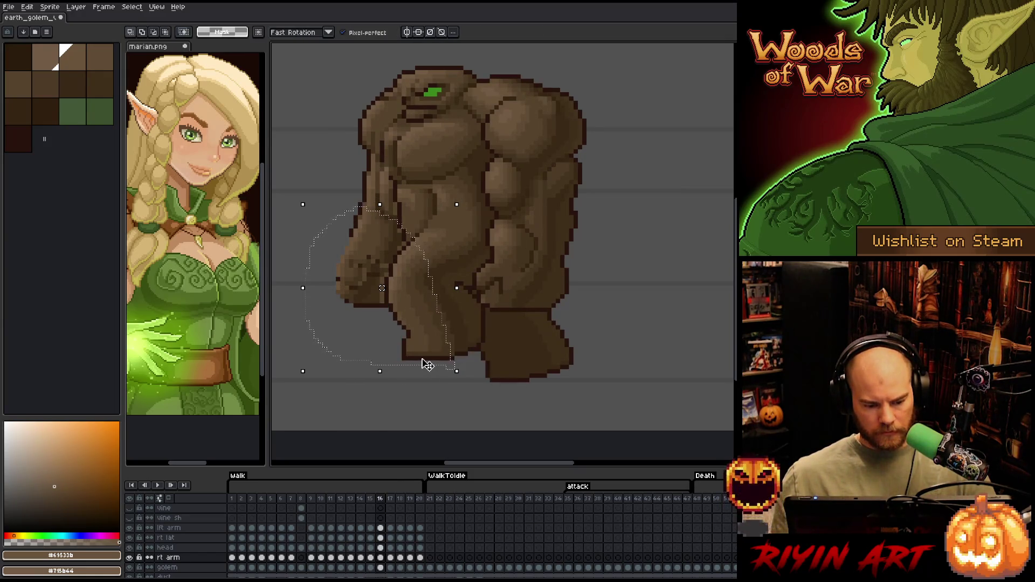
key(Down)
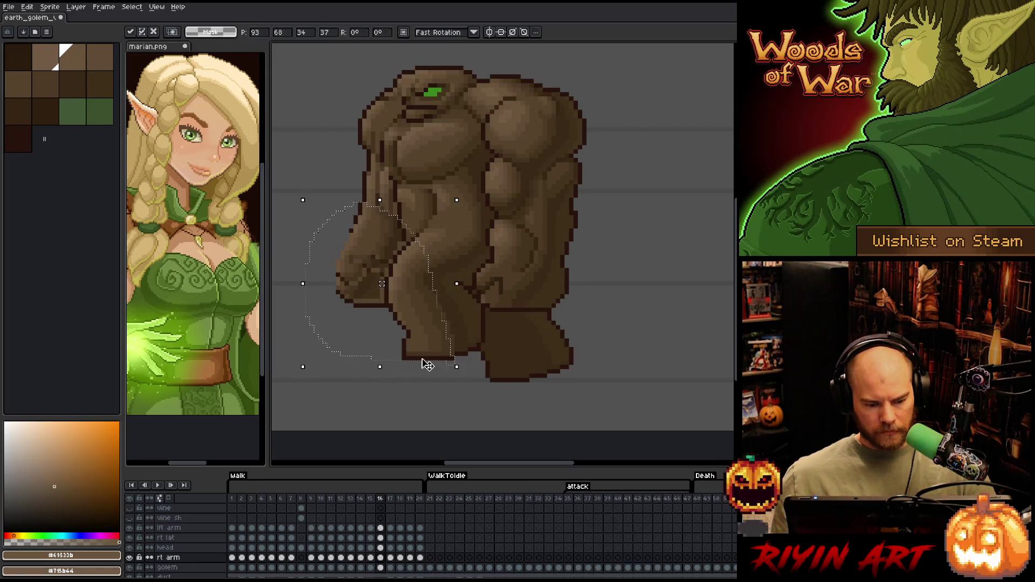
key(Up)
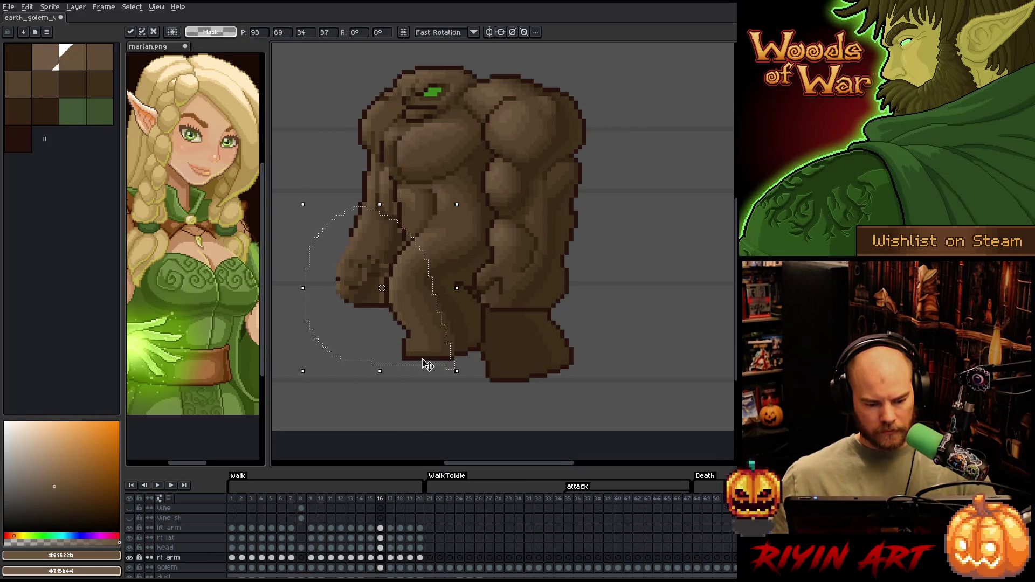
click(460, 406)
- Reselect the fist on frame 15 and commit its new position
mouse_move(452, 371)
mouse_down()
mouse_move(390, 249)
mouse_move(343, 238)
mouse_move(339, 340)
mouse_move(406, 351)
mouse_up()
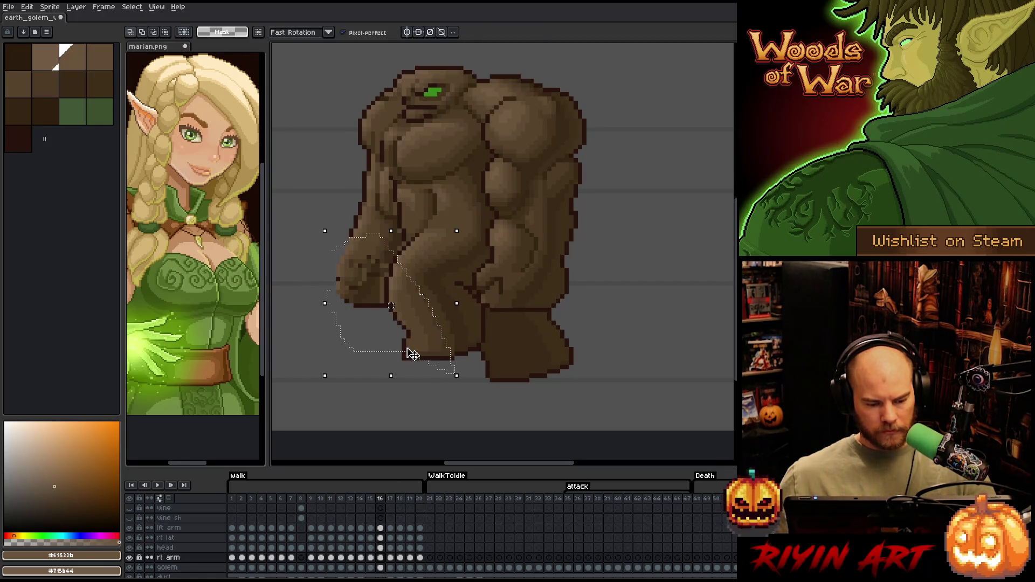
click(565, 305)
key(ctrl+z)
key(ctrl+y)
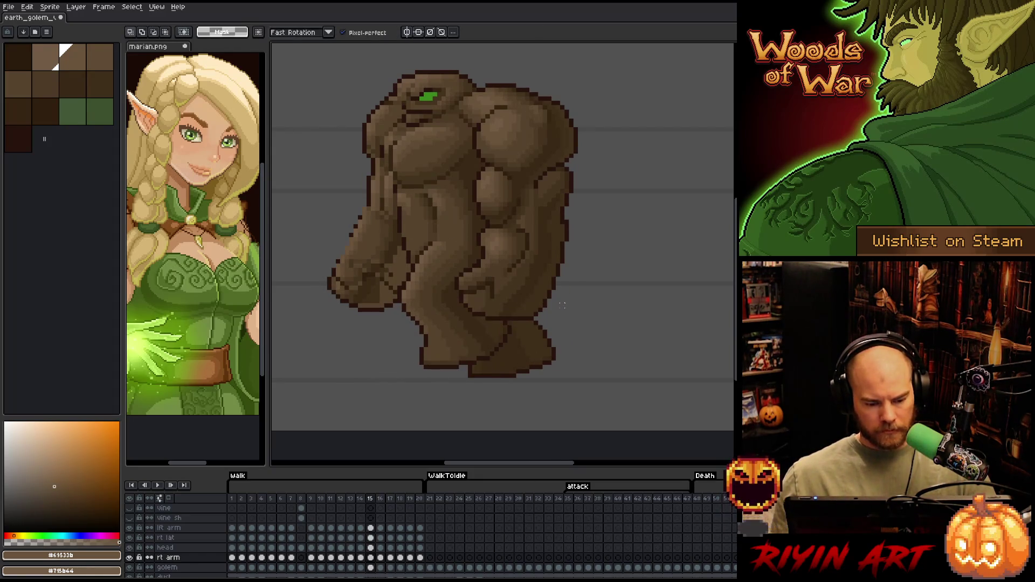
key(Left)
mouse_move(457, 345)
mouse_down()
mouse_move(362, 256)
mouse_move(319, 252)
mouse_move(351, 323)
mouse_move(380, 329)
mouse_up()
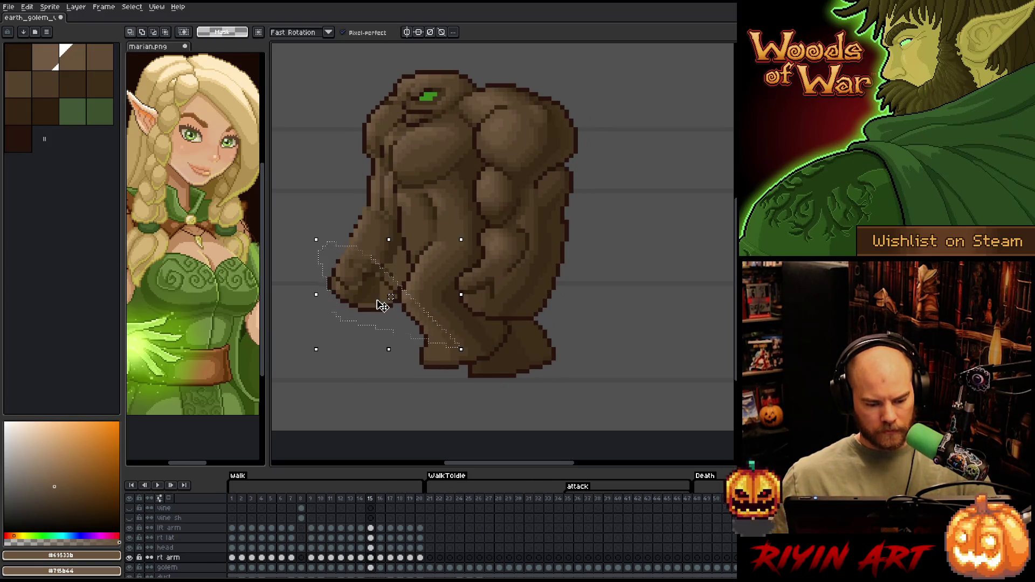
click(383, 305)
click(457, 345)
- Reposition the fist on frames 17, 18 and 19, committing each move
key(Right)
key(Right)
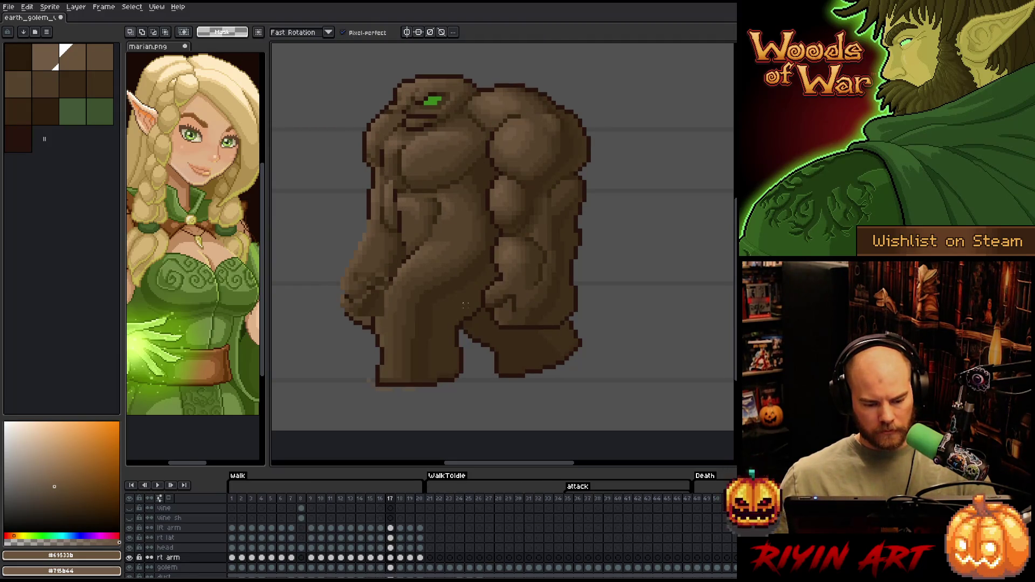
mouse_move(334, 222)
mouse_down()
mouse_move(413, 270)
mouse_move(336, 323)
mouse_move(323, 289)
mouse_move(388, 284)
mouse_up()
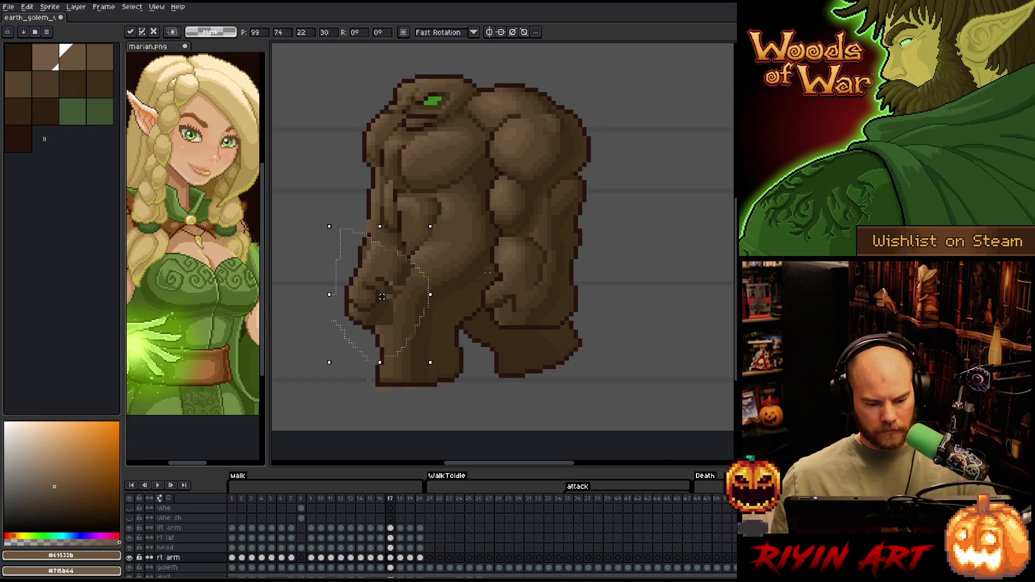
click(478, 284)
key(Left)
key(Right)
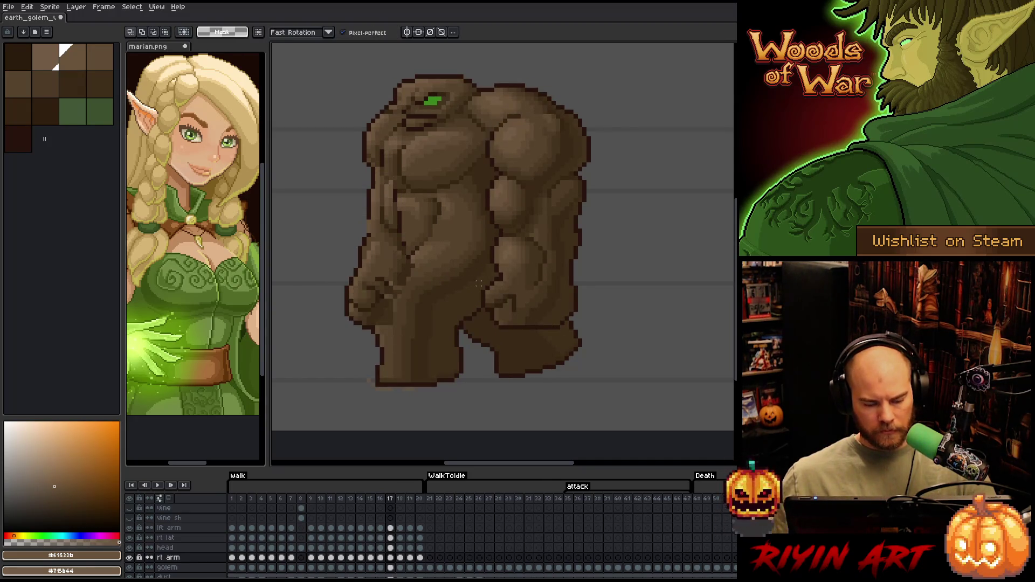
key(Right)
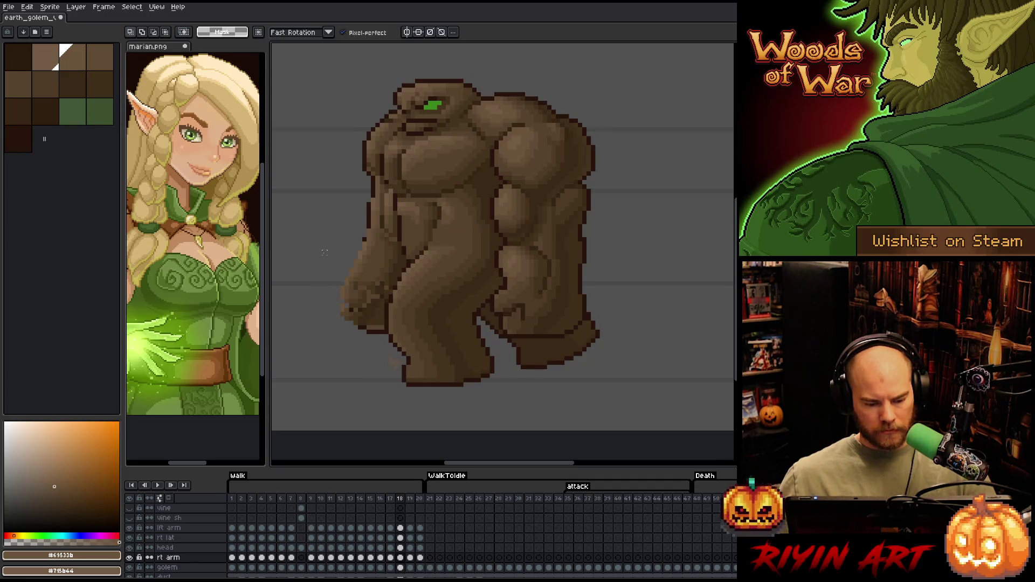
mouse_move(321, 226)
mouse_down()
mouse_move(415, 283)
mouse_move(341, 369)
mouse_move(305, 291)
mouse_move(358, 290)
mouse_up()
key(ctrl+d)
key(Right)
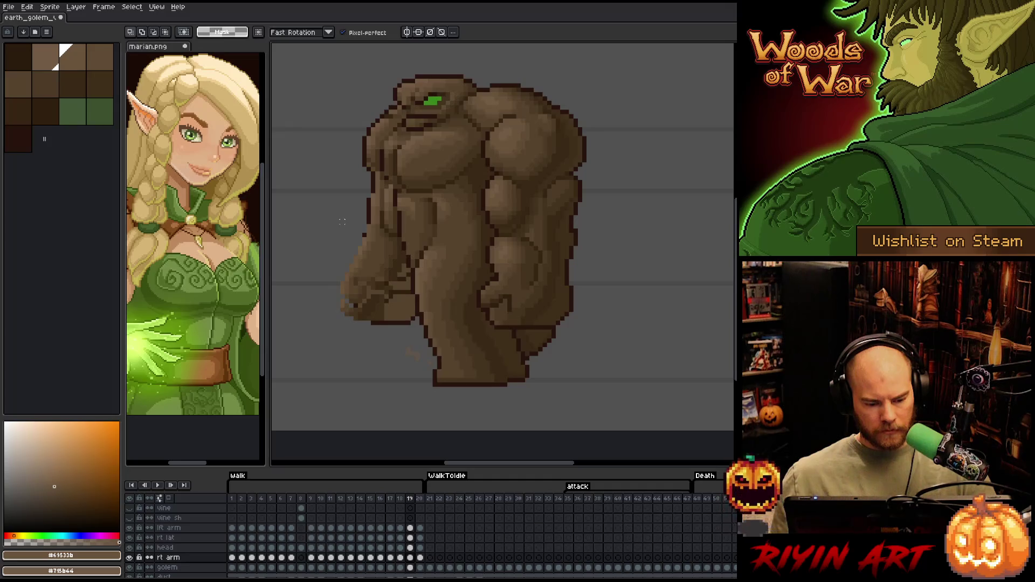
mouse_move(344, 225)
mouse_down()
mouse_move(427, 296)
mouse_move(308, 277)
mouse_move(342, 221)
mouse_up()
key(ctrl+d)
key(Right)
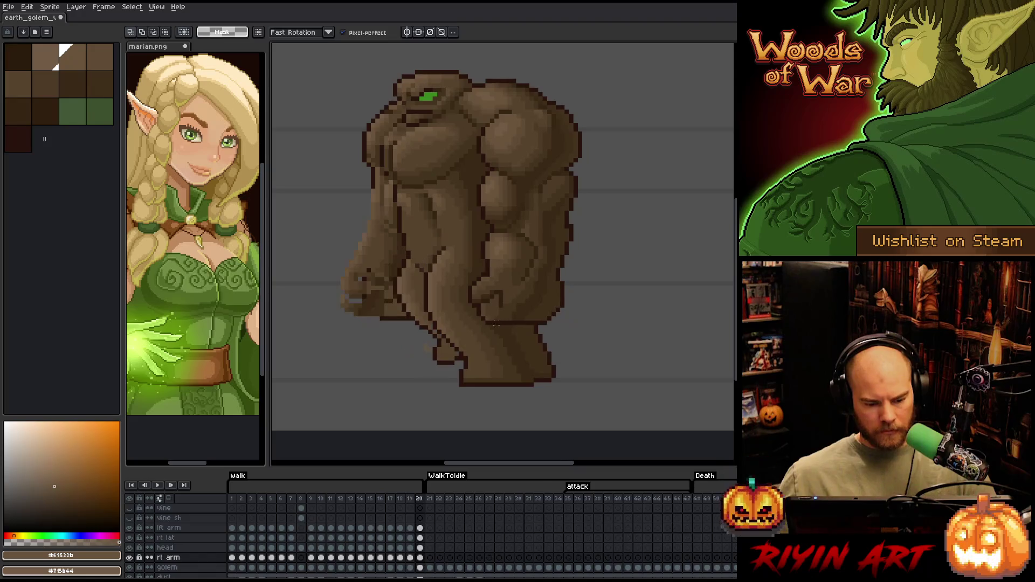
- On frame 20, select the lower arm and fist and shift them right
mouse_move(348, 211)
mouse_down()
mouse_move(419, 251)
mouse_move(350, 349)
mouse_move(316, 292)
mouse_up()
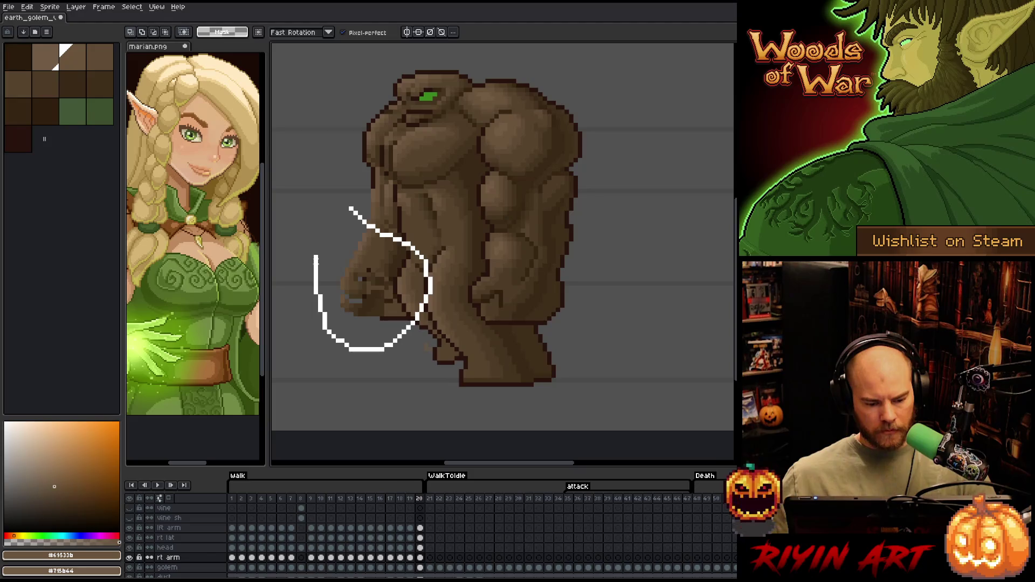
drag(316, 258, 317, 260)
mouse_move(449, 230)
mouse_down()
mouse_move(418, 268)
mouse_move(372, 275)
mouse_move(342, 220)
mouse_move(418, 235)
mouse_up()
mouse_move(468, 344)
mouse_down()
mouse_move(327, 282)
mouse_move(350, 234)
mouse_up()
drag(379, 319, 409, 319)
key(Return)
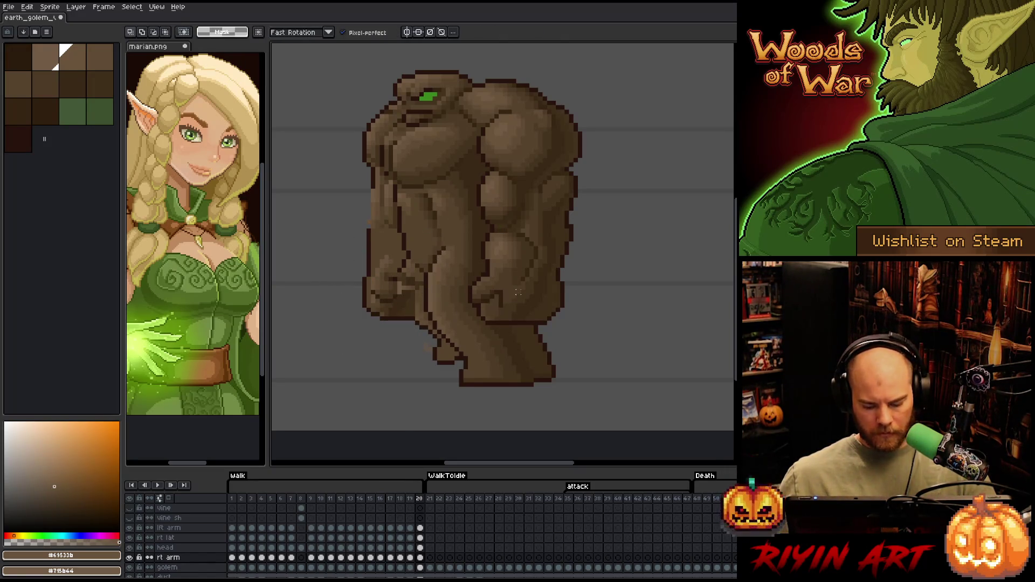
- Erase the fist from frames 1 and 2, and select the arm on frame 3
key(Right)
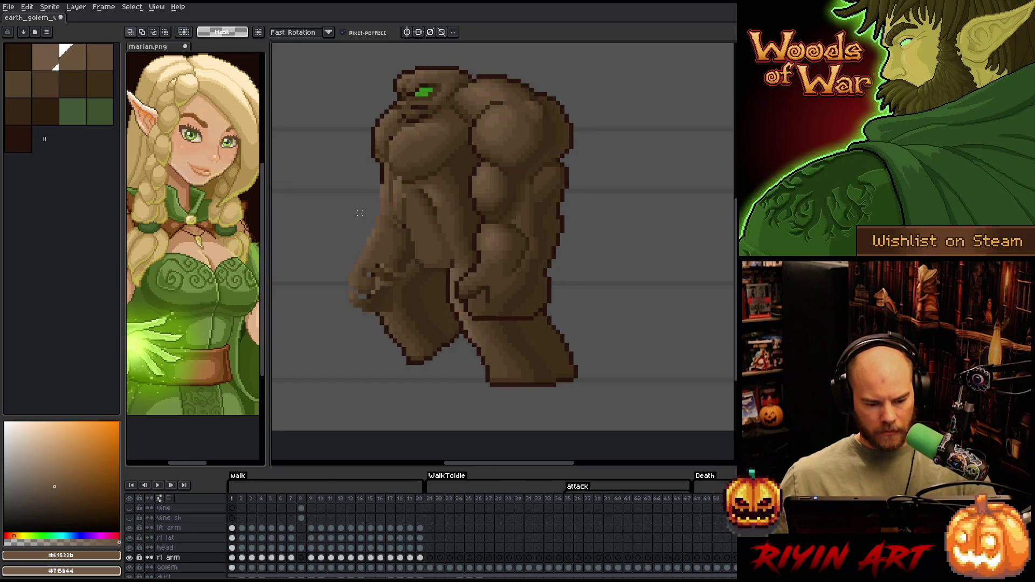
drag(386, 196, 377, 183)
mouse_move(392, 221)
mouse_down()
mouse_move(312, 280)
mouse_move(453, 340)
mouse_move(466, 318)
mouse_up()
key(Delete)
key(ctrl+d)
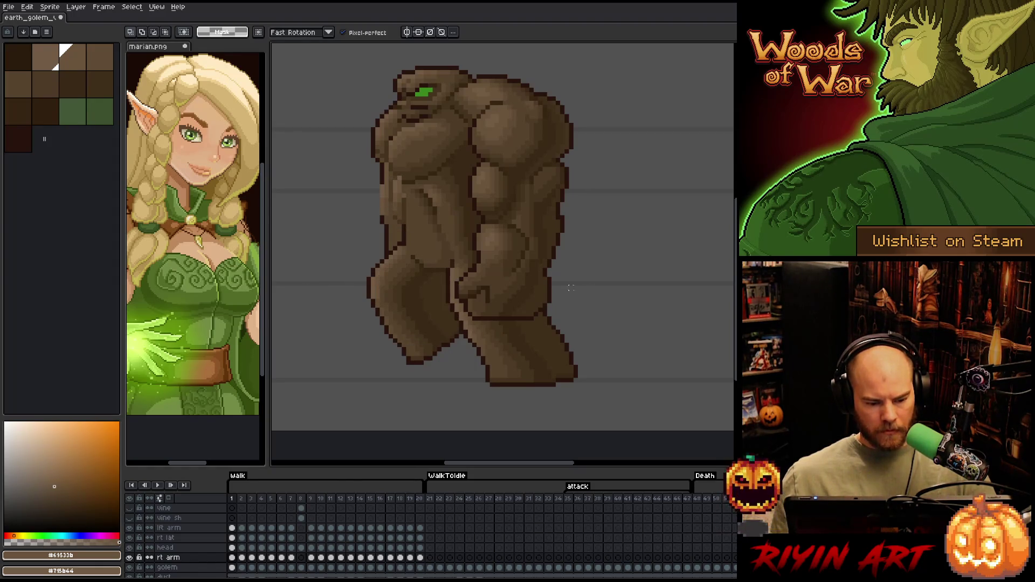
key(Right)
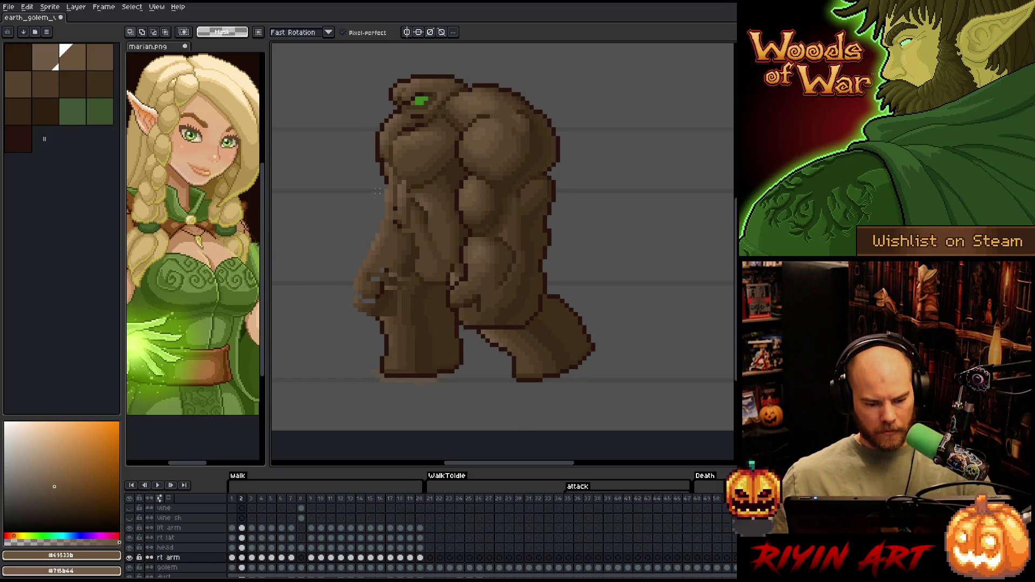
mouse_move(409, 237)
mouse_down()
mouse_move(358, 358)
mouse_move(335, 214)
mouse_up()
key(Delete)
key(ctrl+d)
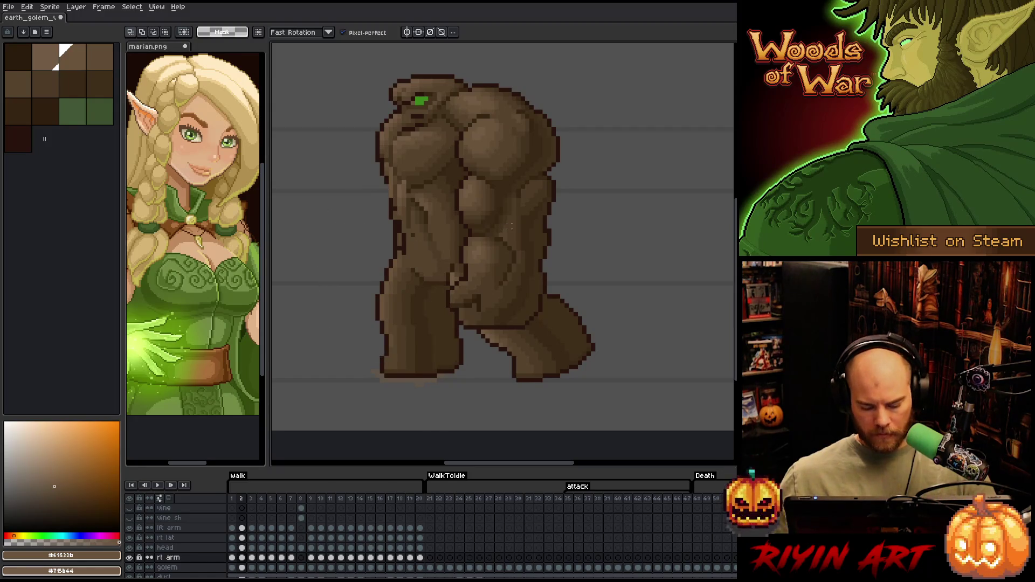
key(Right)
mouse_move(400, 223)
mouse_down()
mouse_move(429, 317)
mouse_move(335, 204)
mouse_move(347, 211)
mouse_up()
key(Right)
- Clear stray selections, then nudge the fist into place on frame 4
key(ctrl+d)
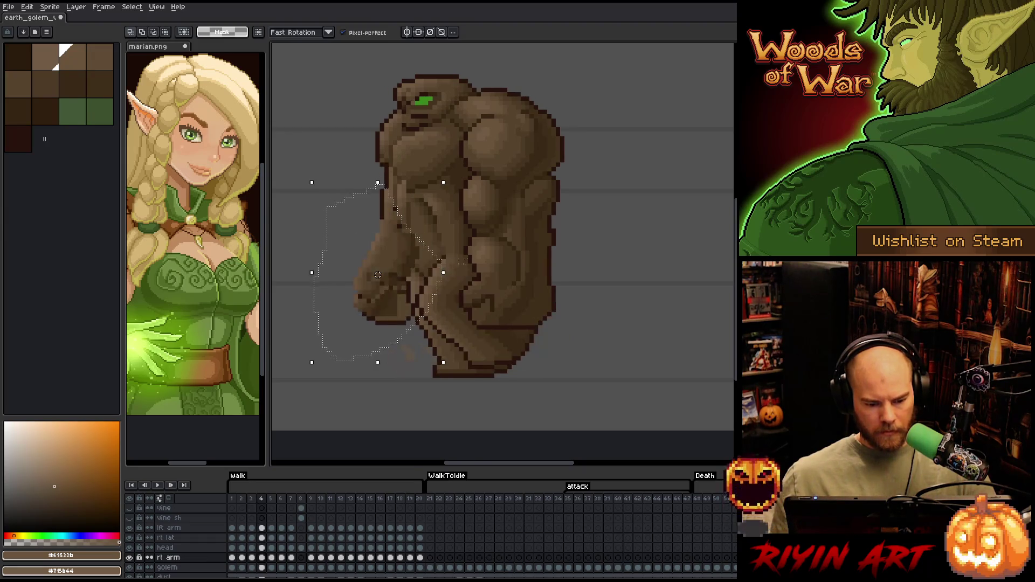
mouse_move(469, 341)
mouse_down()
mouse_move(418, 236)
mouse_move(426, 281)
mouse_move(451, 276)
mouse_up()
key(ctrl+d)
mouse_move(377, 218)
mouse_down()
mouse_move(367, 261)
mouse_move(355, 215)
mouse_up()
mouse_move(299, 264)
mouse_down()
mouse_move(384, 249)
mouse_move(298, 266)
mouse_up()
drag(397, 318, 401, 324)
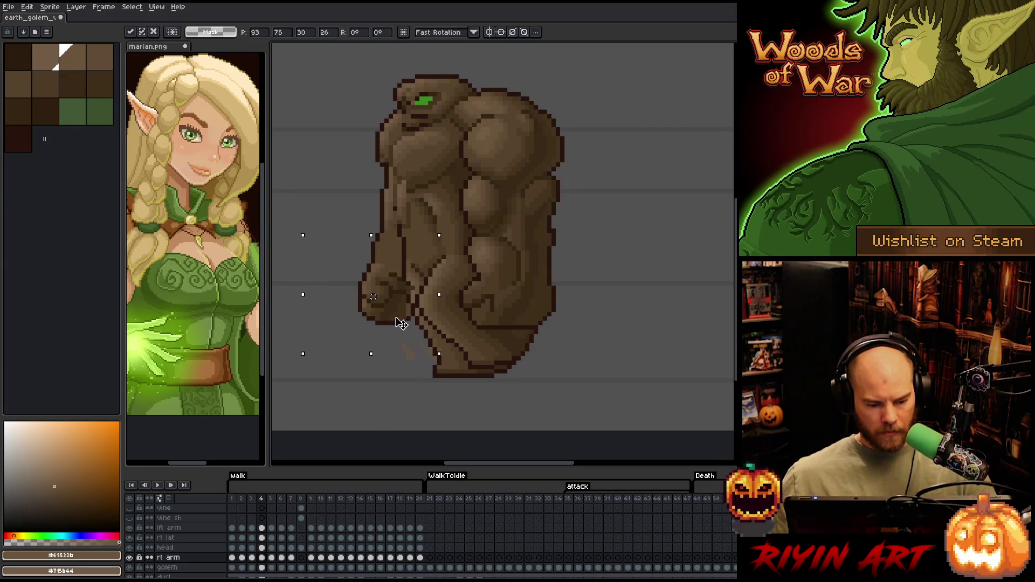
key(Return)
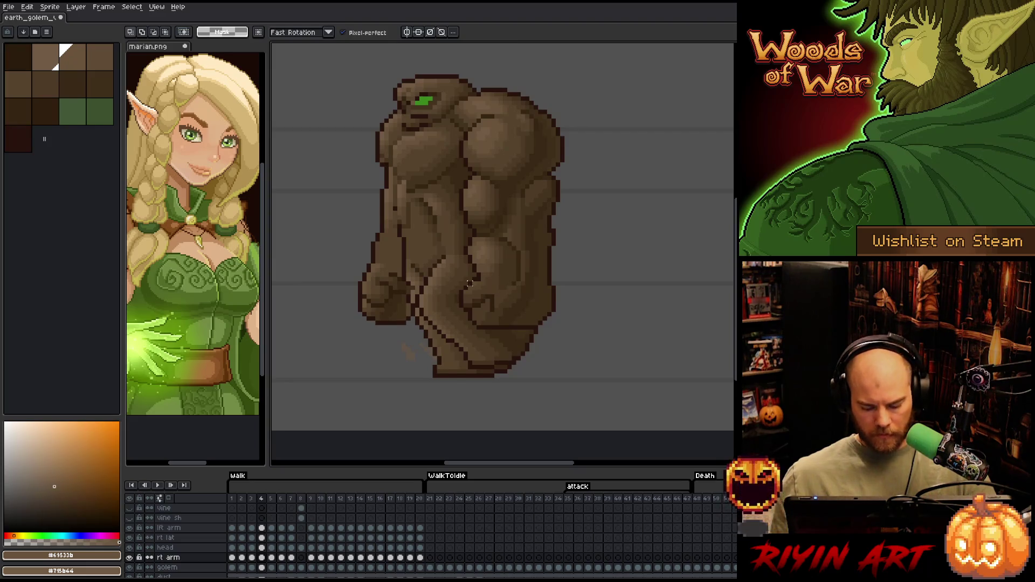
- Move the fist to new positions on frames 5 and 6
key(Right)
key(Right)
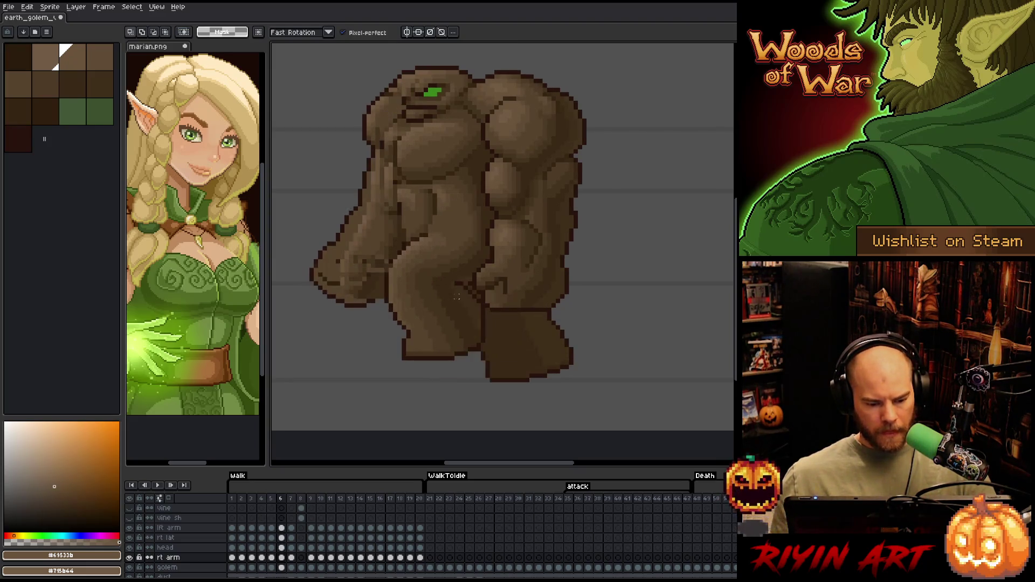
mouse_move(367, 213)
mouse_down()
mouse_move(321, 248)
mouse_move(426, 321)
mouse_move(443, 278)
mouse_up()
drag(353, 283, 357, 294)
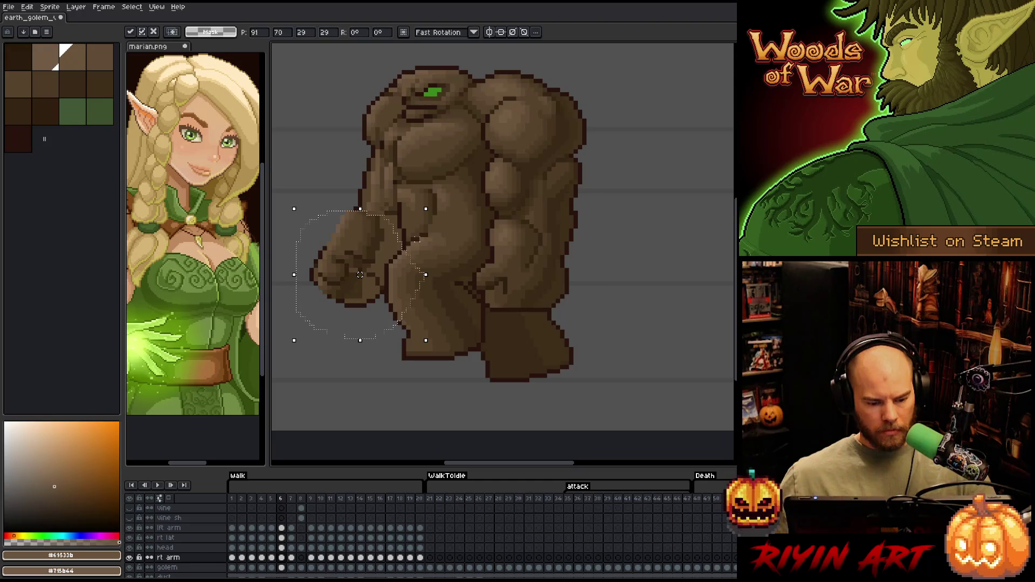
click(422, 248)
mouse_move(414, 259)
mouse_down()
mouse_move(334, 208)
mouse_move(323, 224)
mouse_move(371, 240)
mouse_up()
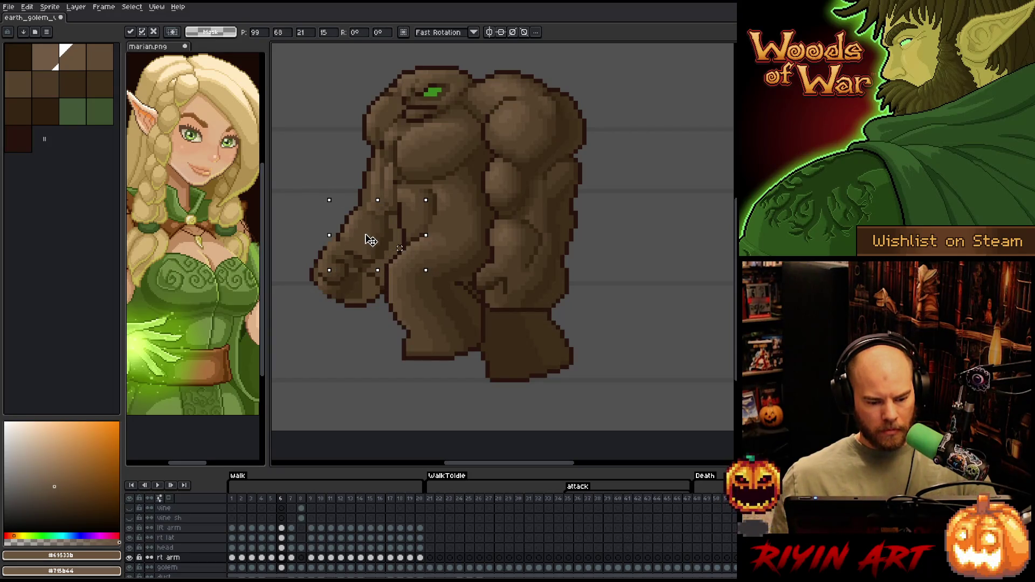
click(412, 253)
- Outline the fist on frame 7, pencil a stroke across the arm, and commit
key(period)
key(comma)
key(period)
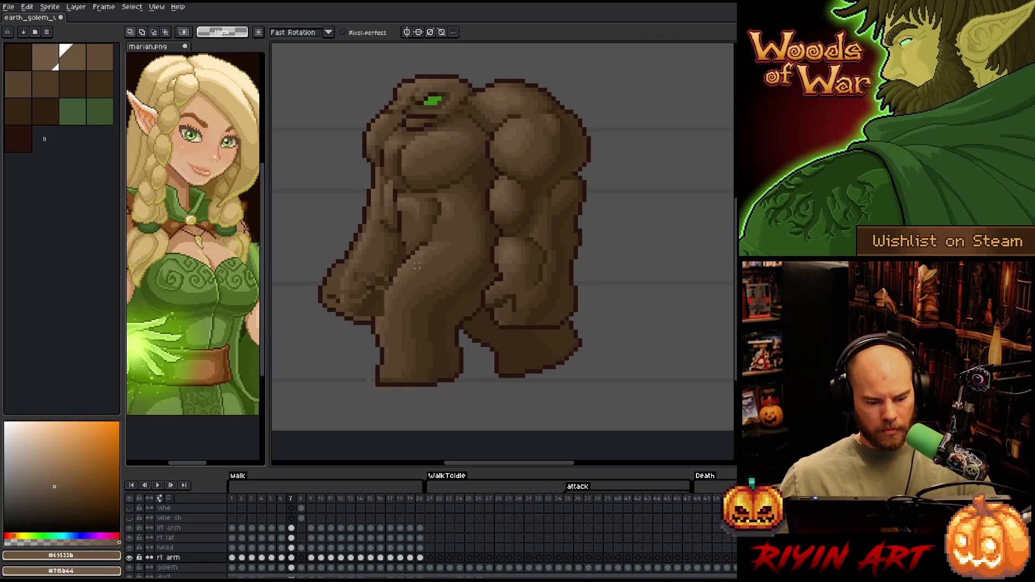
mouse_move(376, 225)
mouse_down()
mouse_move(321, 267)
mouse_move(432, 339)
mouse_move(438, 324)
mouse_up()
click(390, 270)
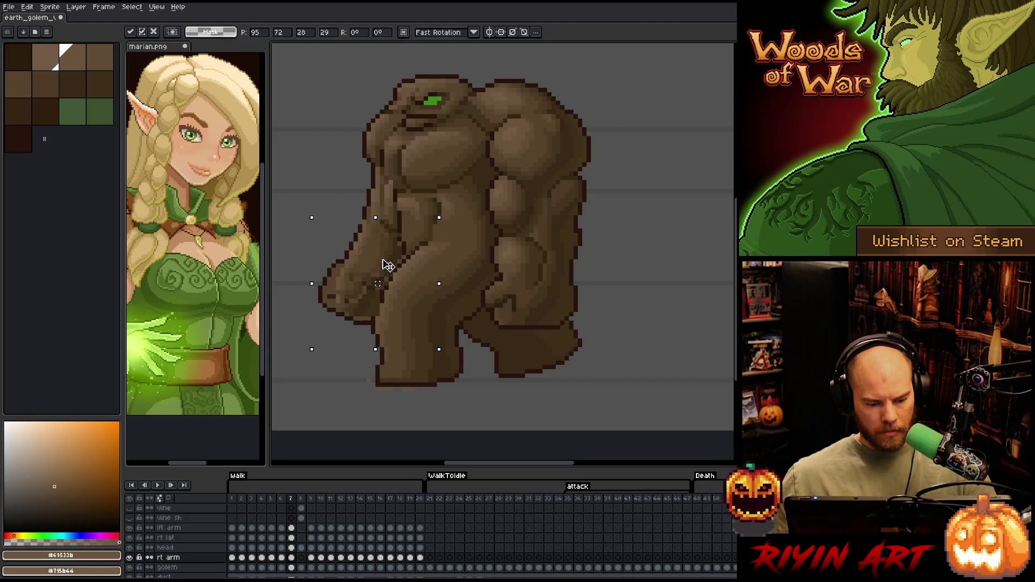
key(b)
mouse_move(427, 338)
mouse_down()
mouse_move(386, 278)
mouse_move(348, 354)
mouse_move(370, 303)
mouse_up()
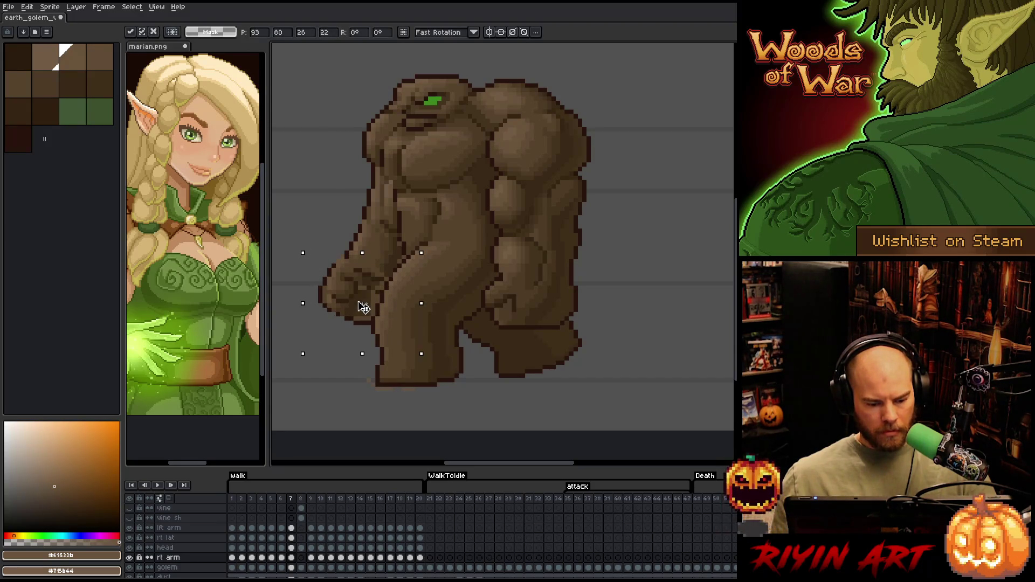
key(.)
- Step through the later walk frames, then play, stop and replay the animation
key(period)
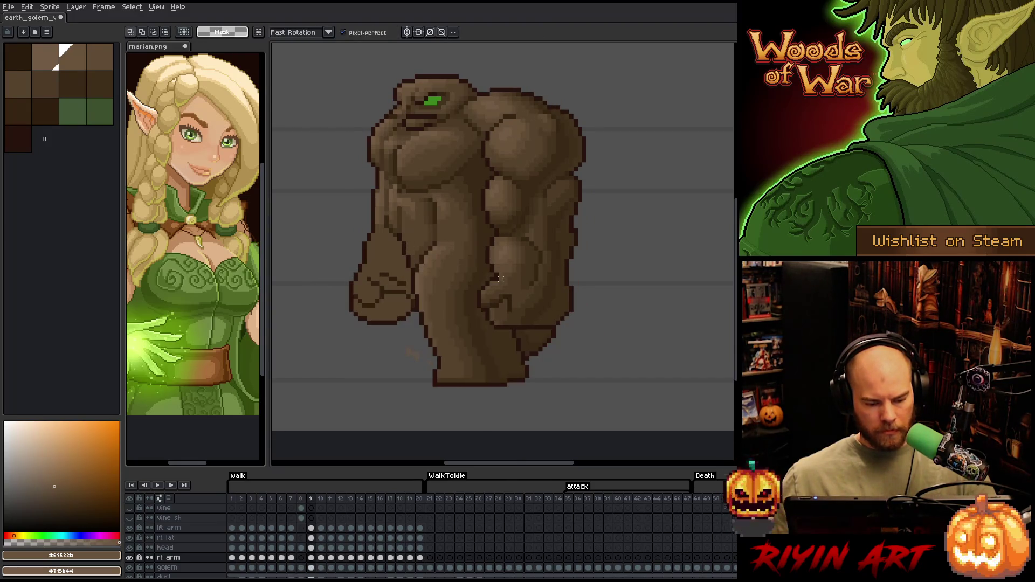
key(period)
key(Return)
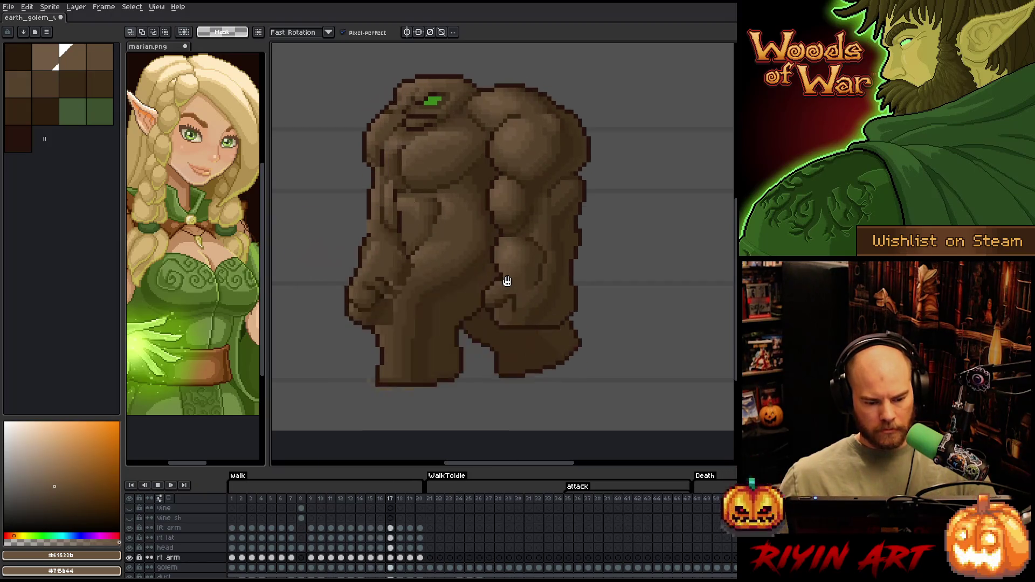
key(Return)
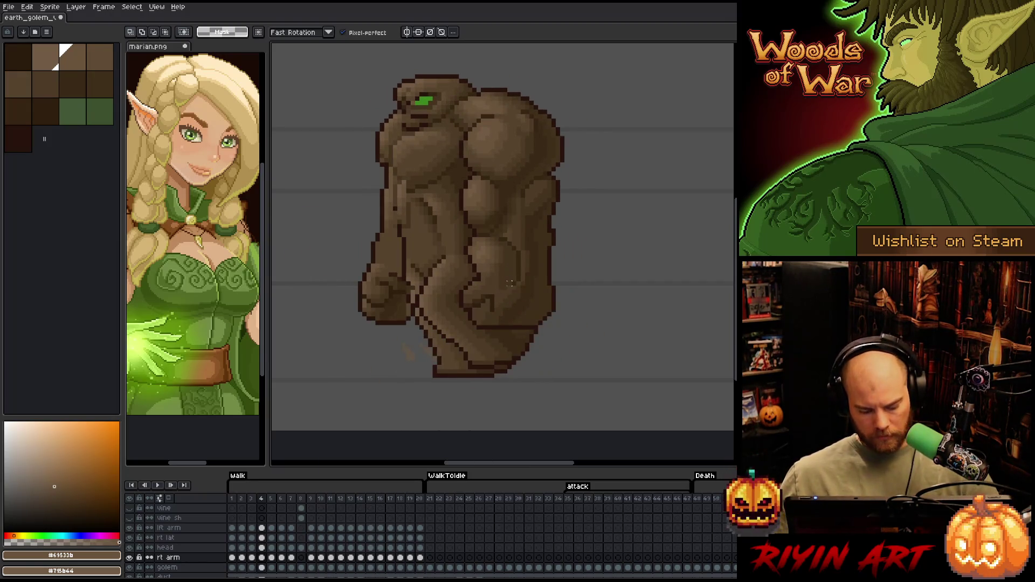
key(Return)
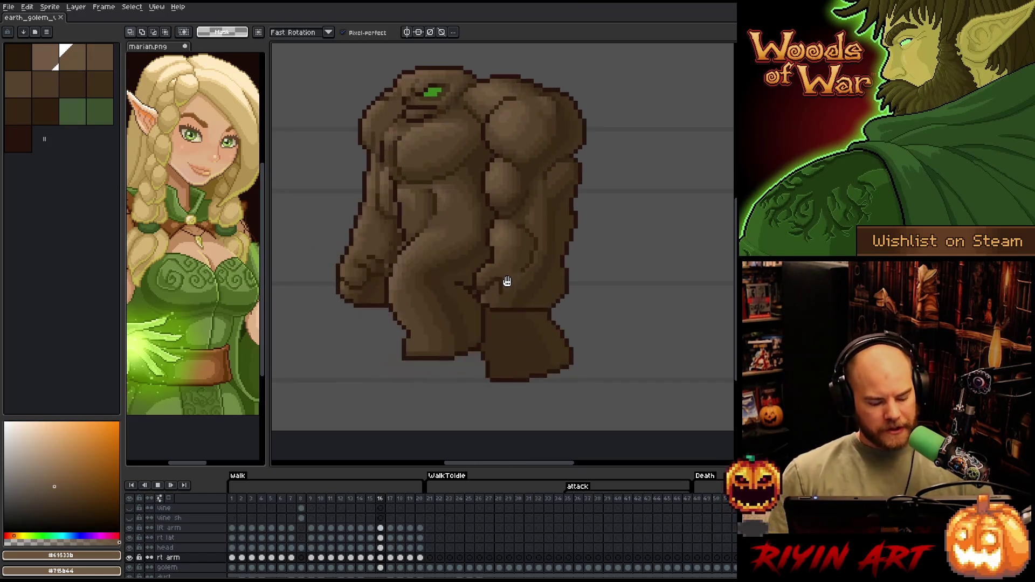
- Stop the walk playback, pan the canvas, and select the rt arm cel on frame 1
key(Return)
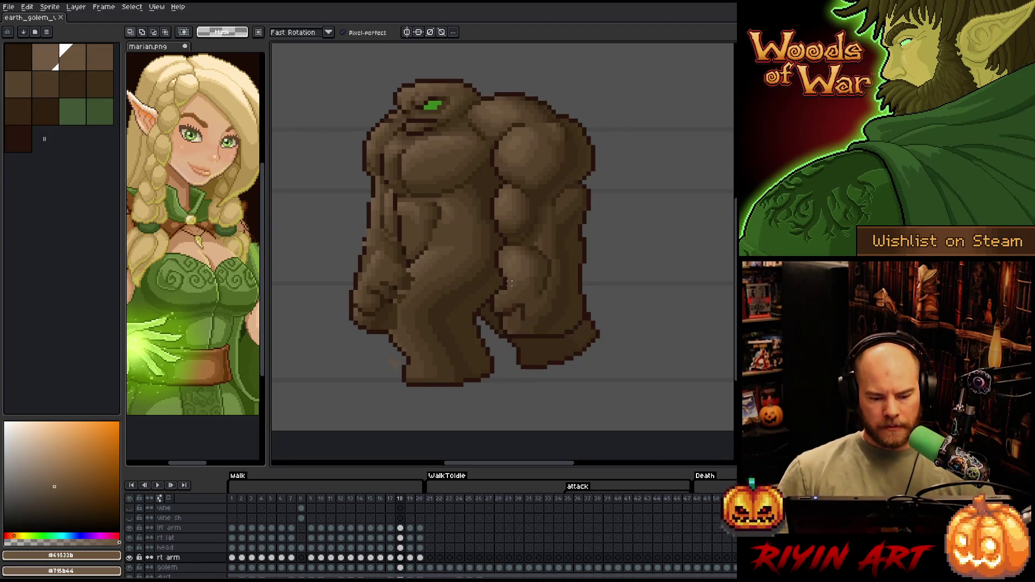
drag(497, 273, 543, 278)
click(233, 498)
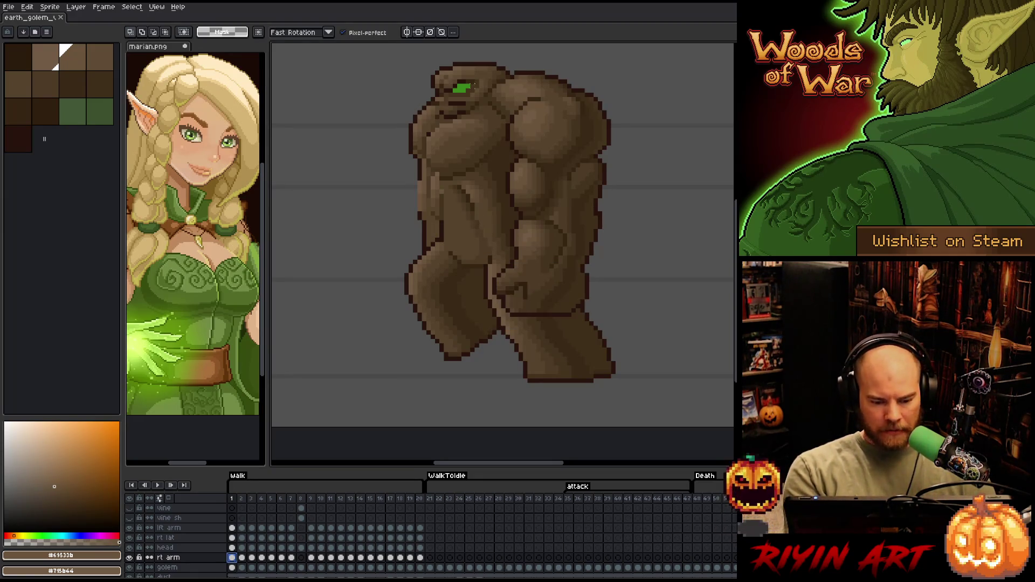
- Lower the rt arm layer opacity to 43% in Layer Properties, switch to the pencil, and close it
double_click(173, 557)
drag(231, 105, 224, 105)
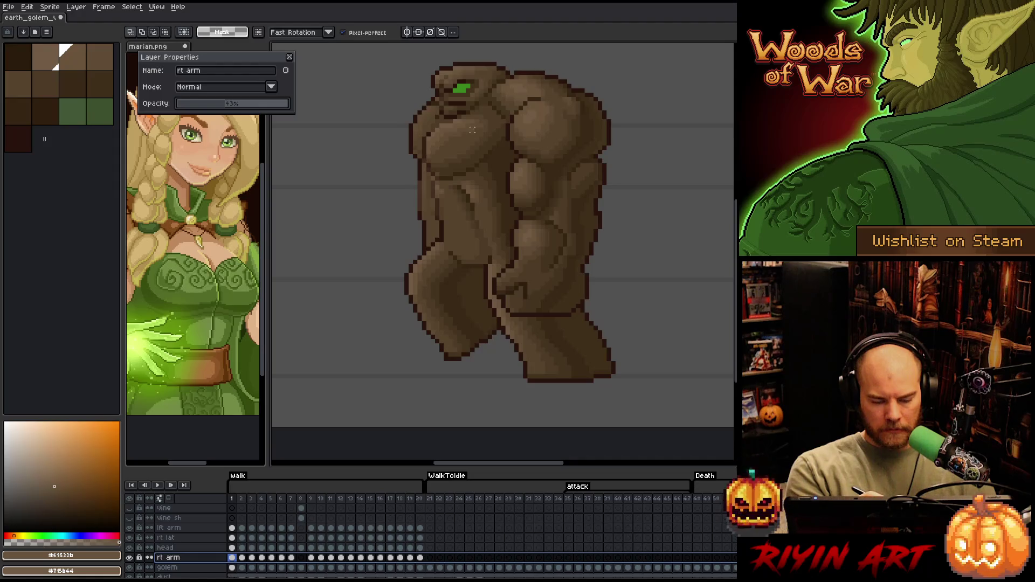
key(b)
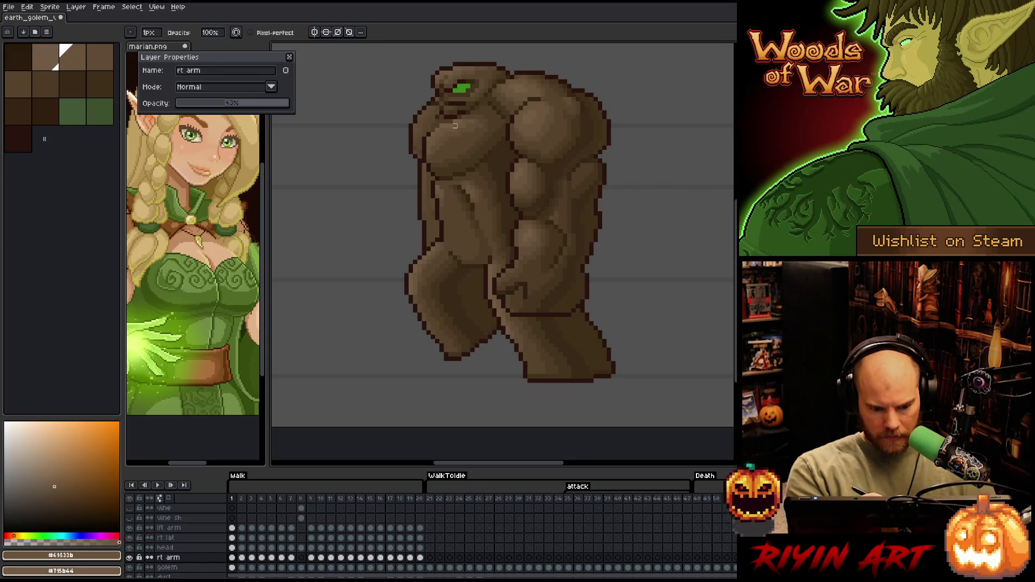
click(290, 56)
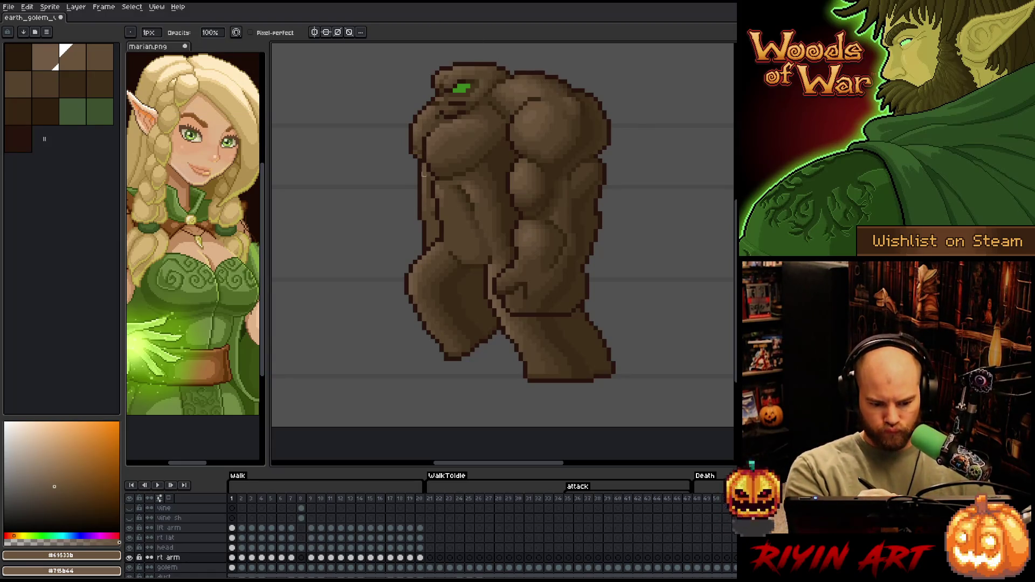
- Select a small area on frame 1's shoulder edge and sample dark, outline and mid browns
key(m)
drag(402, 139, 429, 169)
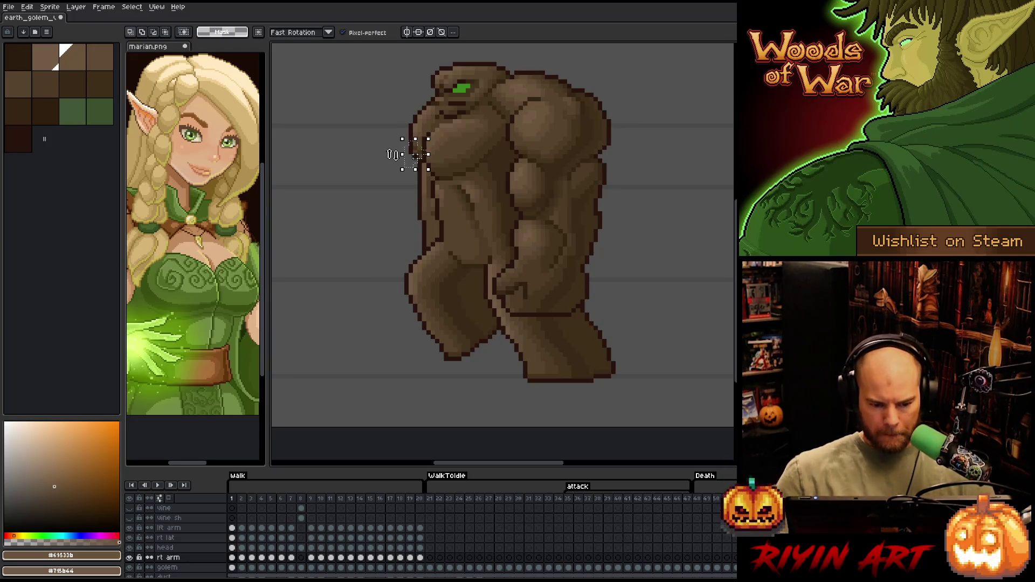
key(ctrl+d)
key(b)
alt+click(423, 142)
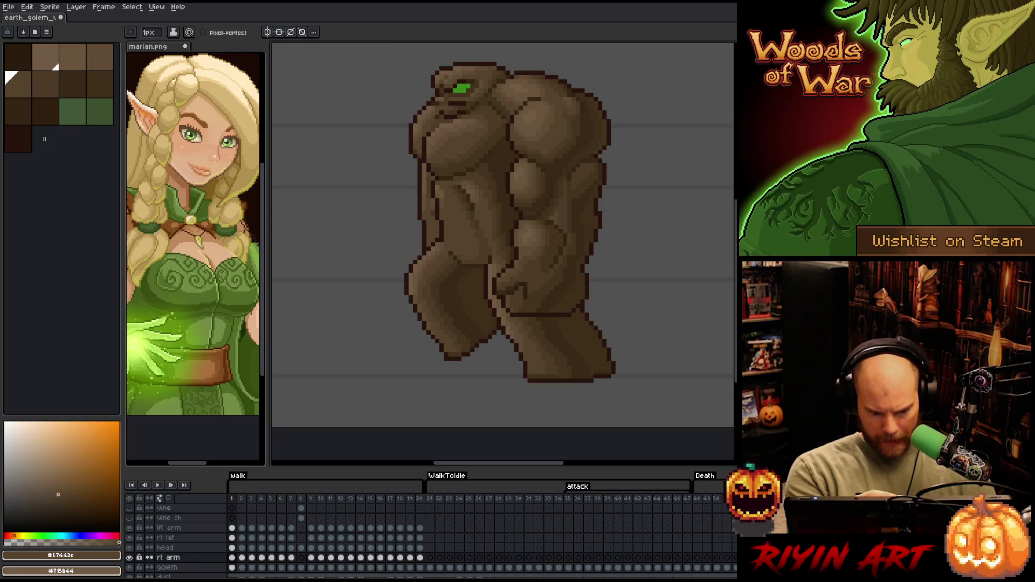
alt+click(432, 169)
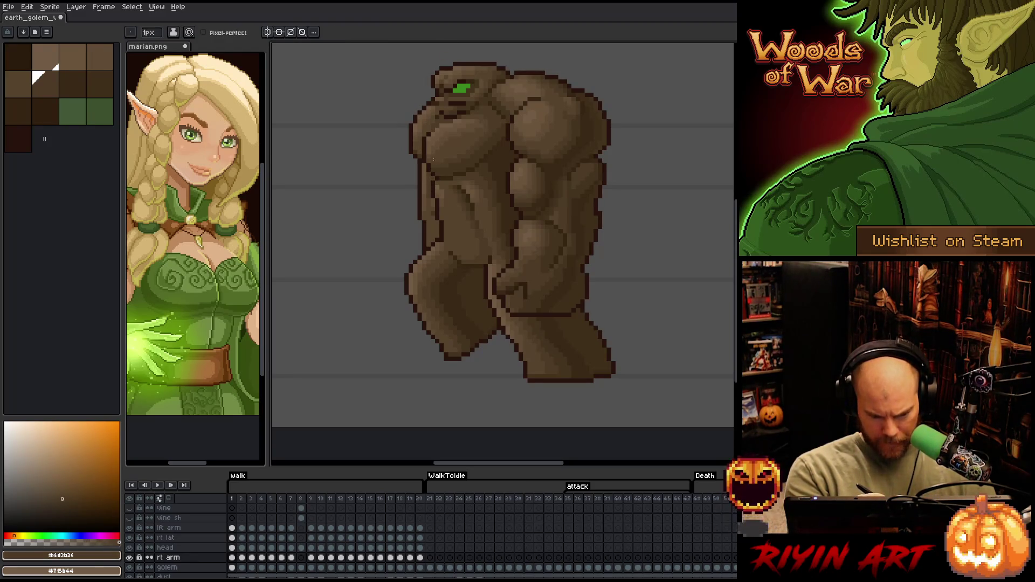
alt+click(440, 135)
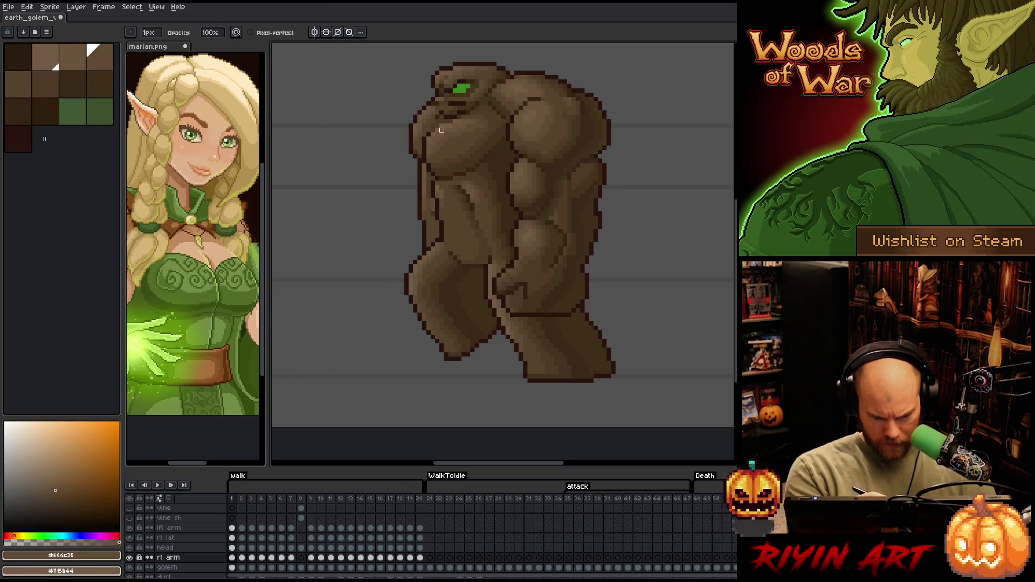
- Hide and reshow the rt arm layer to compare, then resample the darker and lighter browns
click(130, 558)
click(130, 558)
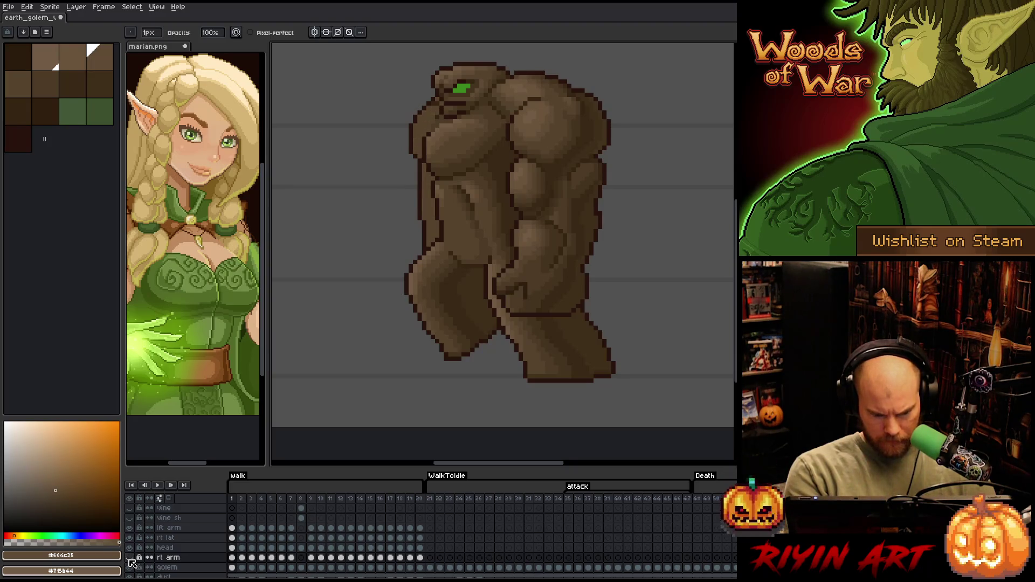
alt+click(428, 202)
alt+click(429, 199)
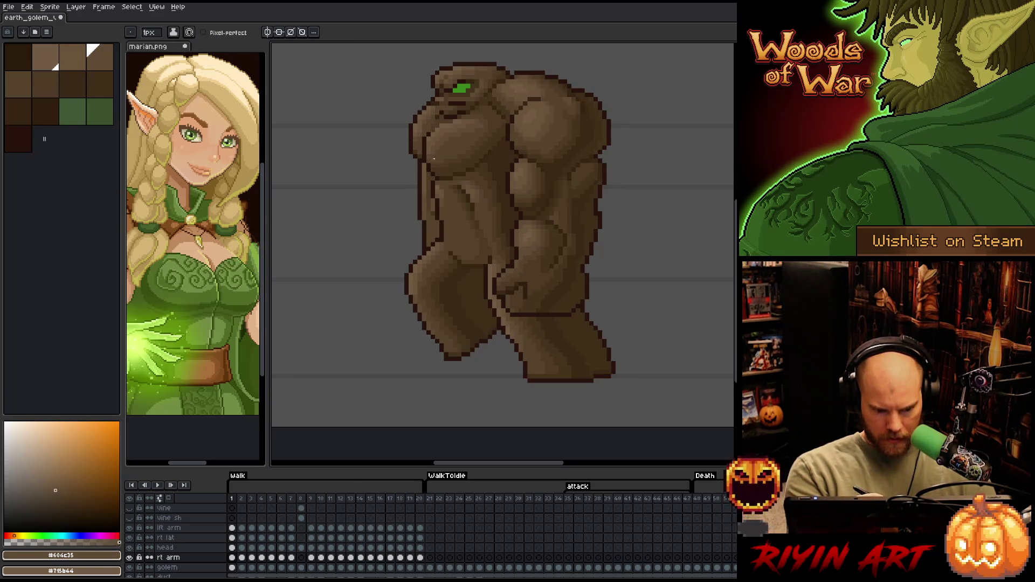
- Compare walk frames 8 and 1, sampling the body's mid brown, ending on frame 8's rt arm cel
click(301, 499)
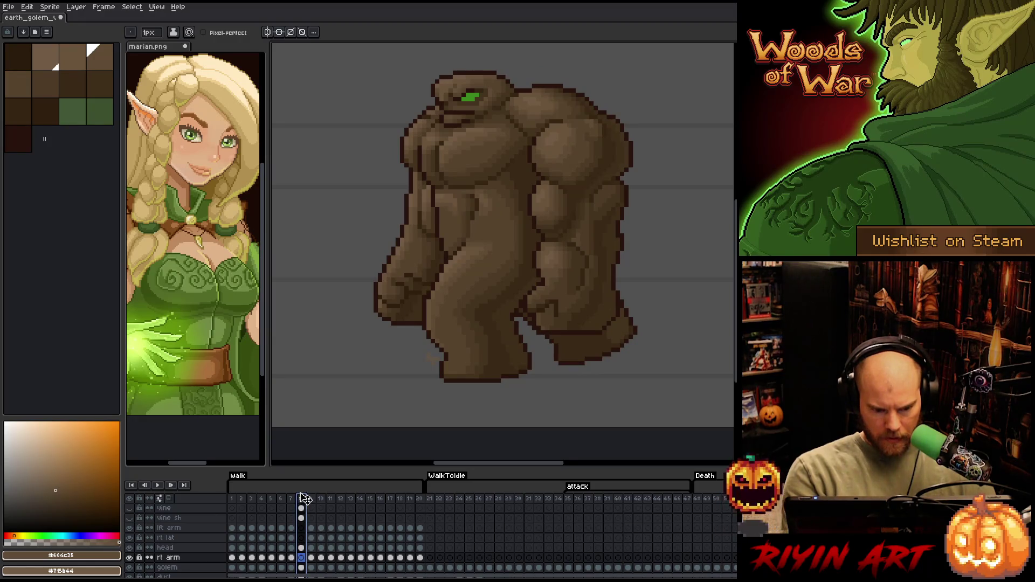
alt+click(418, 199)
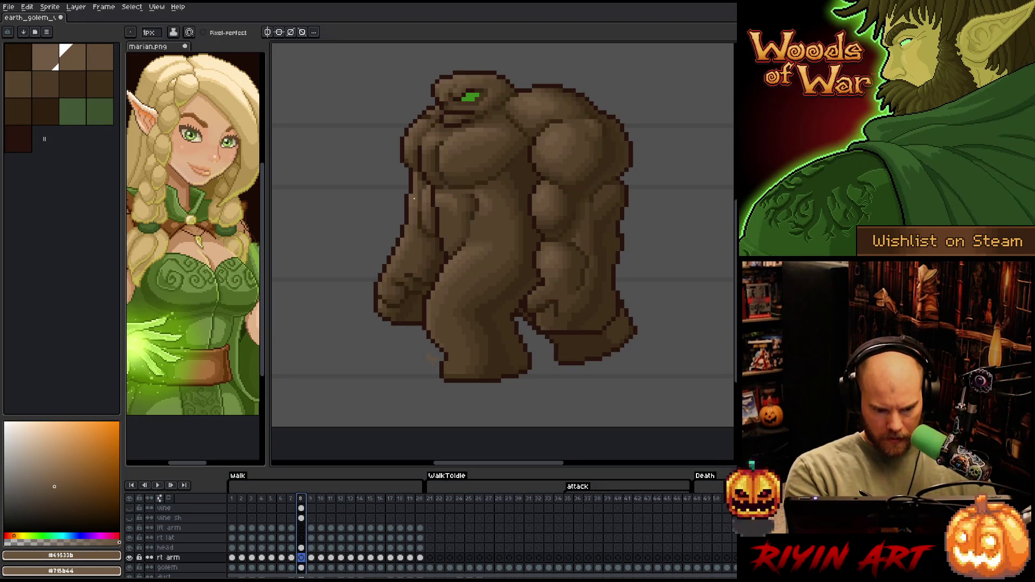
click(232, 557)
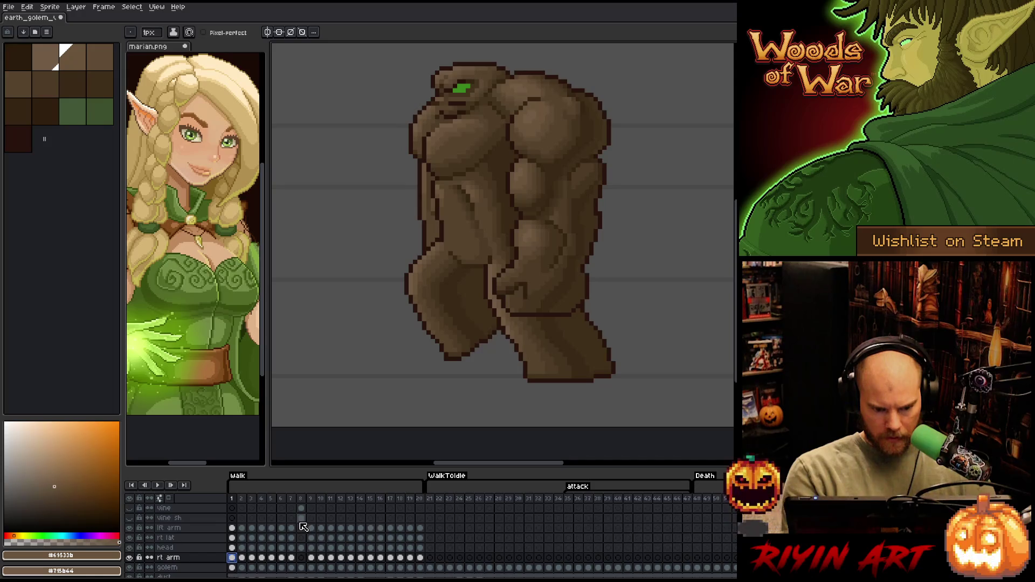
click(302, 558)
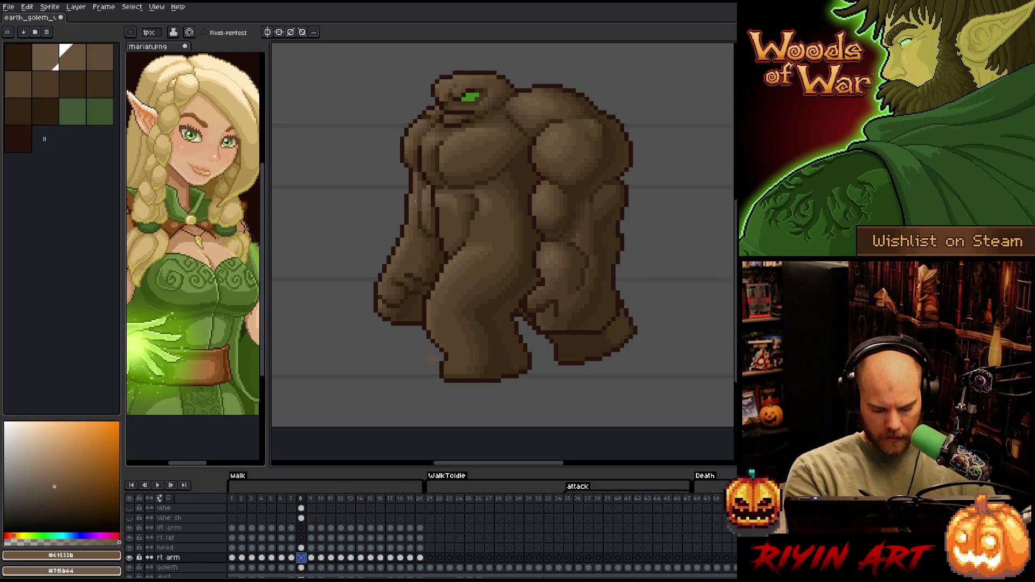
- Select a strip along the golem's left torso edge and flip between neighbouring walk frames to compare
key(m)
drag(405, 192, 420, 222)
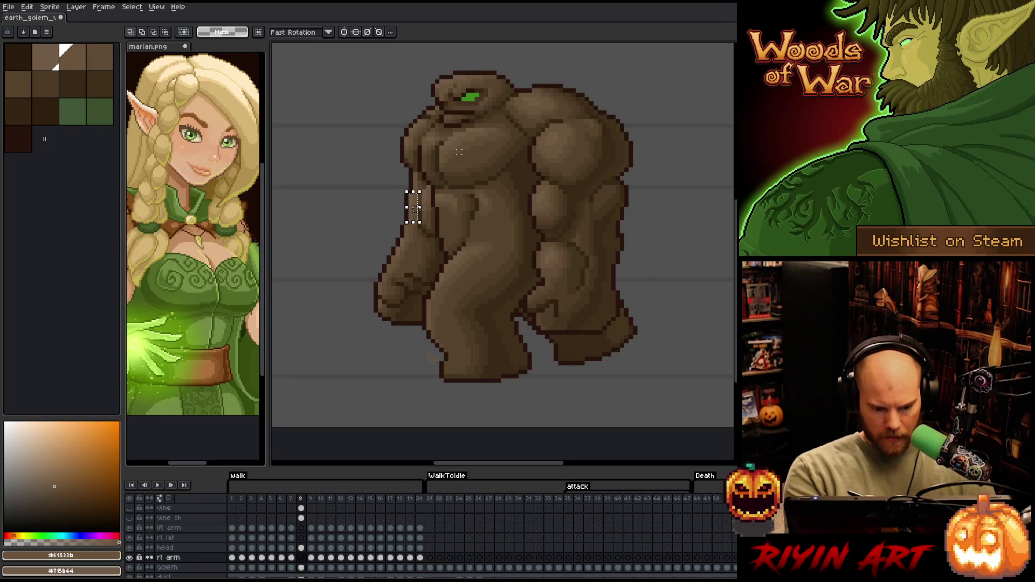
key(comma)
key(comma)
key(comma)
key(comma)
key(comma)
key(comma)
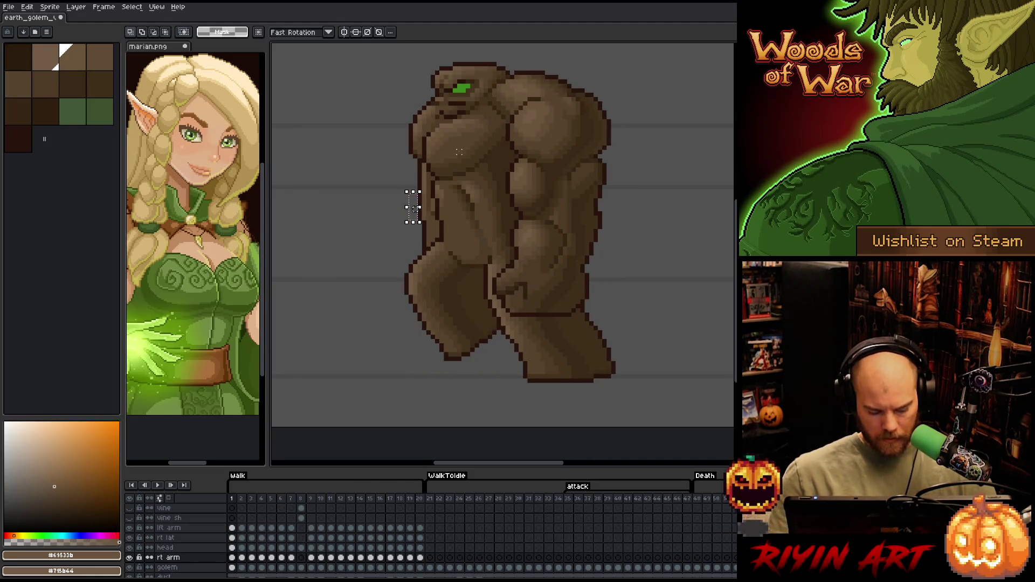
key(period)
key(comma)
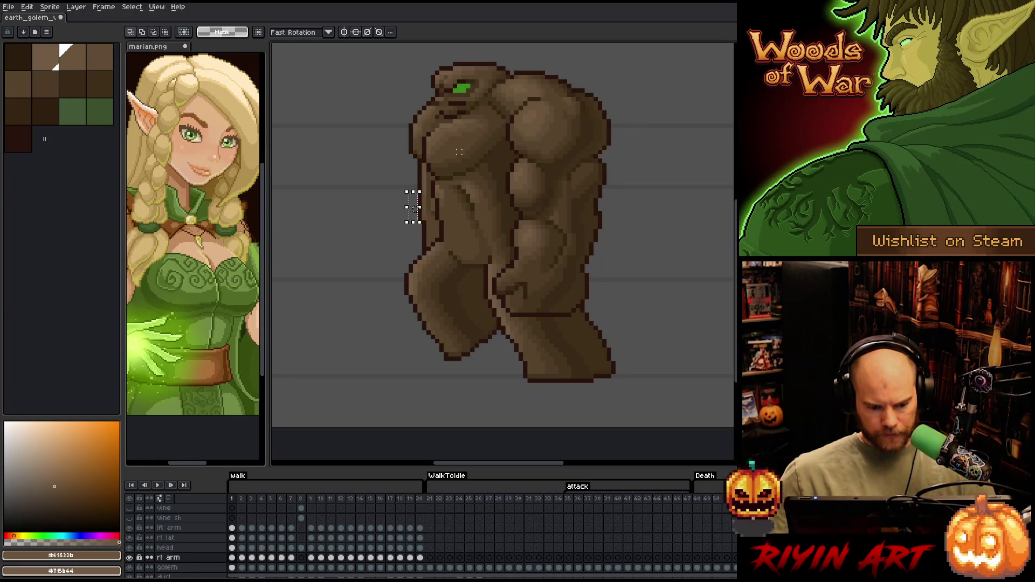
key(period)
key(period)
key(period)
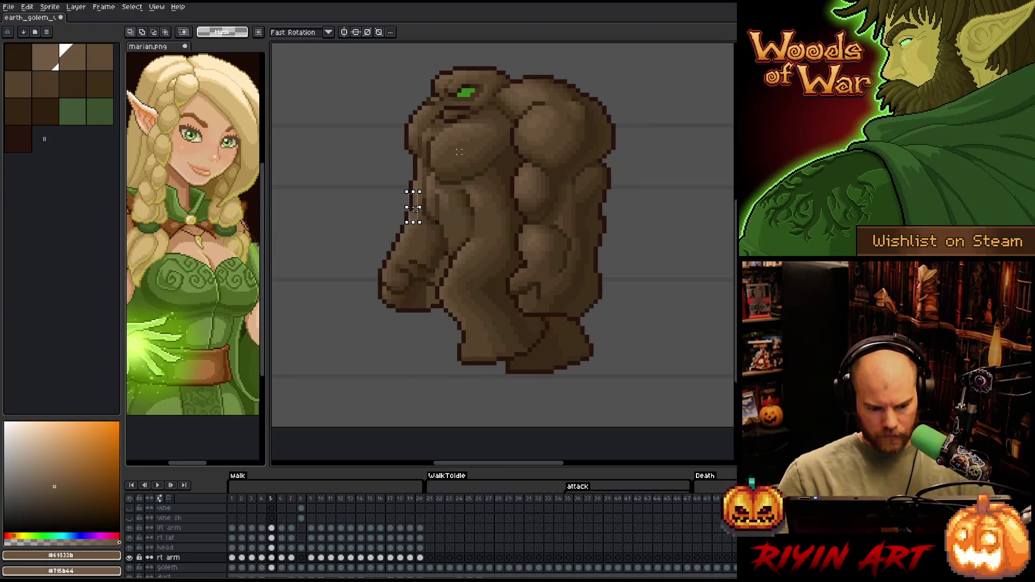
key(period)
key(period)
key(period)
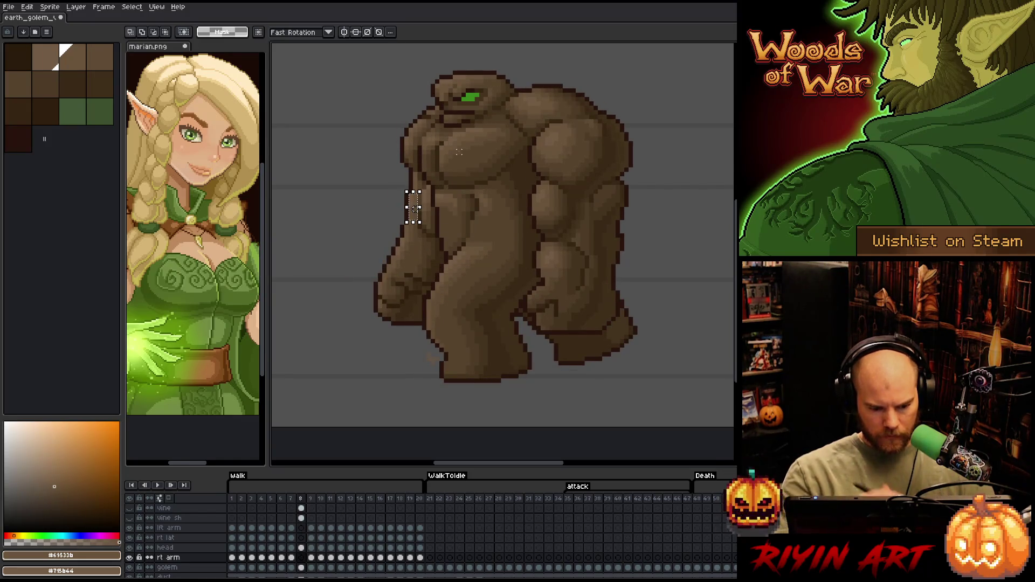
- Shift the selected torso strip to the right and commit it in place on frame 1
key(b)
key(v)
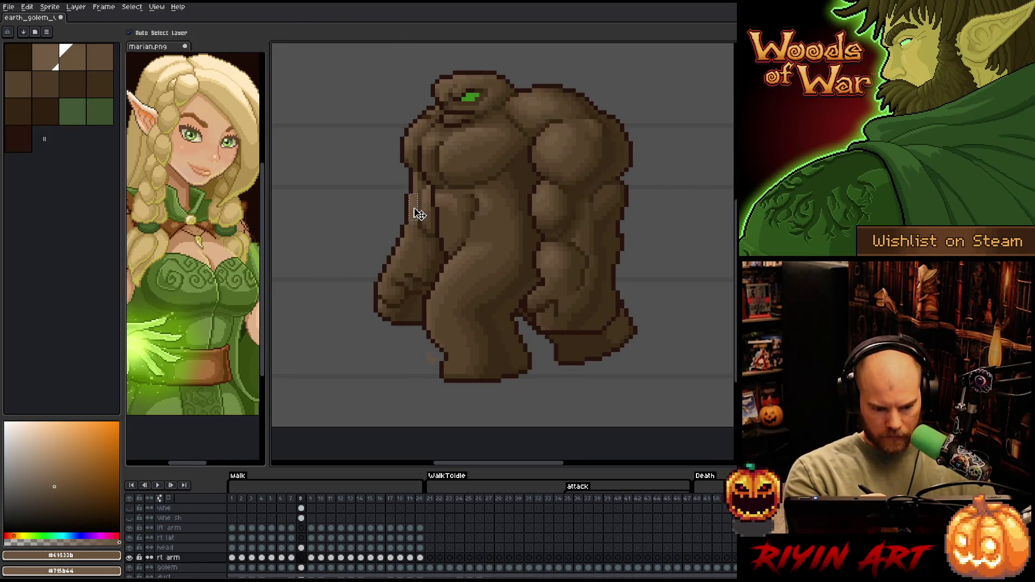
click(419, 213)
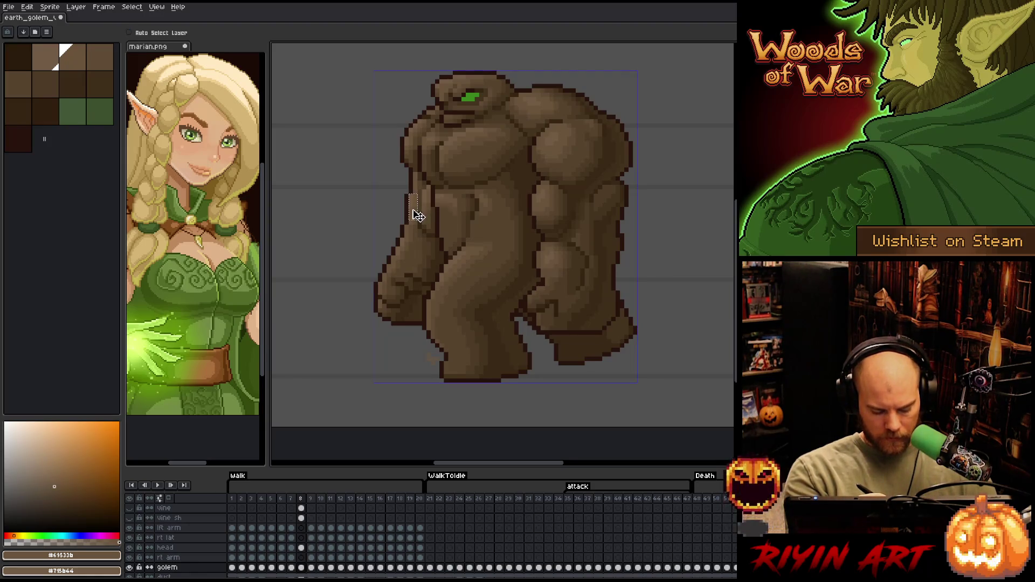
click(301, 557)
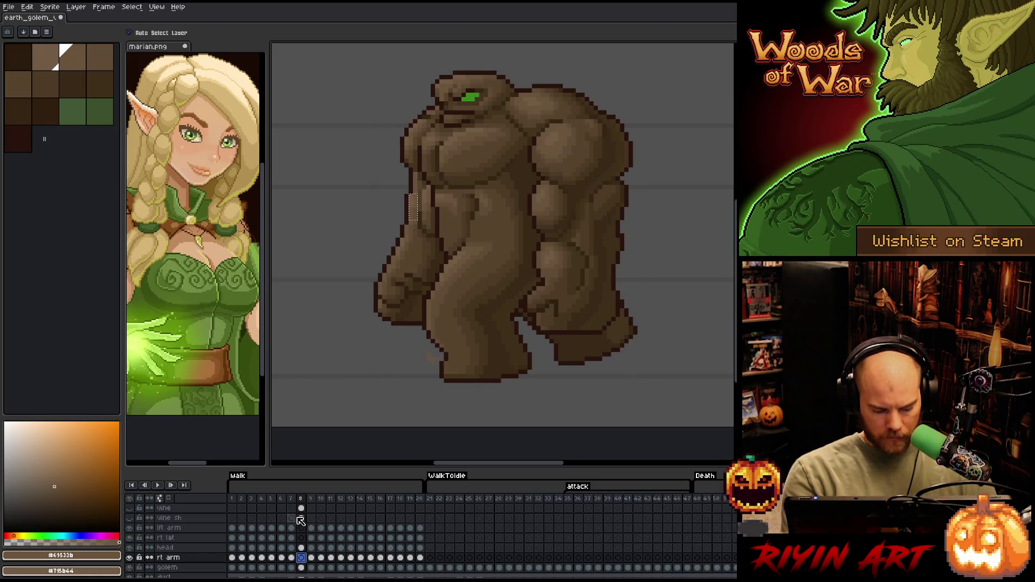
key(Return)
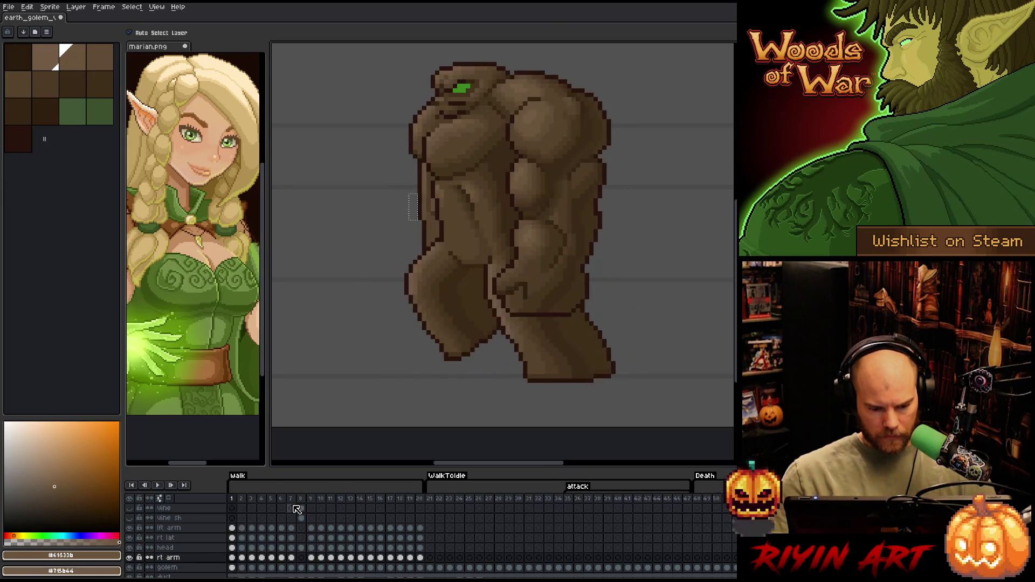
click(414, 207)
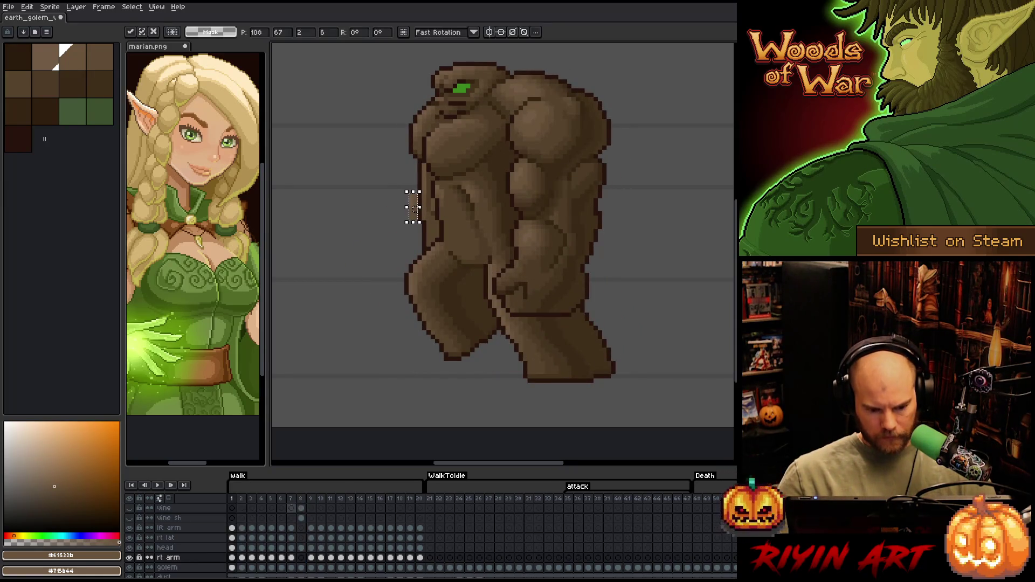
drag(414, 207, 428, 208)
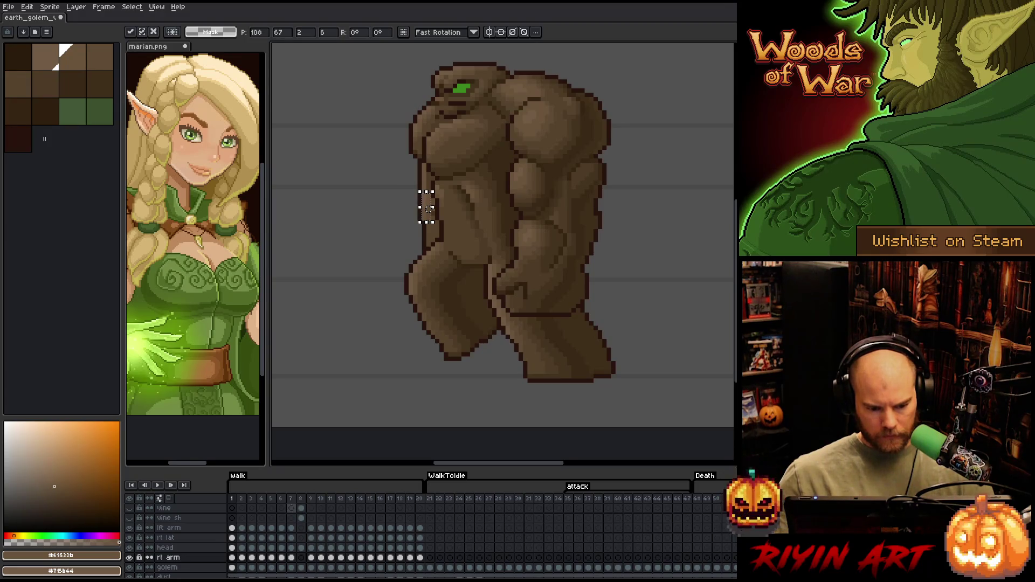
key(Return)
key(b)
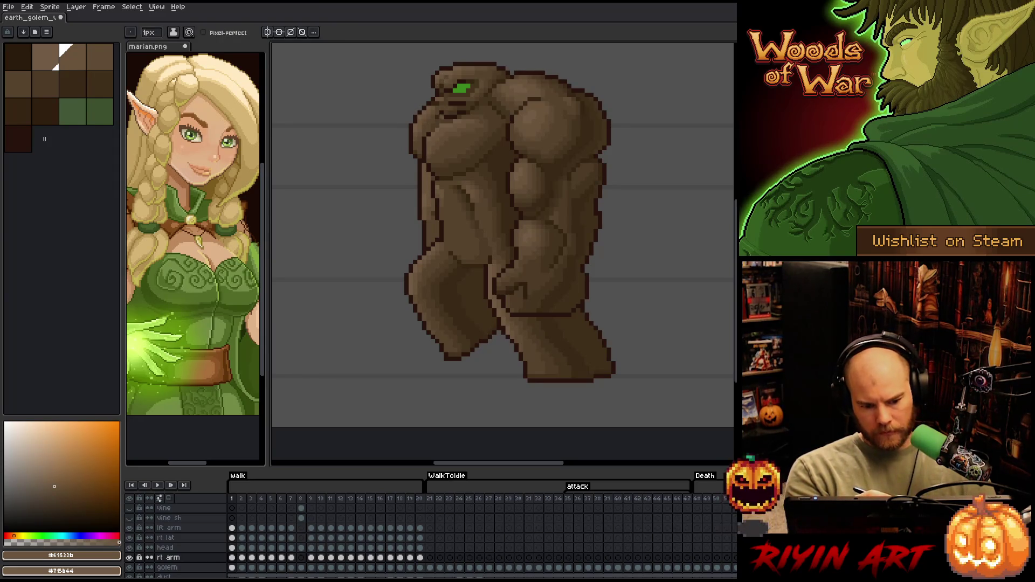
- Shade frame 1's left torso with sampled browns #715b44, #604c35, #69533b and #4d3b26
alt+click(426, 192)
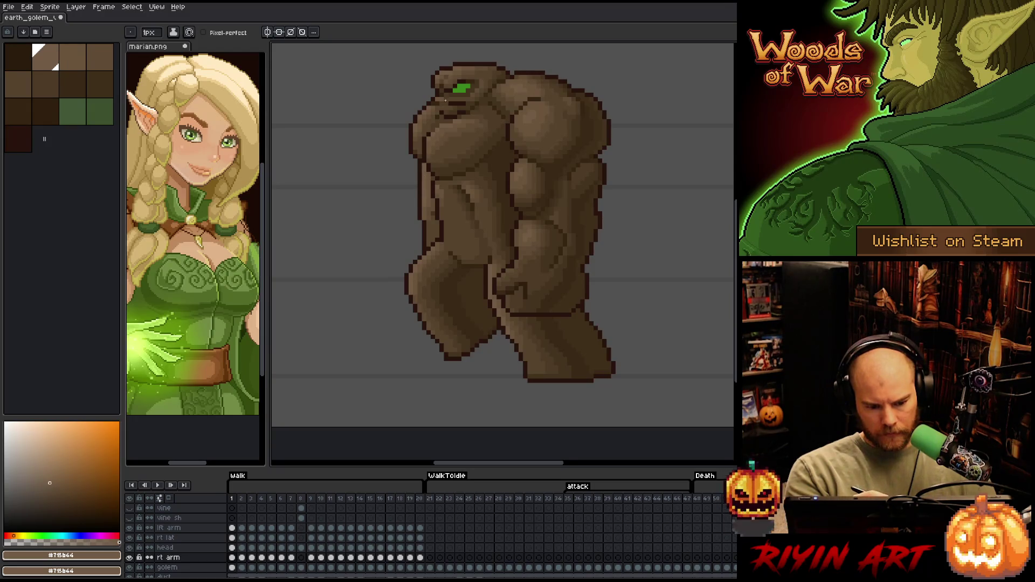
alt+click(431, 210)
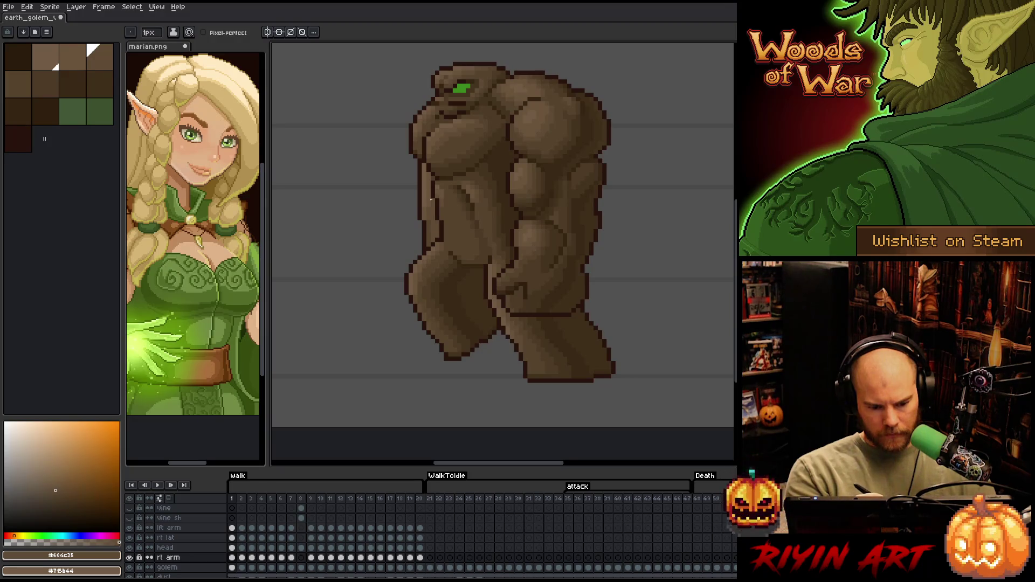
alt+click(428, 233)
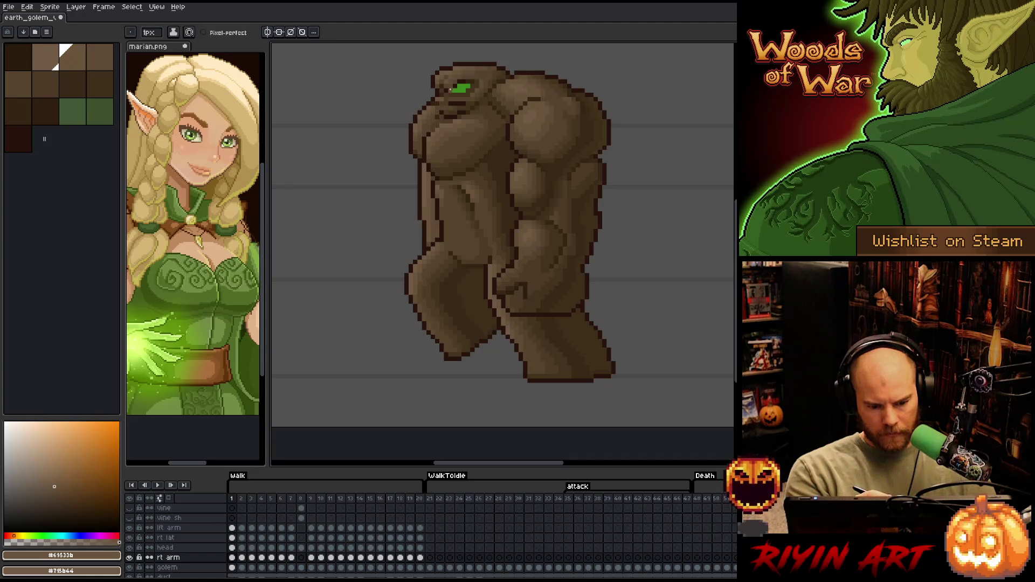
alt+click(434, 185)
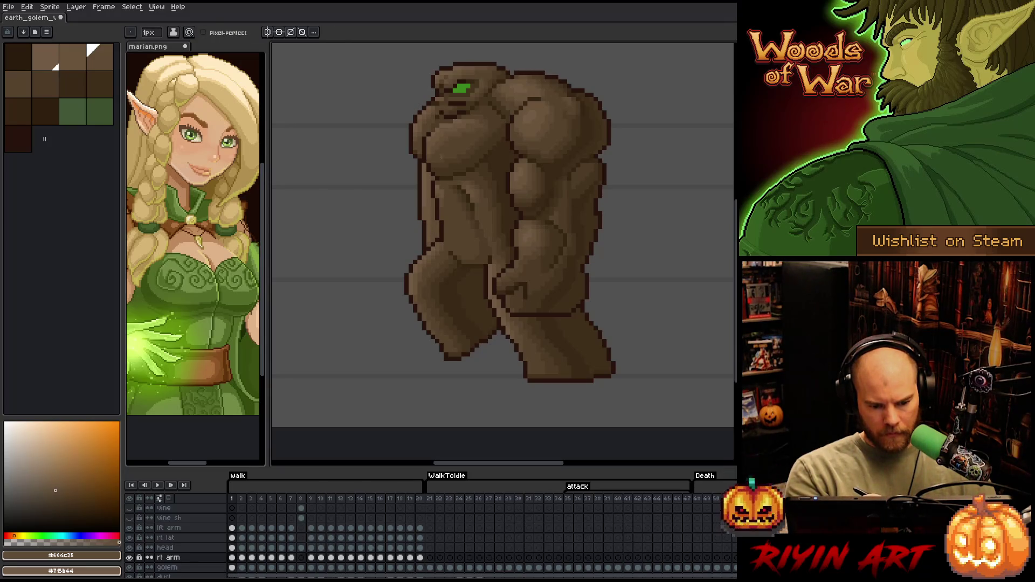
alt+click(437, 170)
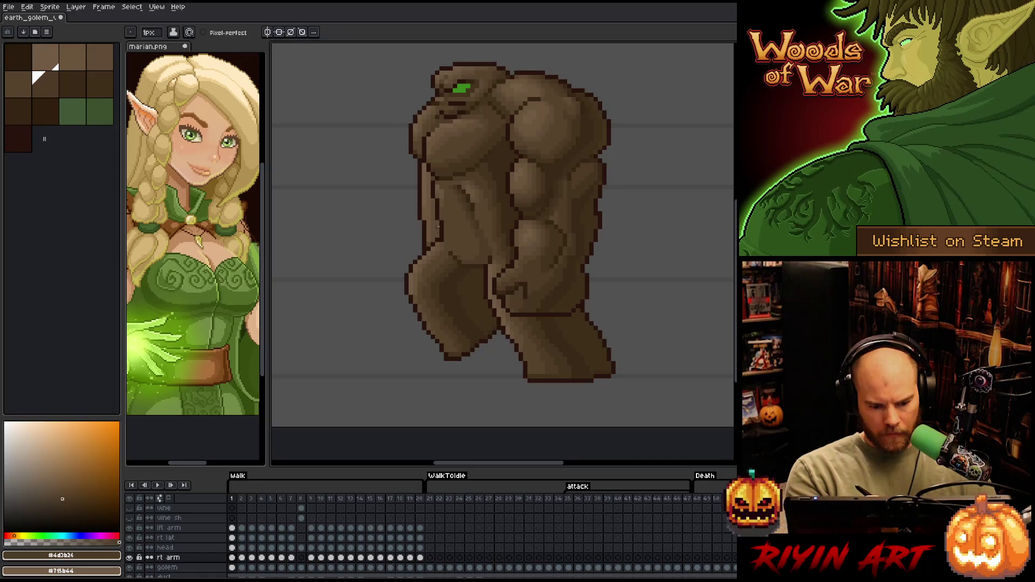
alt+click(432, 235)
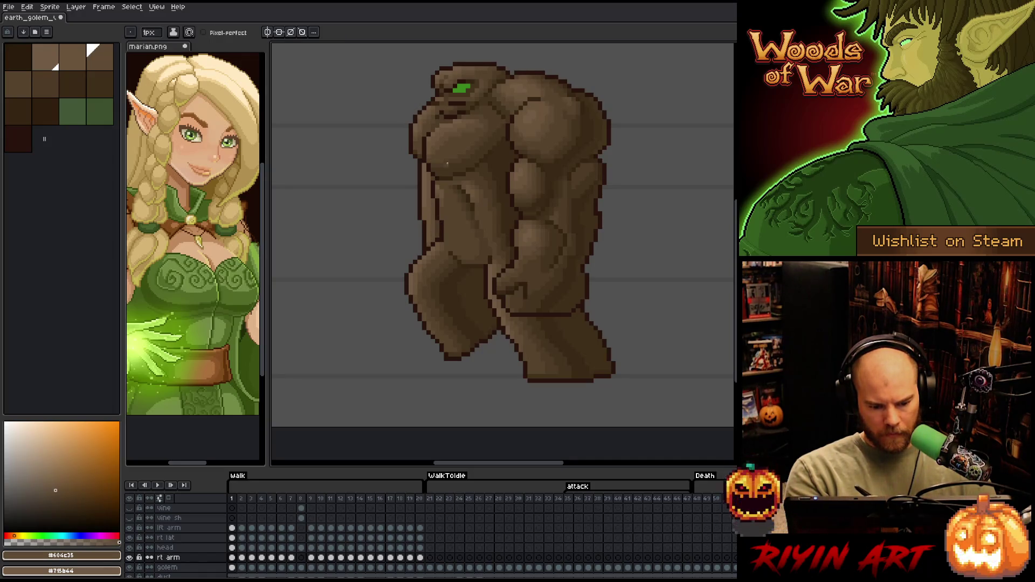
- Check the shading against frame 8, sampling #57442c, then return to frame 1
click(300, 498)
alt+click(383, 287)
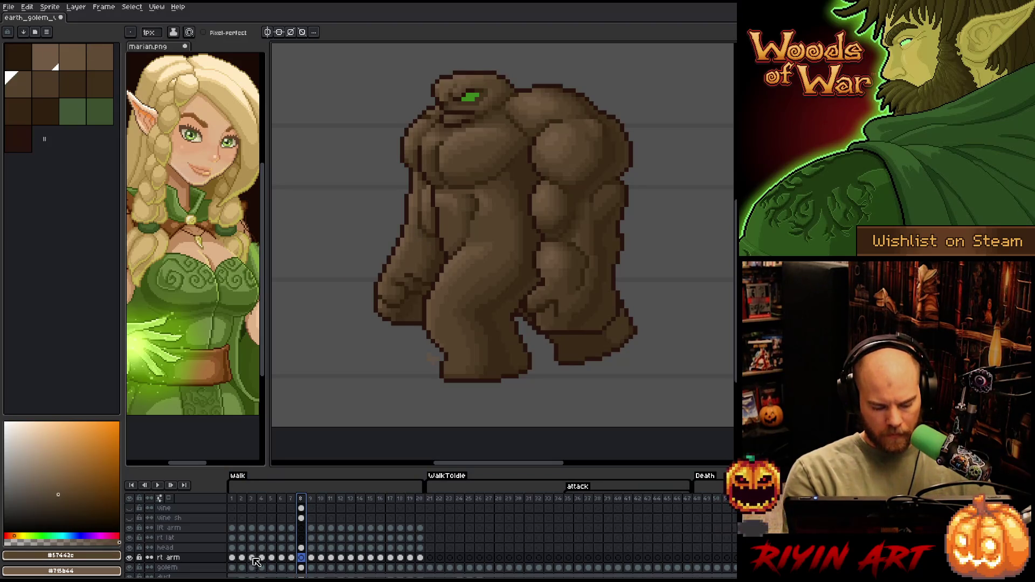
click(232, 558)
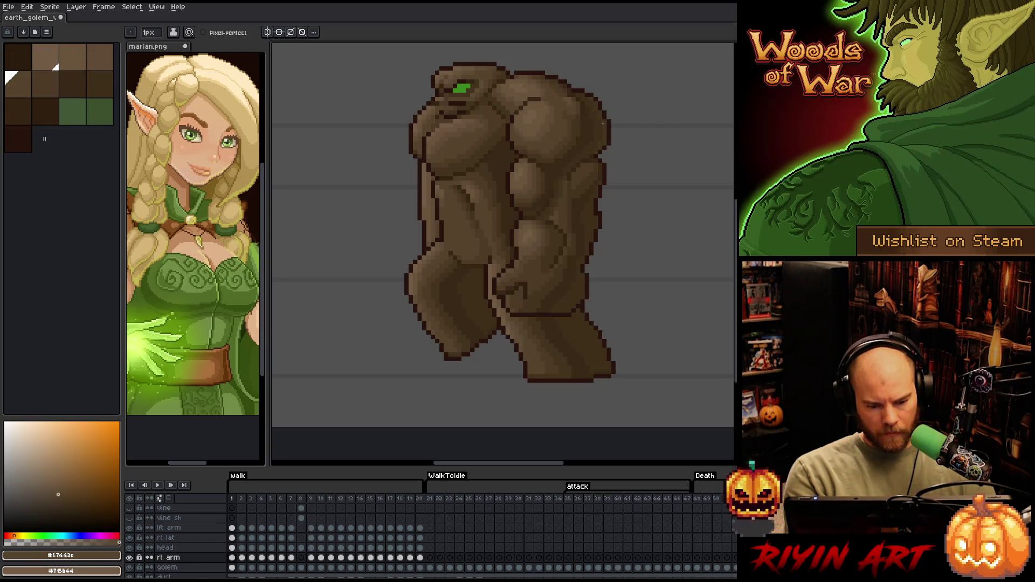
- Step ahead to walk frames 8 and 9 and compare their poses
key(Right)
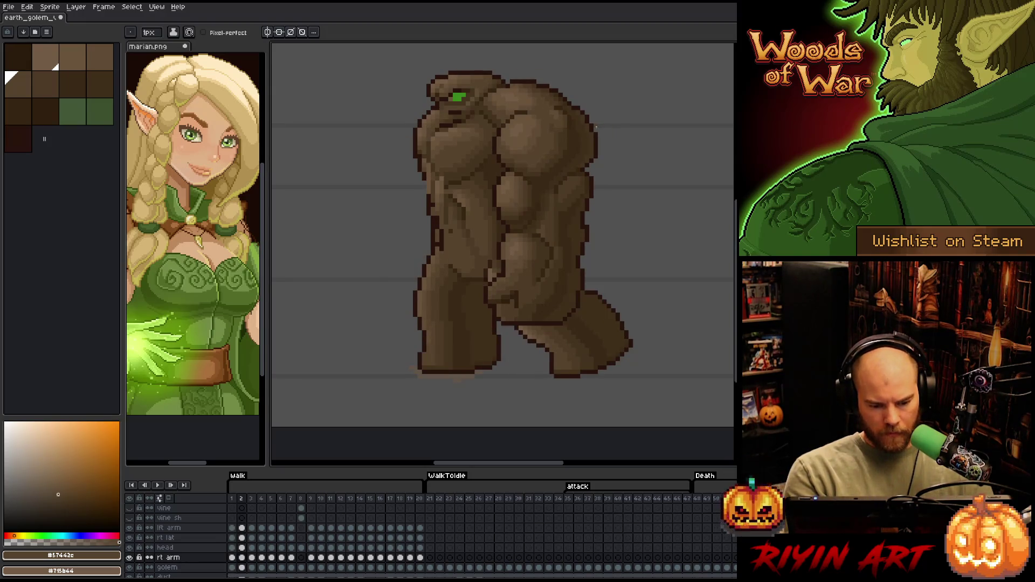
key(Right)
click(301, 498)
key(Right)
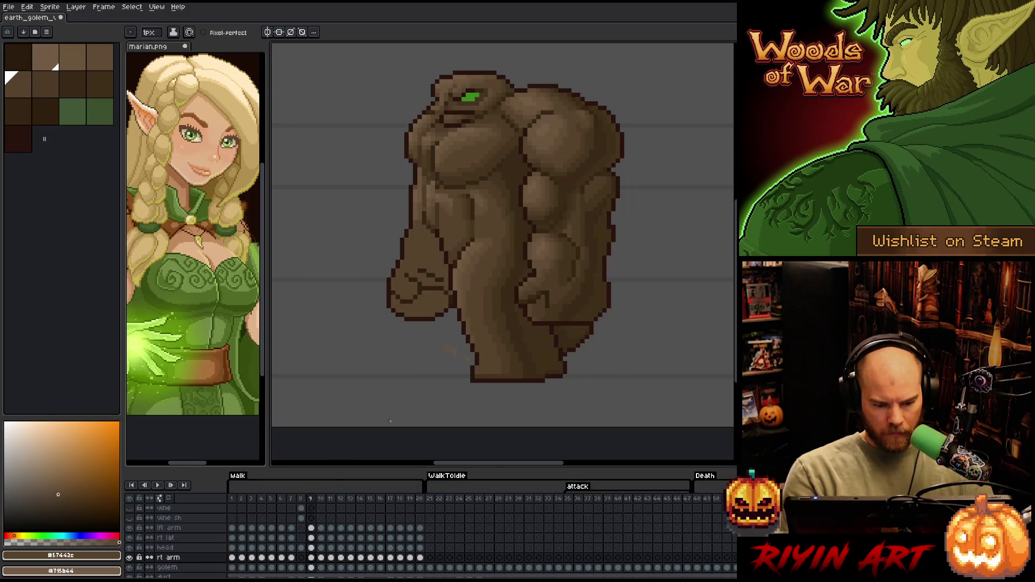
key(Left)
key(Right)
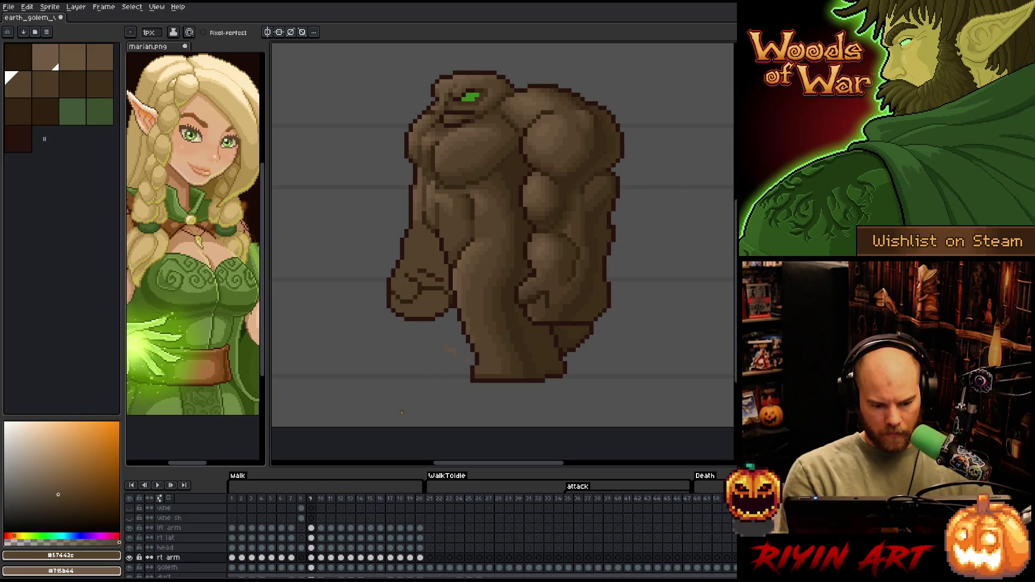
key(b)
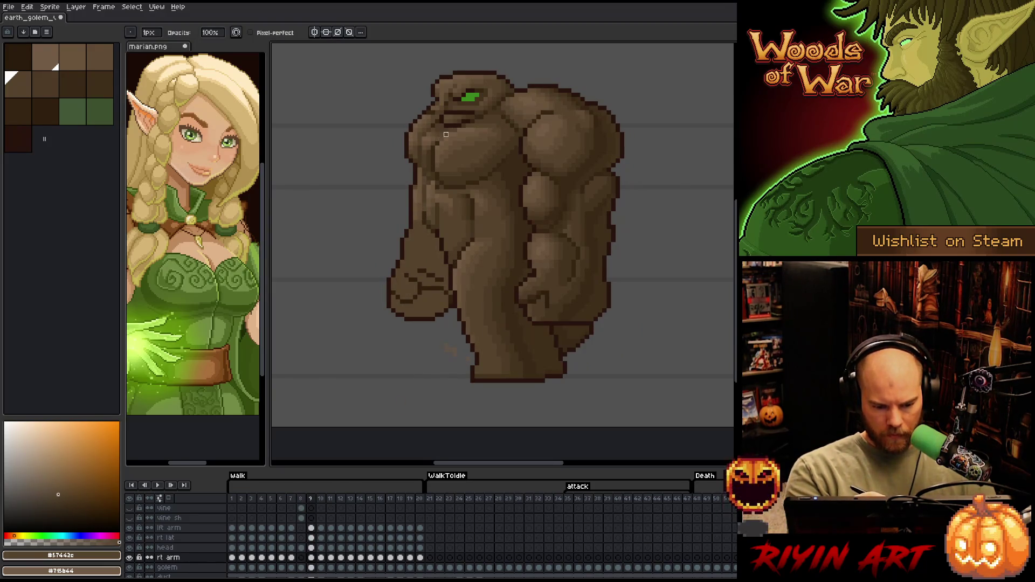
key(Left)
key(Right)
key(Left)
key(Right)
- Sample a golem brown and the darker #392916 shadow brown to shade frame 8's torso
key(i)
click(429, 195)
key(b)
key(Left)
key(Right)
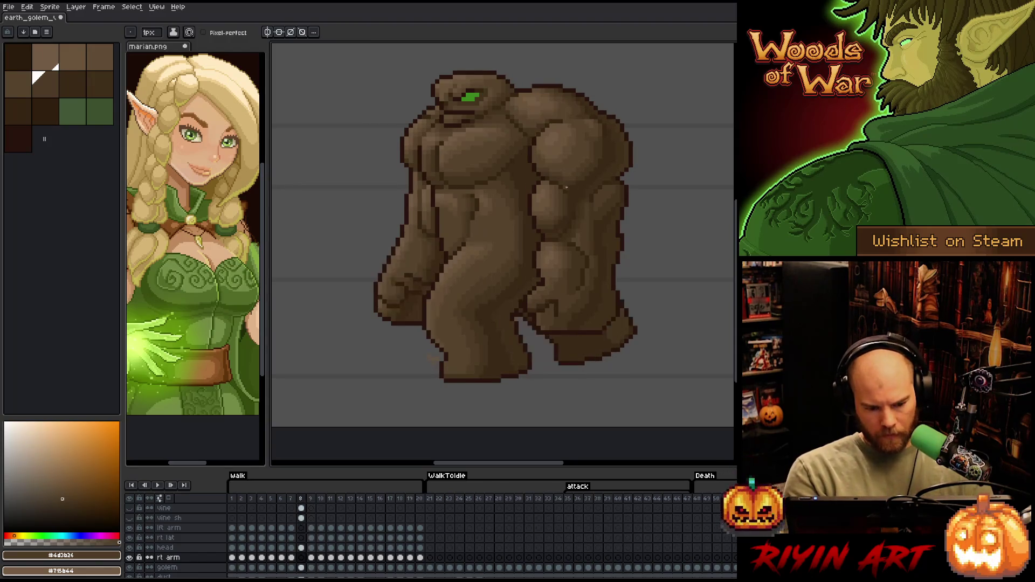
key(Left)
alt+click(437, 267)
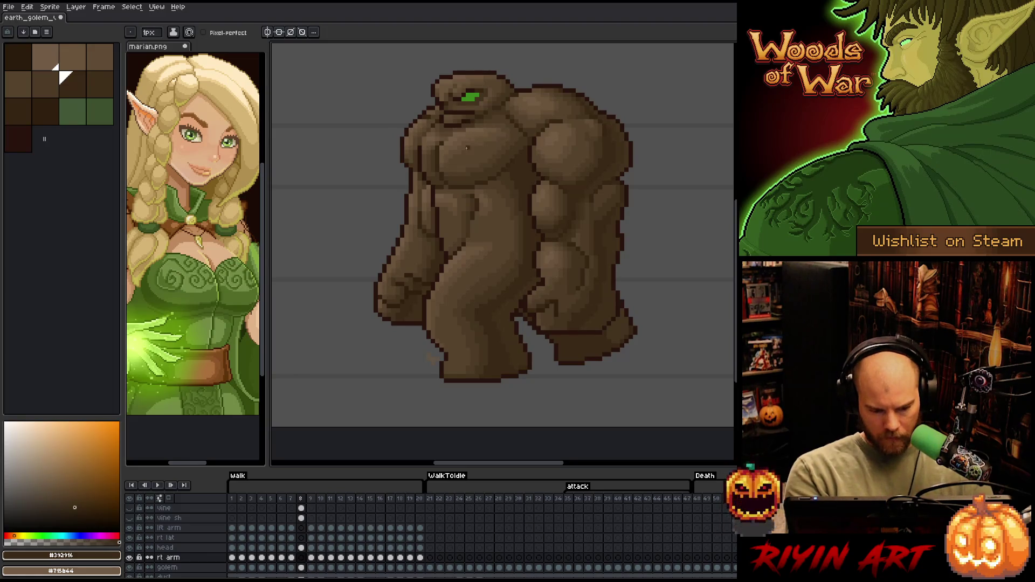
- Flip repeatedly between frames 8 and 9 to check frame 8's torso shading against frame 9
key(Right)
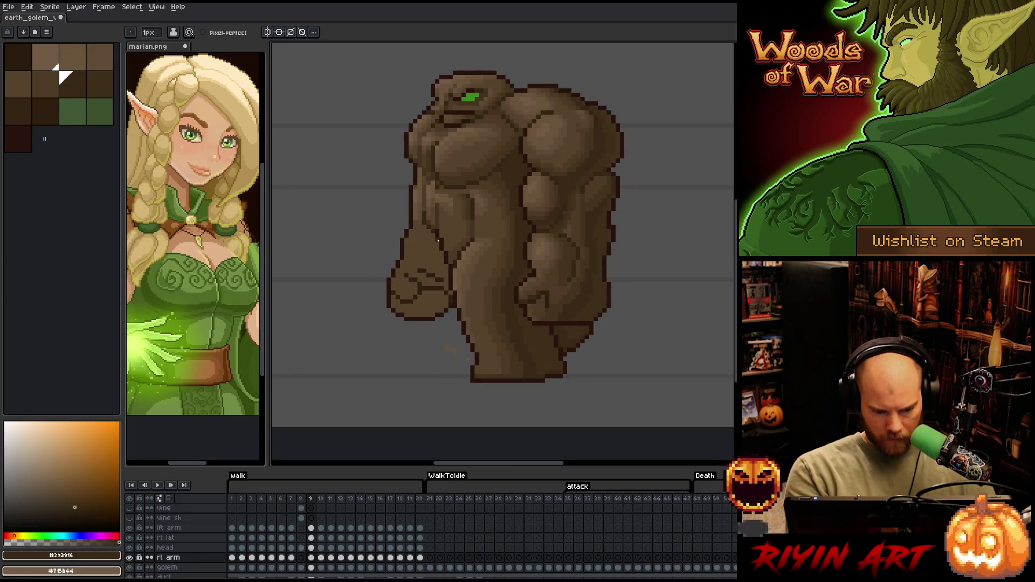
key(Left)
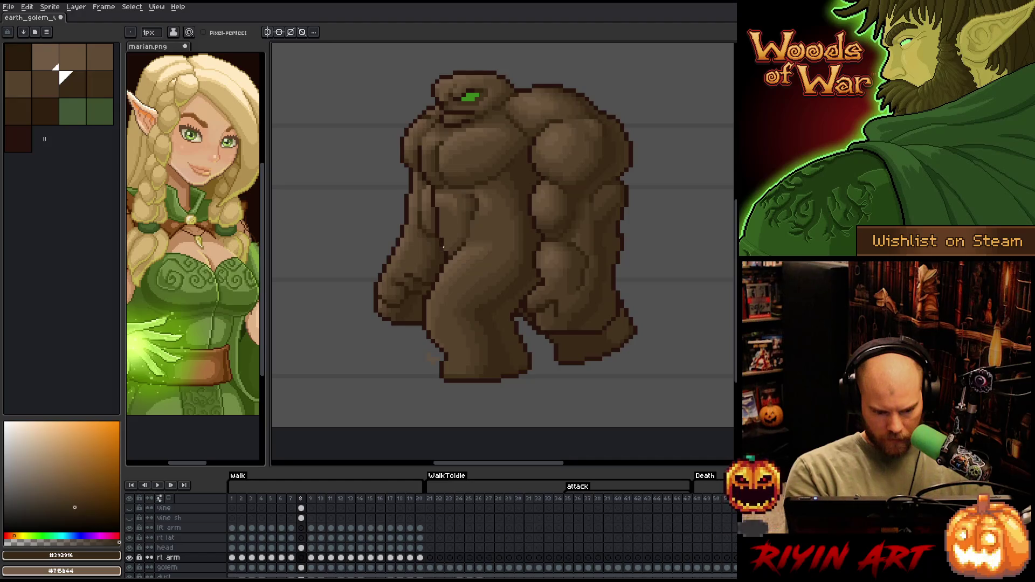
key(Right)
key(Left)
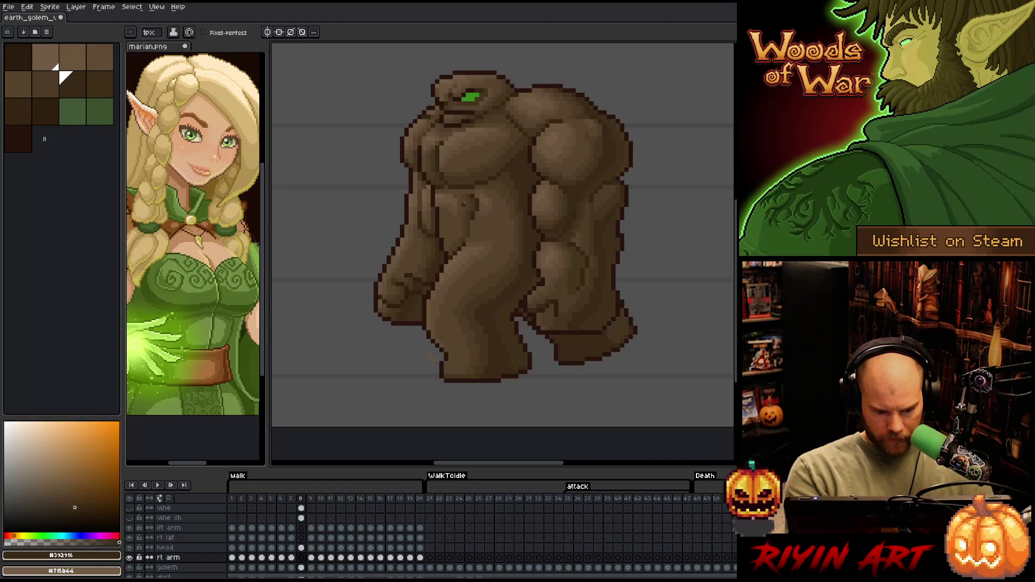
key(Right)
key(Left)
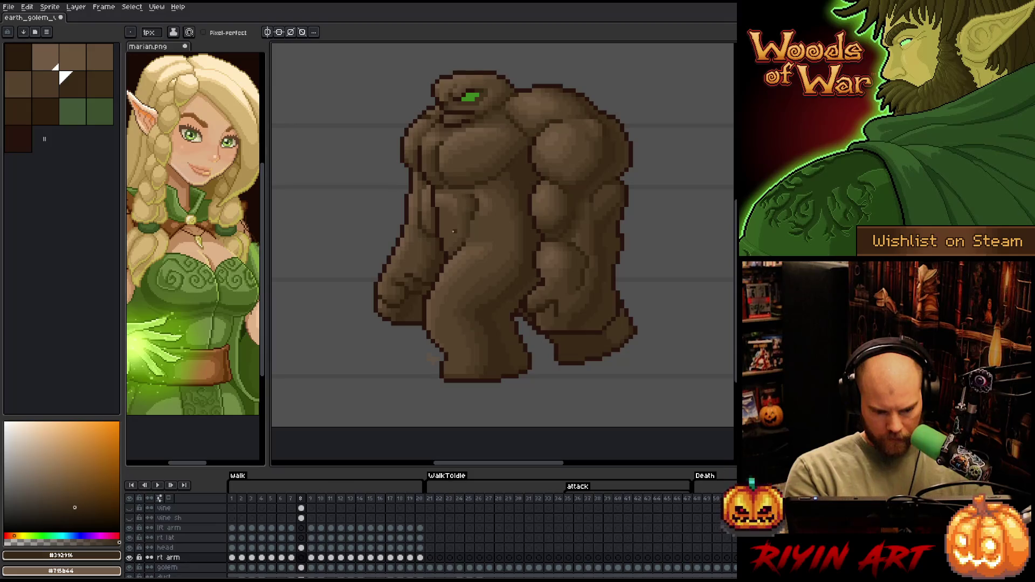
key(Right)
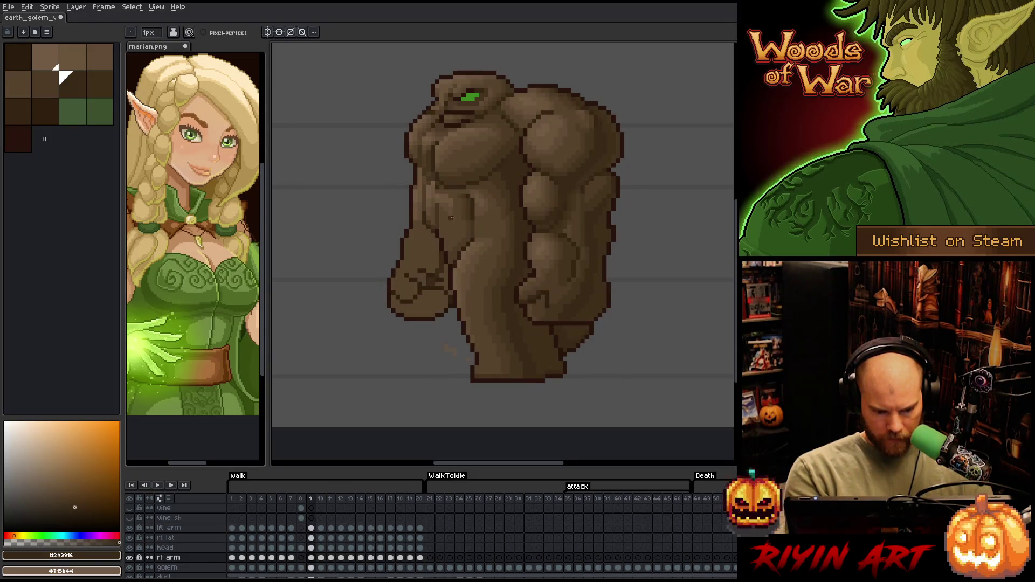
key(Left)
key(Right)
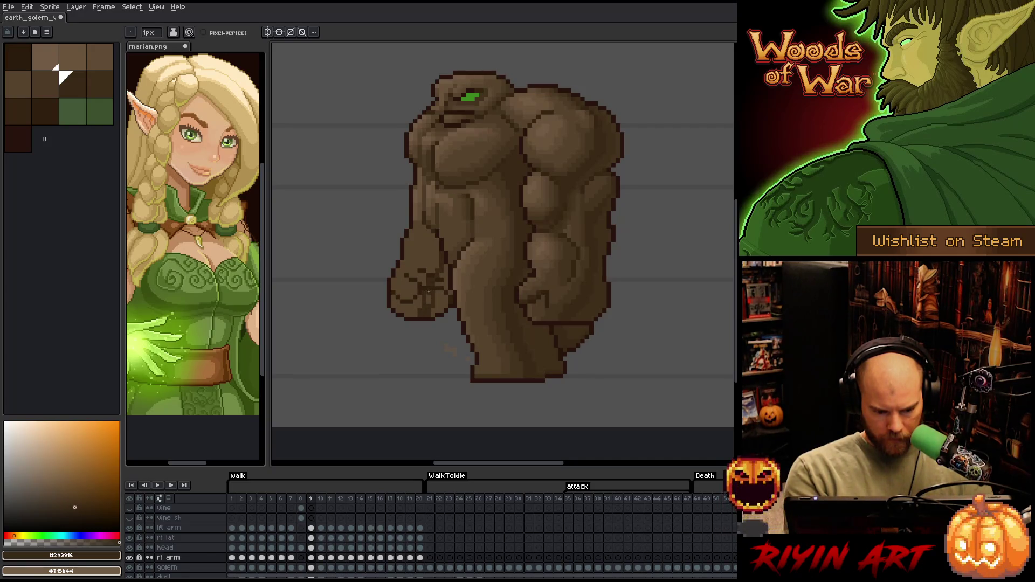
key(Left)
key(Right)
key(Left)
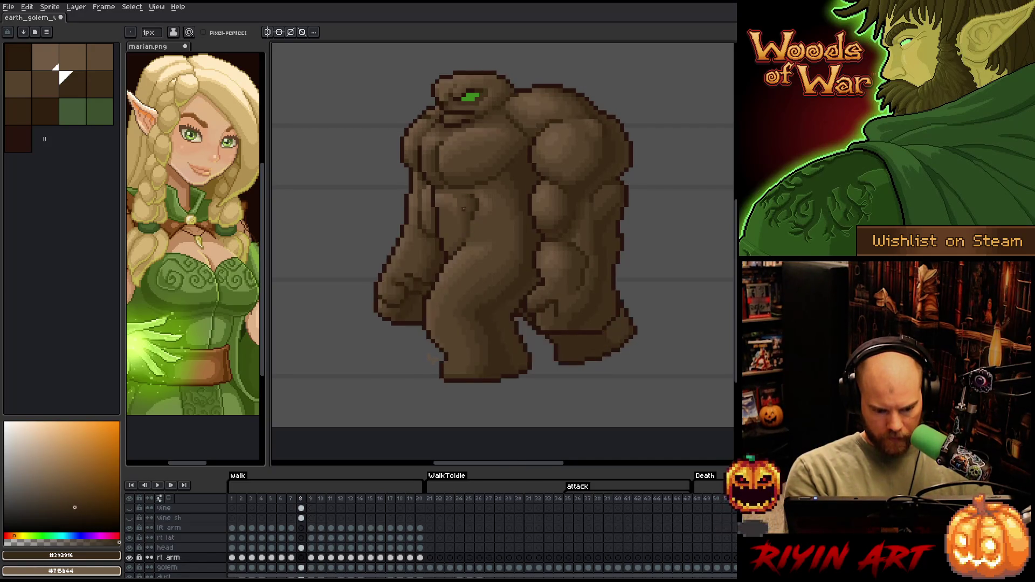
key(Right)
key(Left)
key(Right)
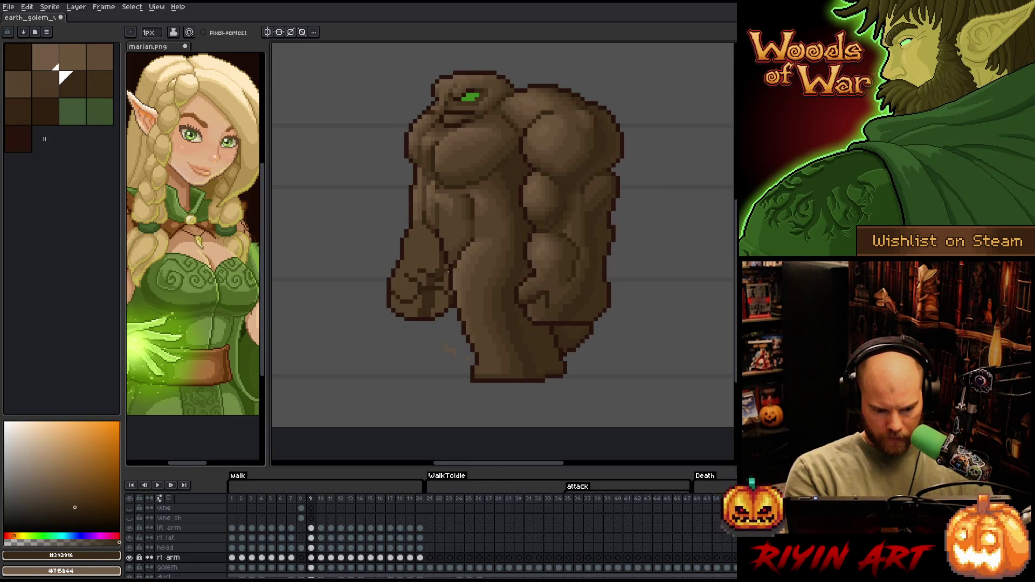
key(Left)
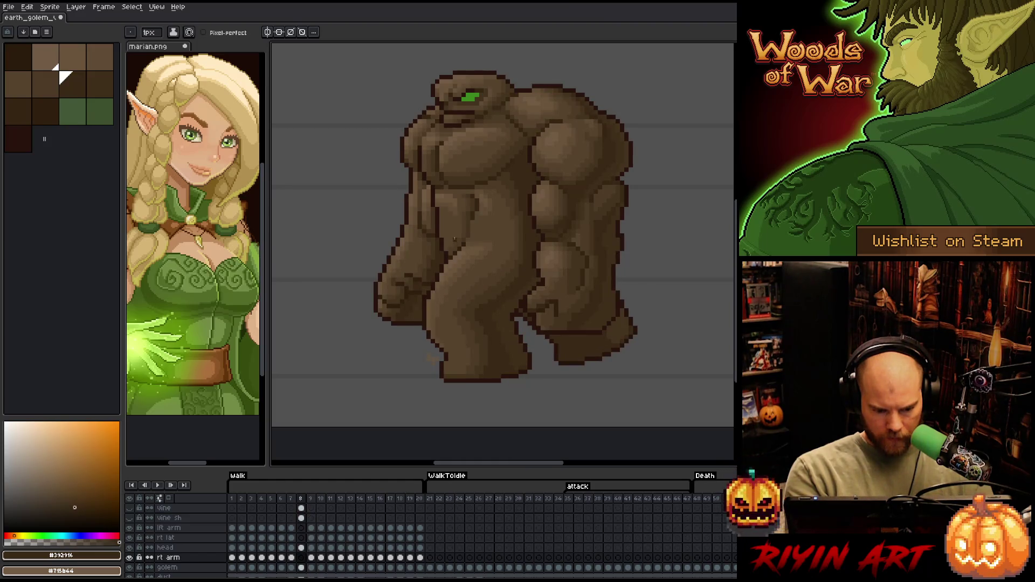
key(Right)
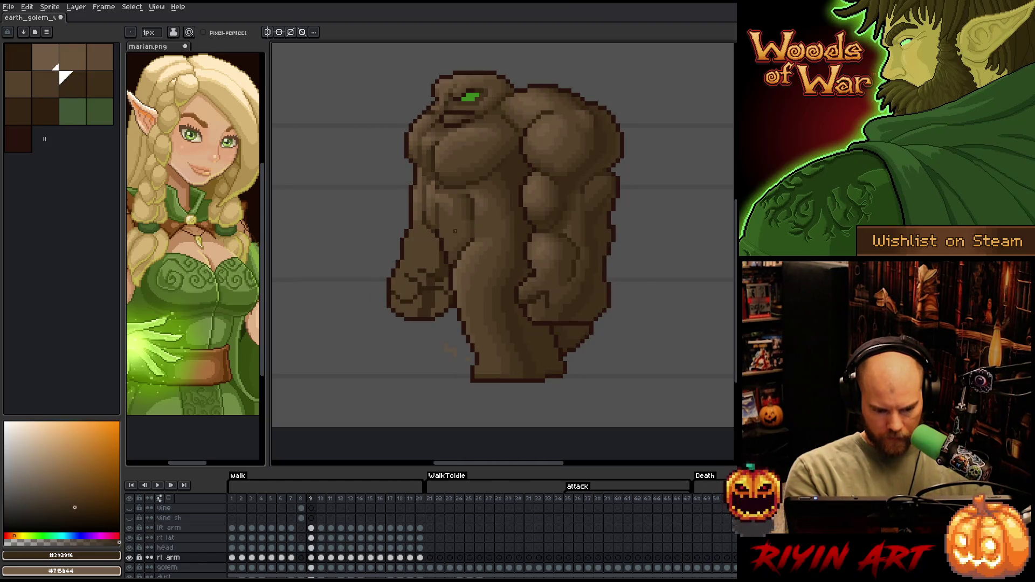
key(Left)
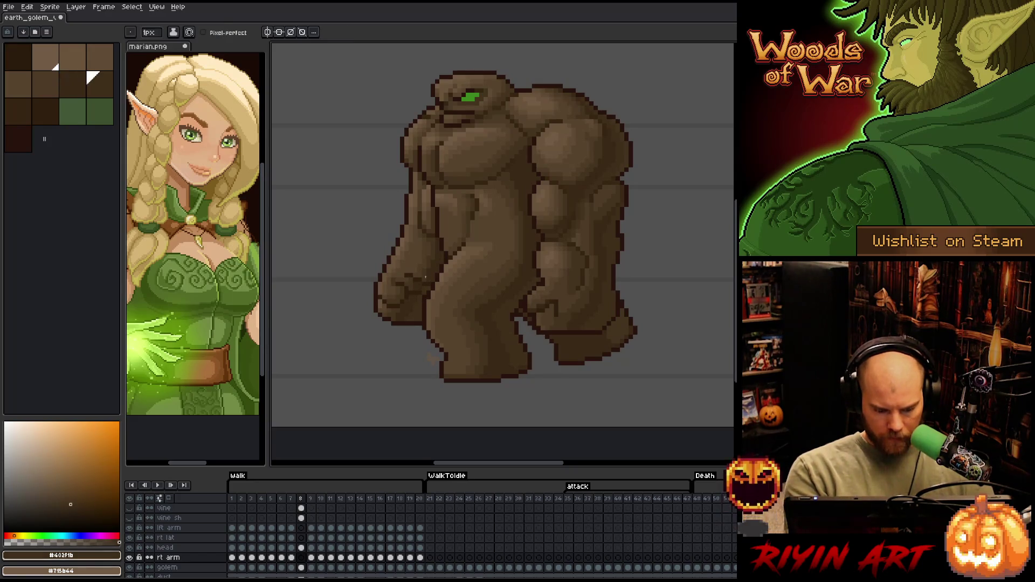
- Sample dark brown #44331f from the golem and compare frames 8 and 9
key(Right)
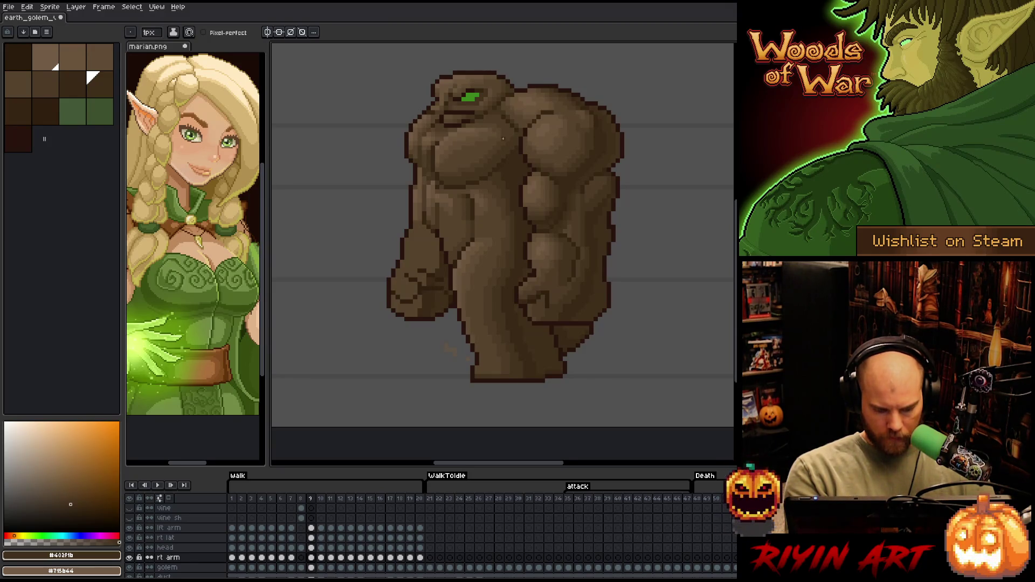
key(Left)
key(alt)
alt+click(440, 237)
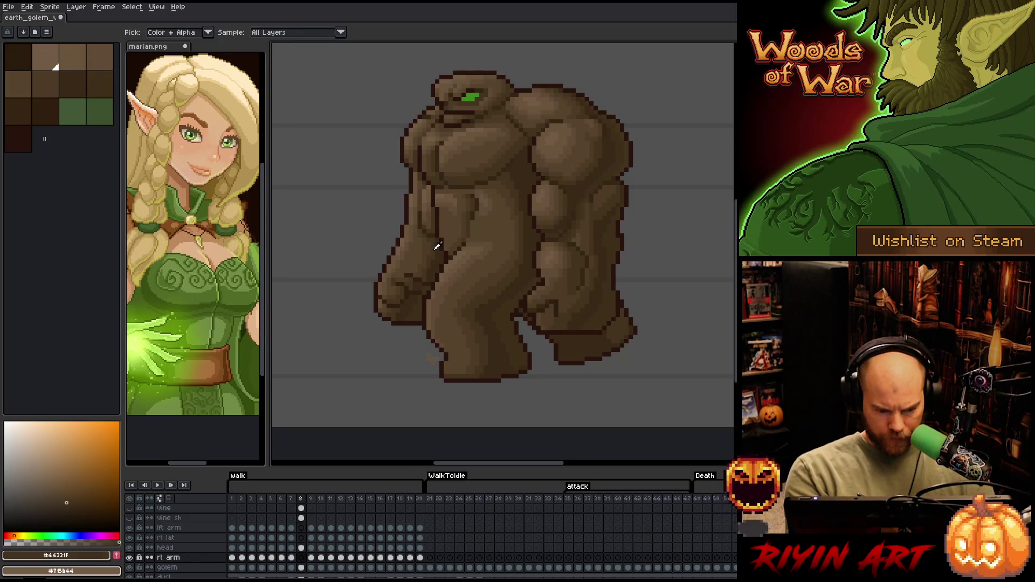
key(Right)
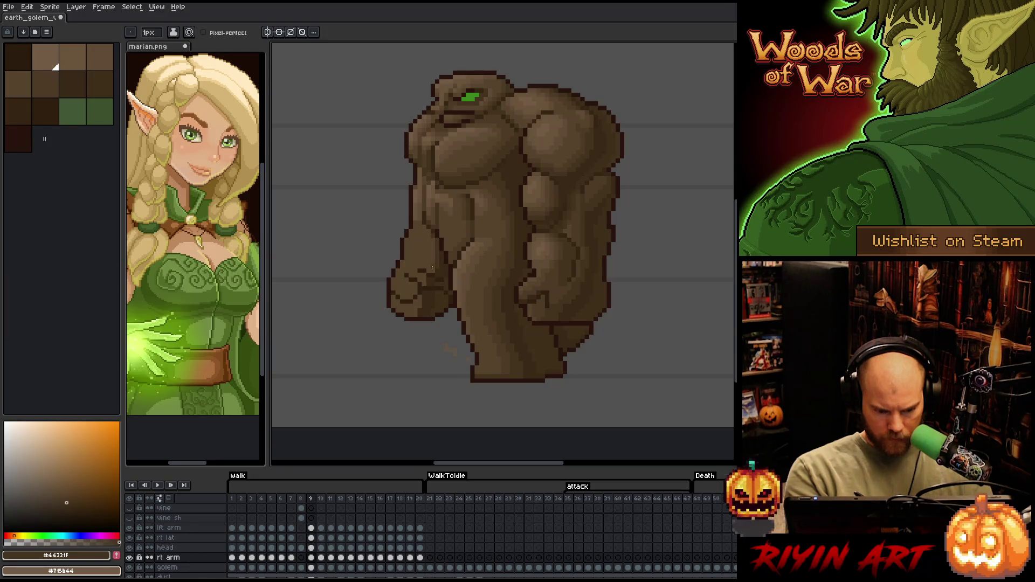
key(Left)
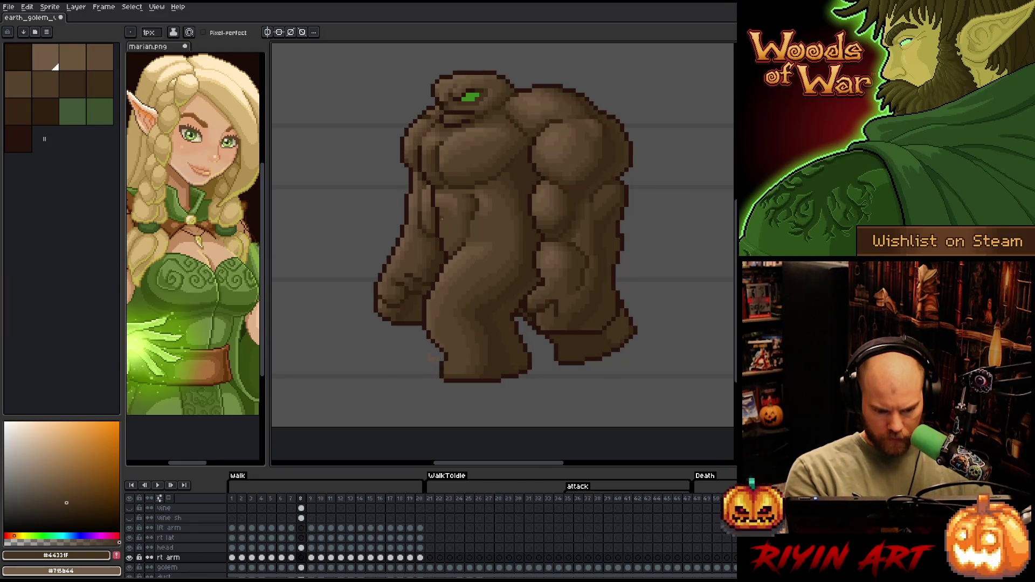
key(Right)
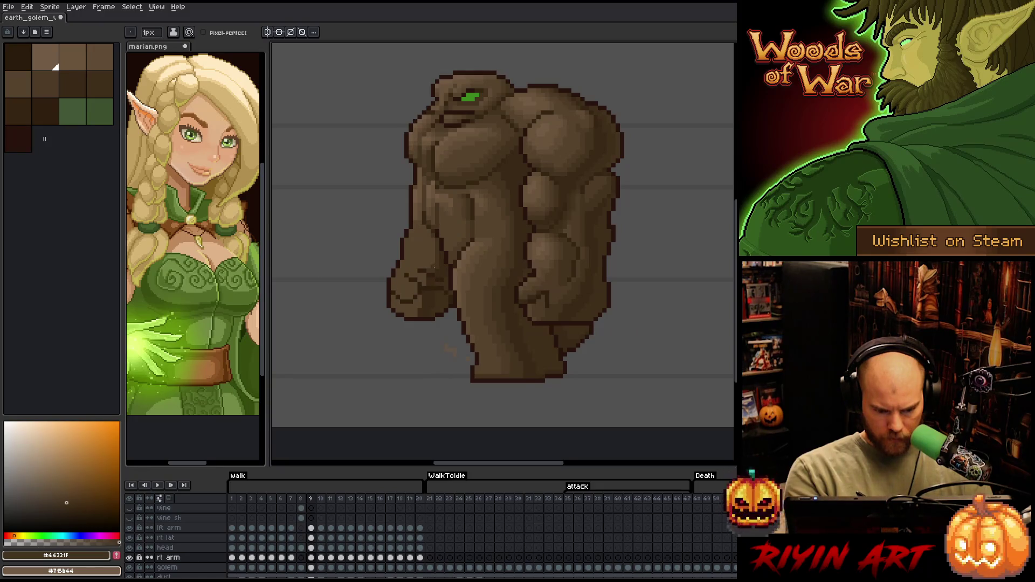
key(Left)
key(Right)
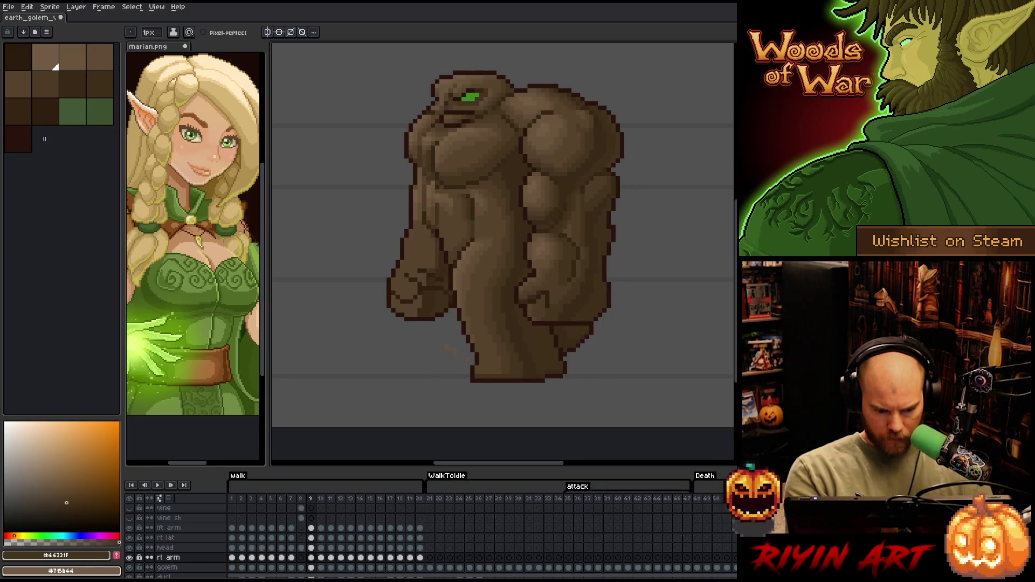
- Sample more body browns, including #4d3b26, while flipping between frames 8 and 9
alt+click(430, 276)
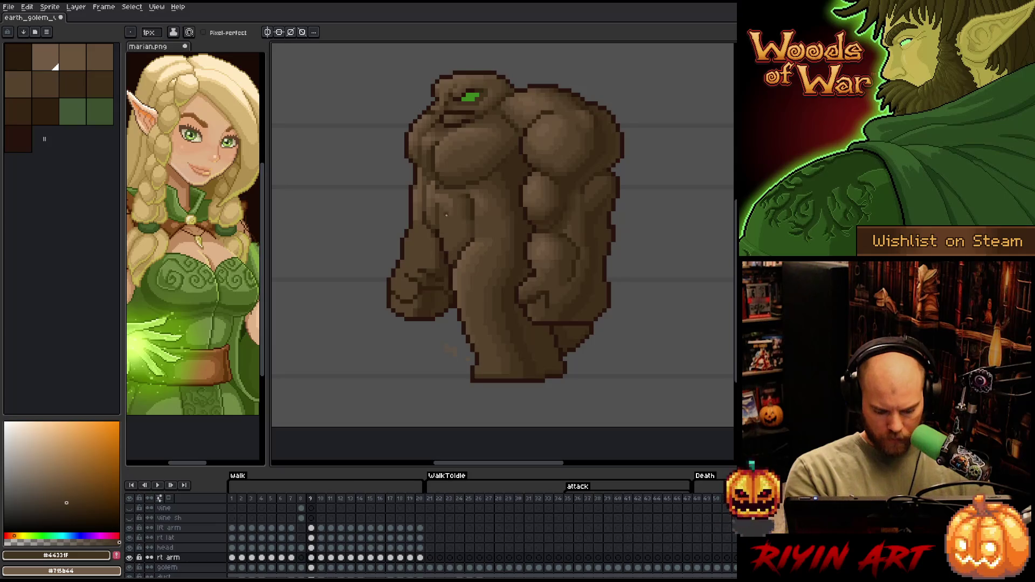
key(Left)
key(Right)
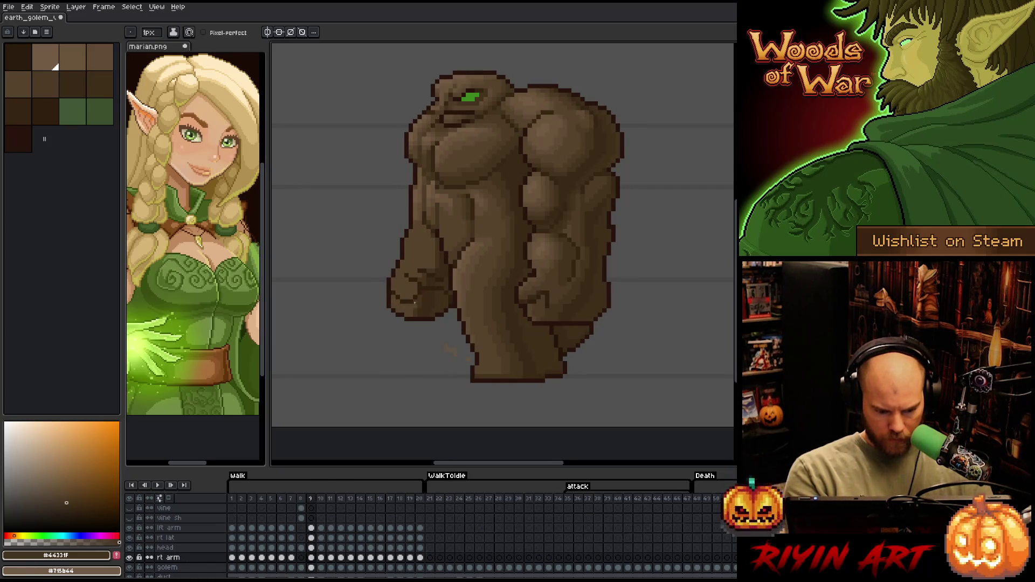
key(Left)
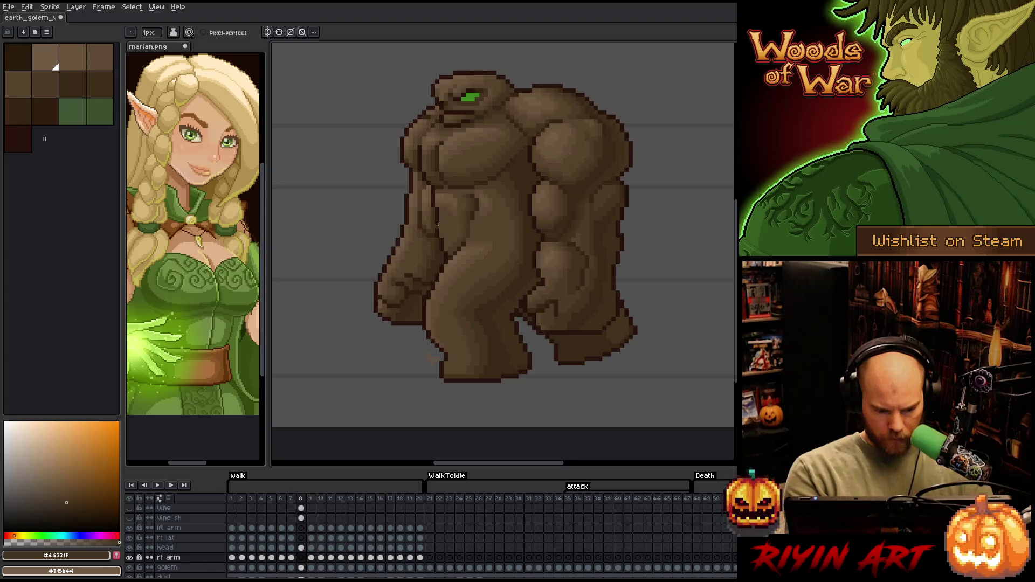
alt+click(449, 208)
key(Right)
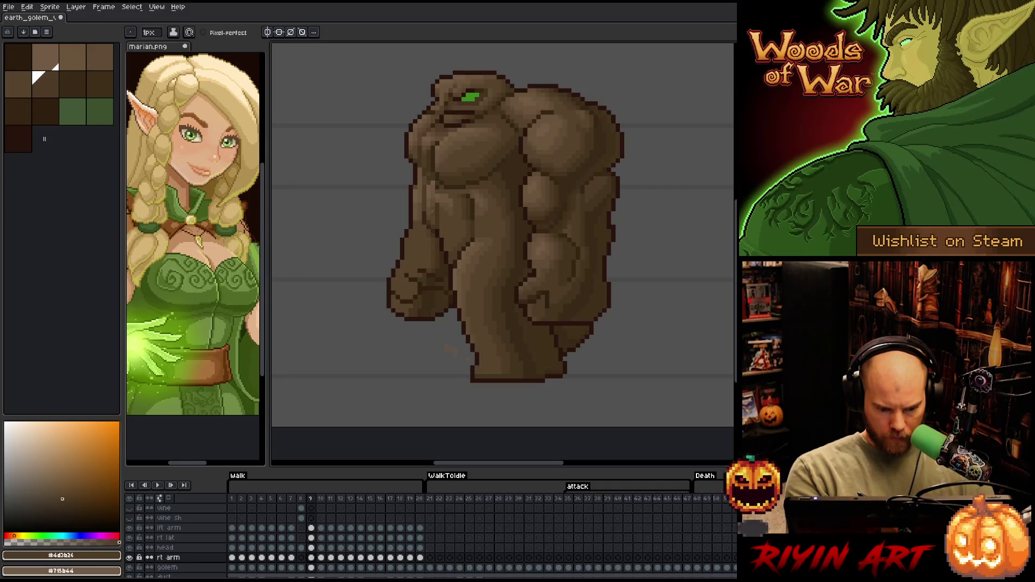
- Toggle repeatedly between frames 8 and 9 to compare the two walk poses
key(Left)
key(Right)
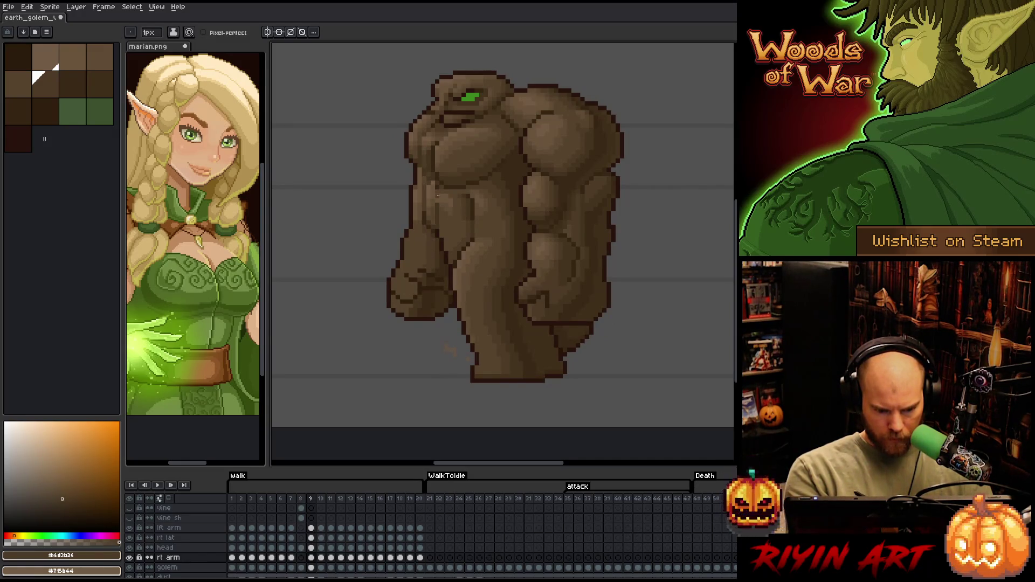
key(Left)
key(Right)
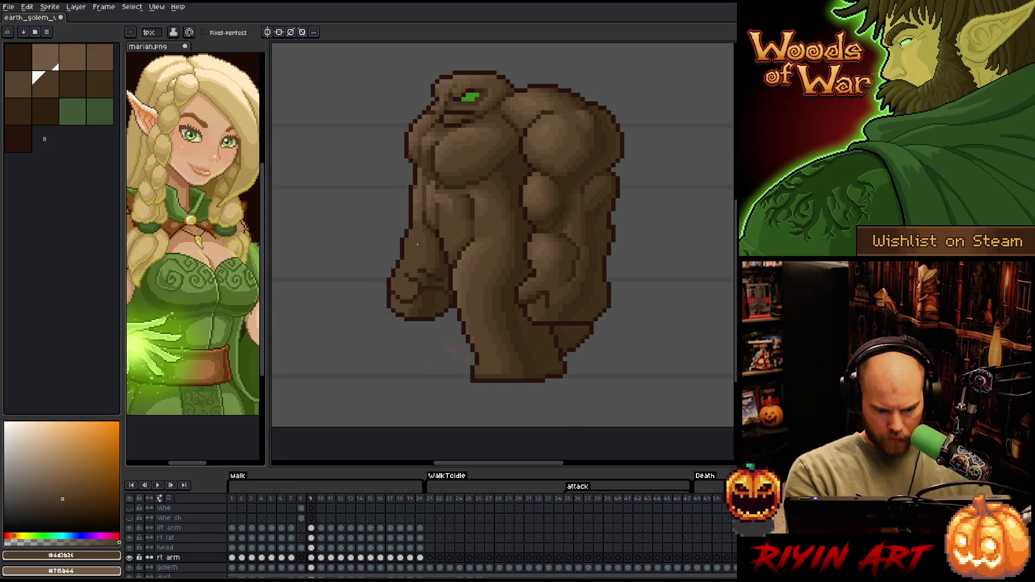
key(Left)
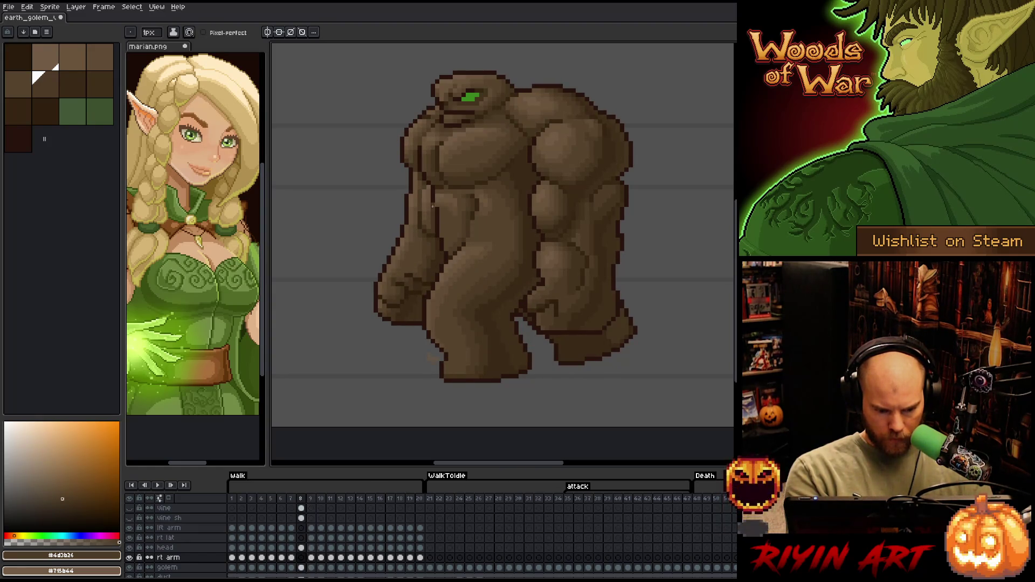
key(Right)
key(Left)
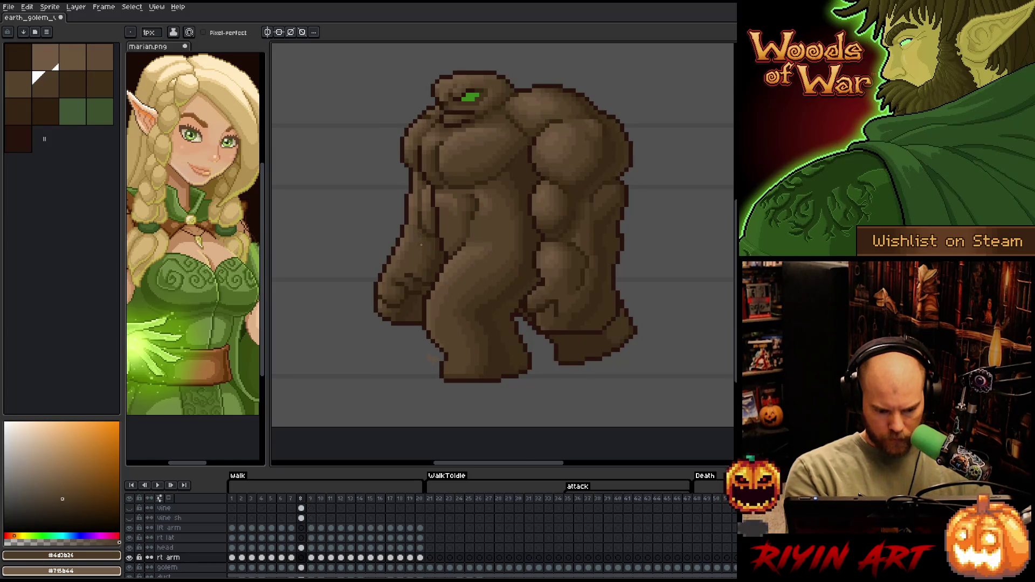
key(Right)
key(Left)
key(Right)
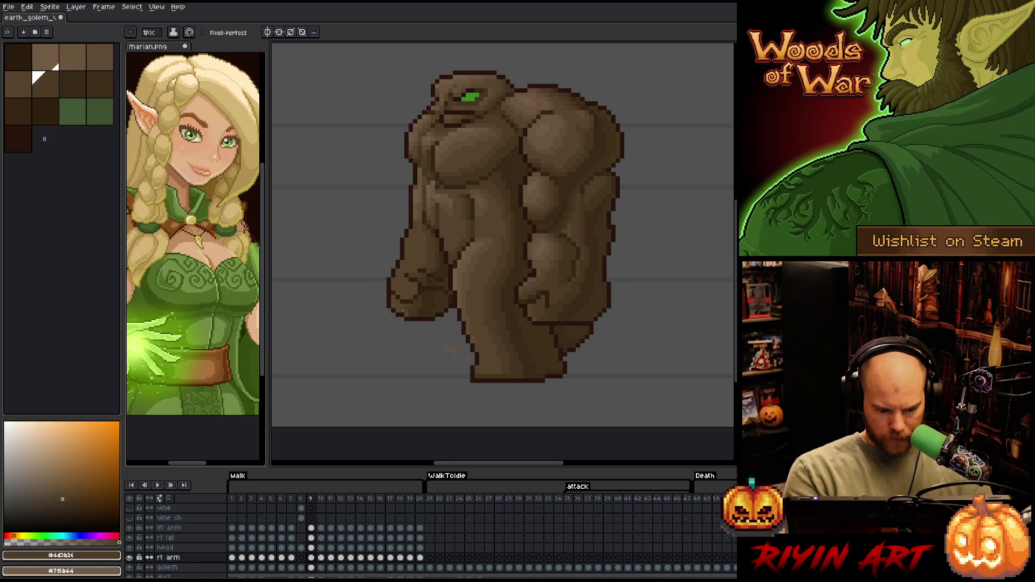
key(Left)
key(Right)
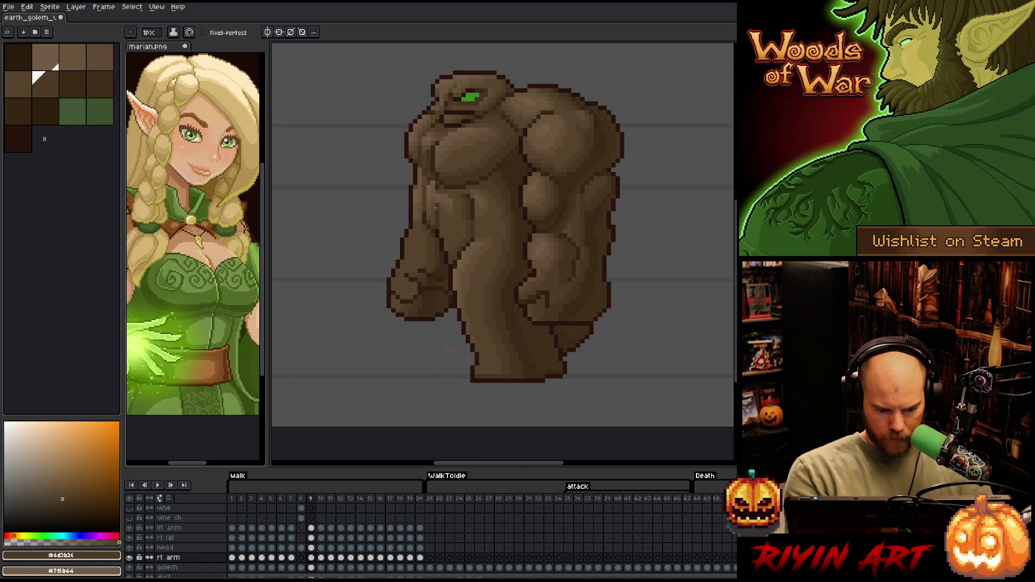
key(Left)
key(Right)
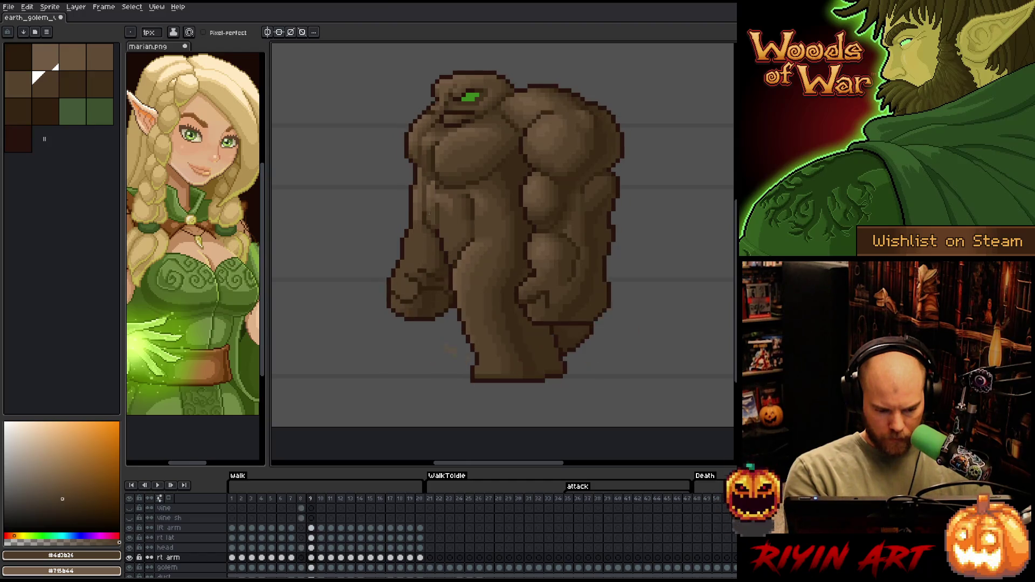
key(Left)
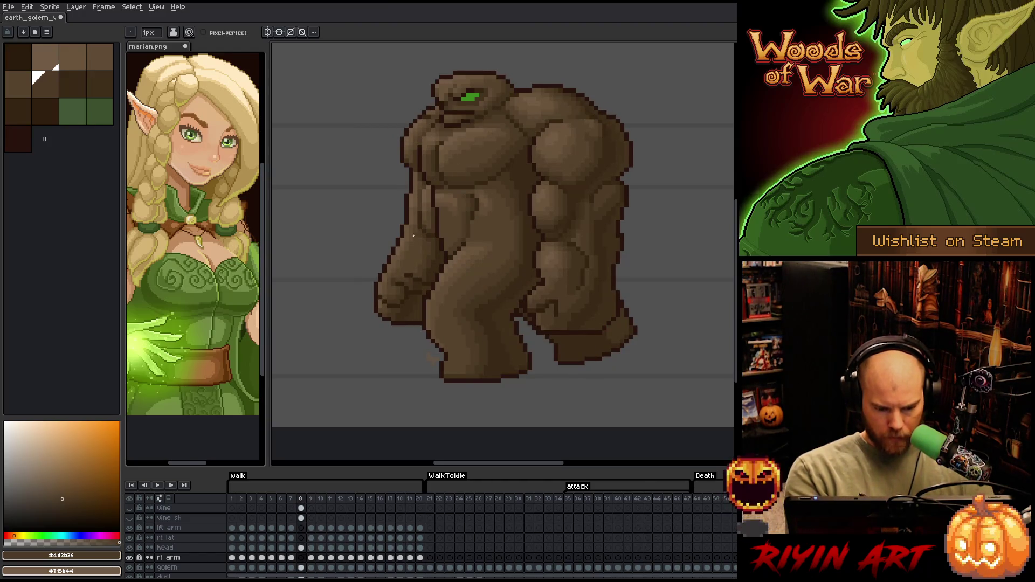
- Resample #44331f and #4d3b26 from the golem, checking each against frame 9
alt+click(405, 292)
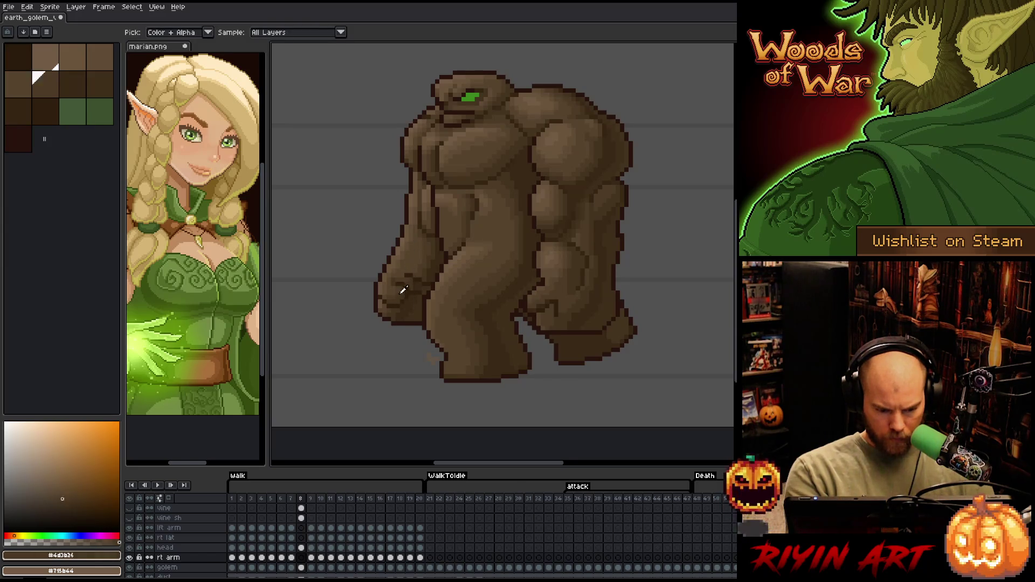
key(Right)
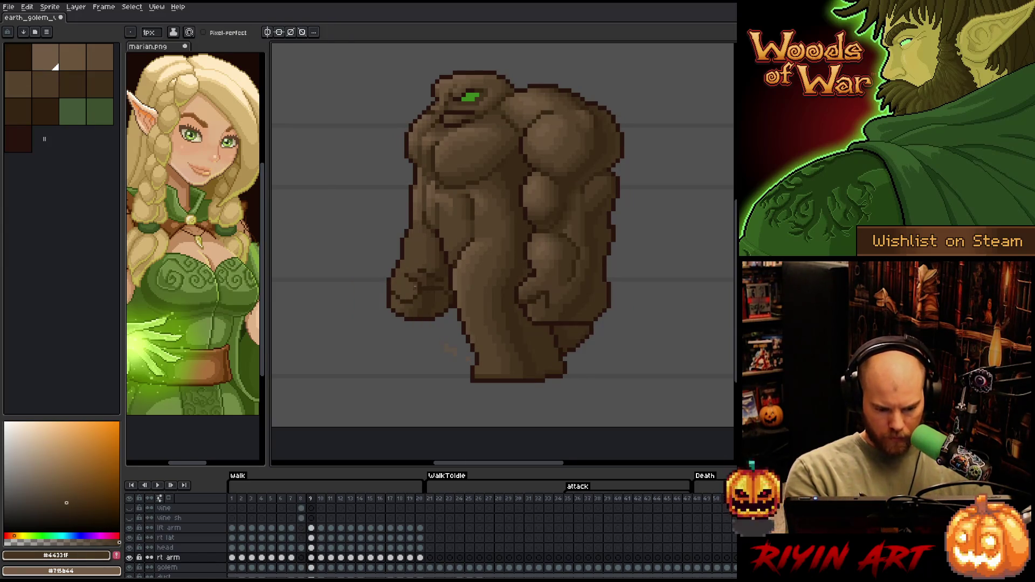
key(Left)
key(Right)
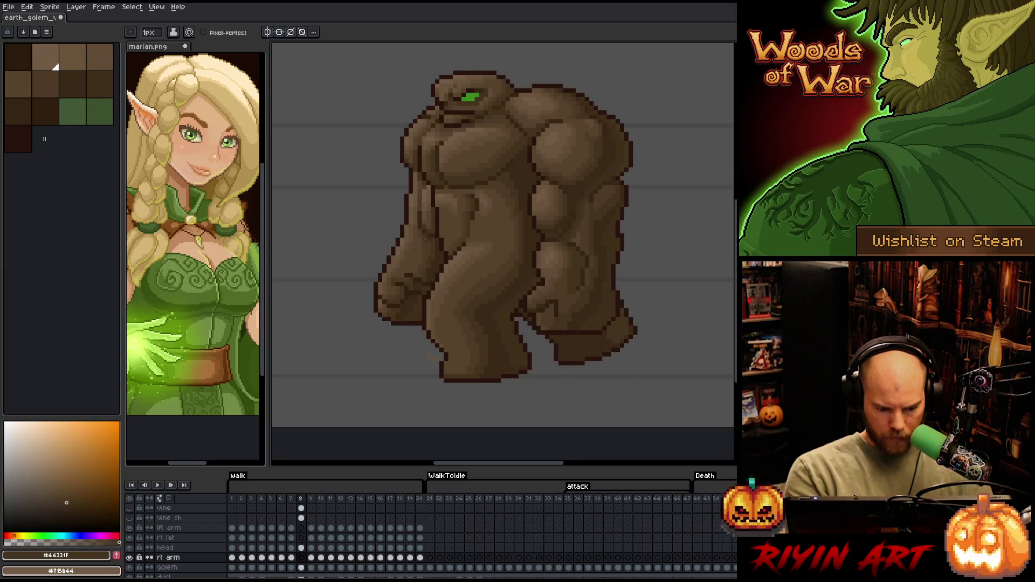
key(Left)
alt+click(410, 294)
key(Right)
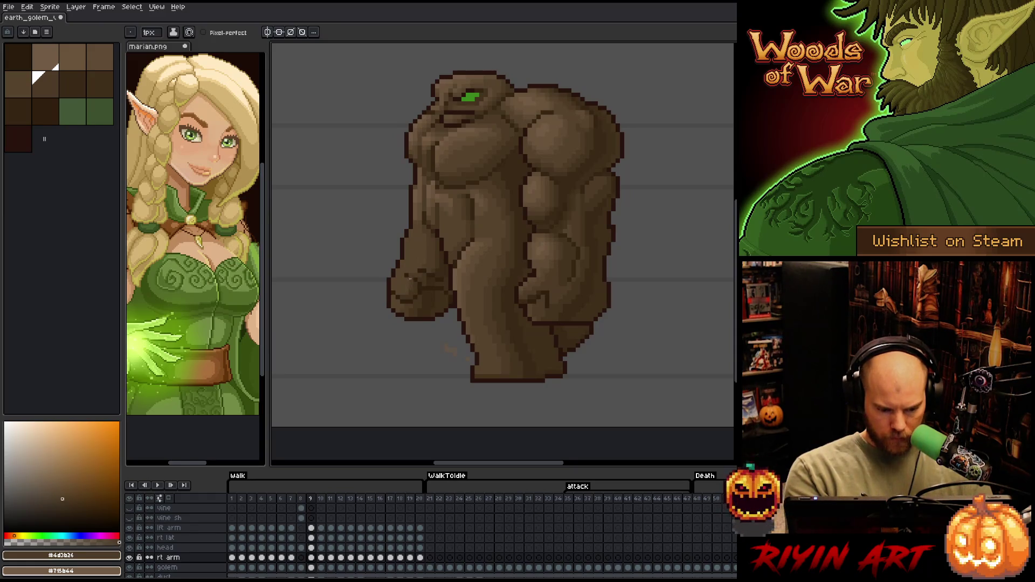
key(Left)
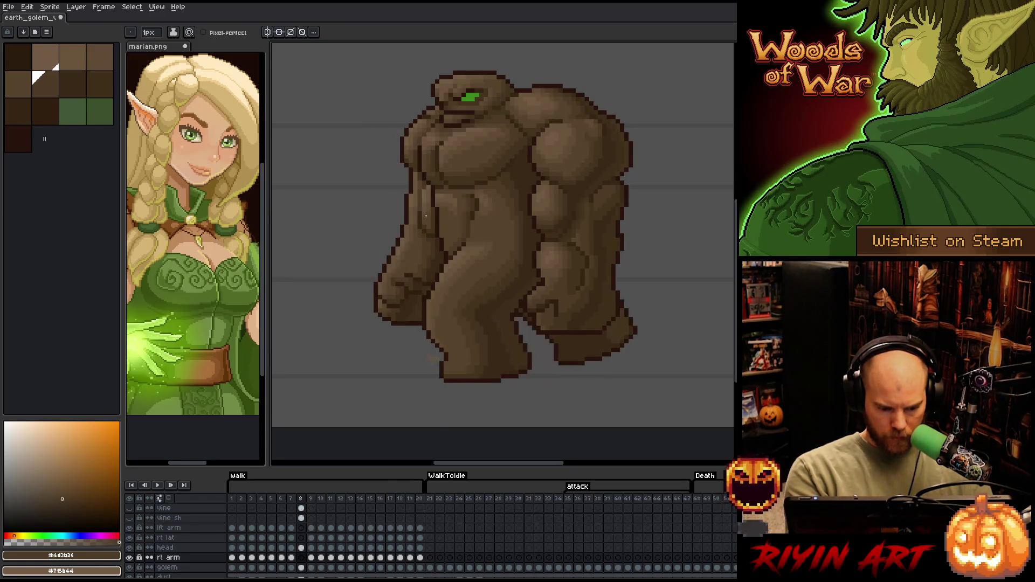
- Sample lighter #57442c, then mid brown #604c35 as the drawing colour, ending on frame 9
alt+click(440, 159)
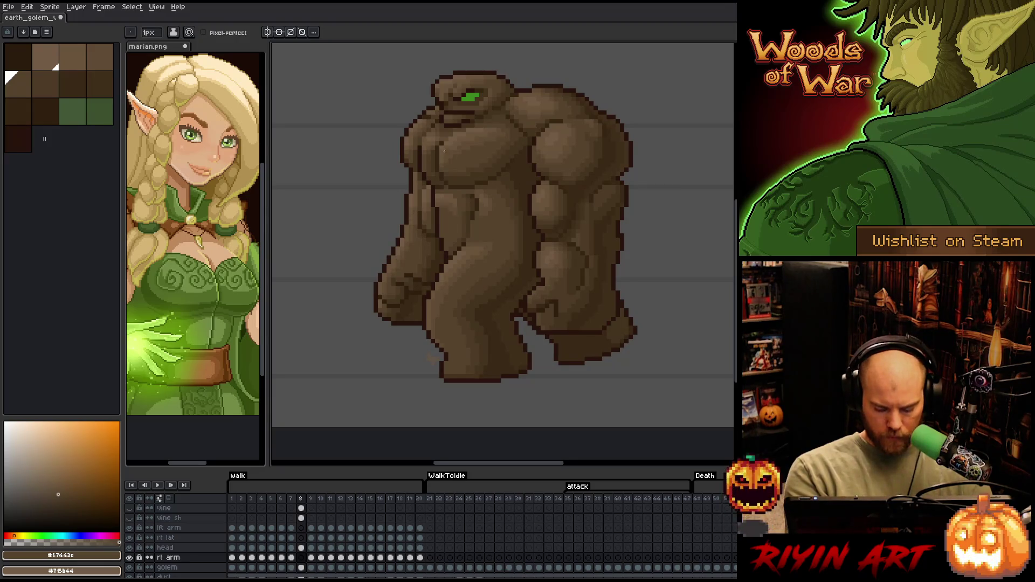
key(Right)
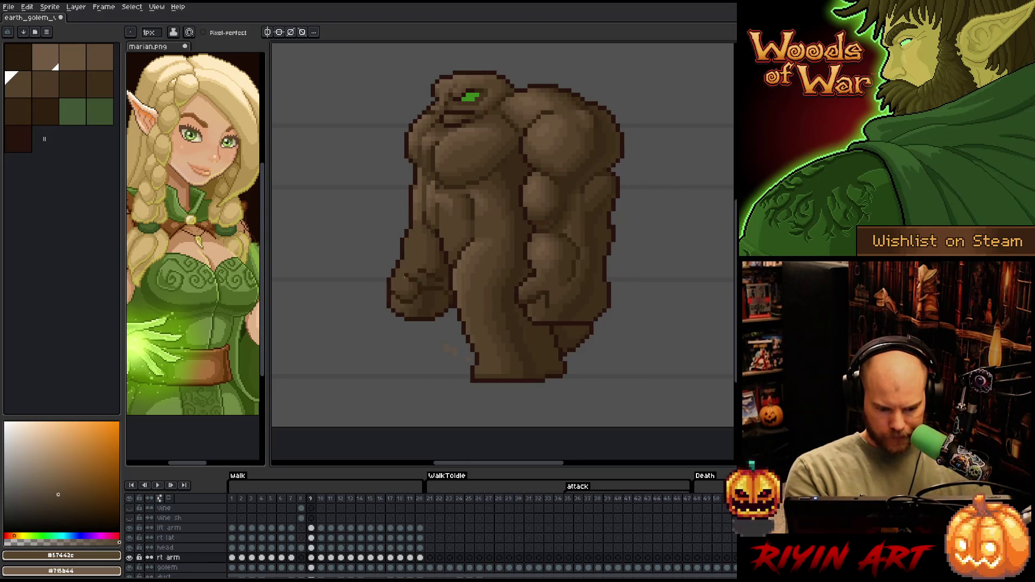
key(Left)
alt+click(390, 286)
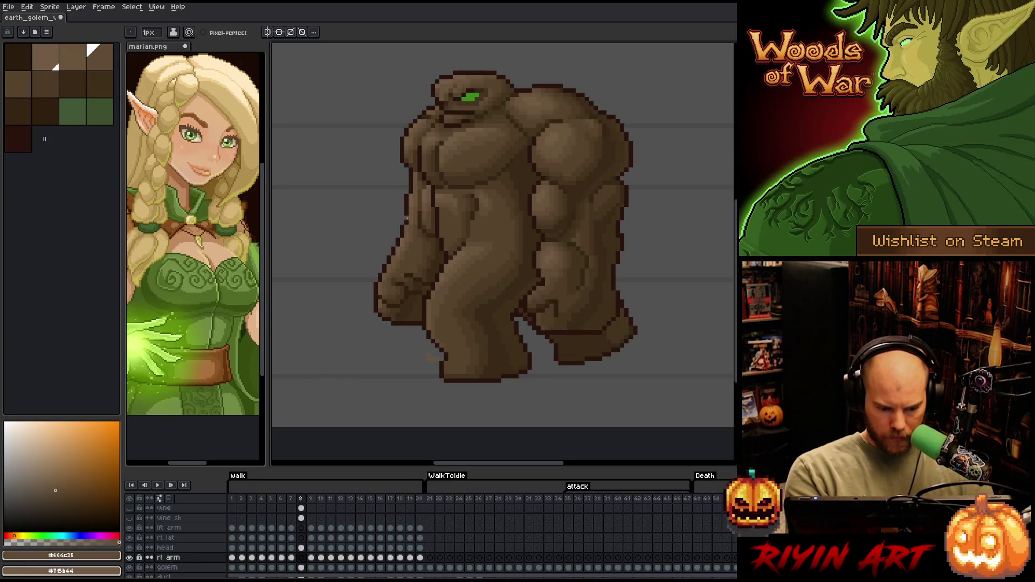
key(Right)
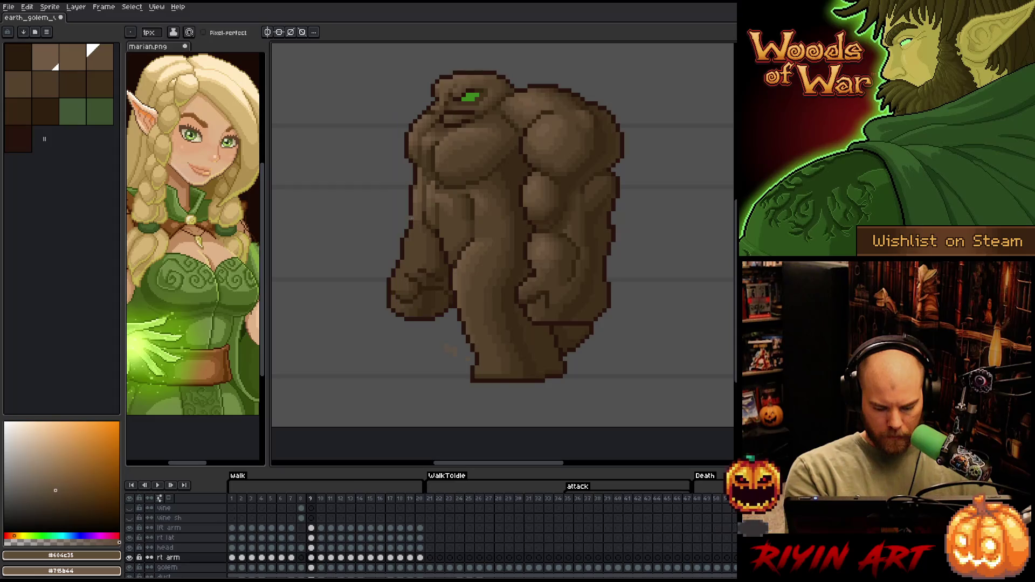
key(Left)
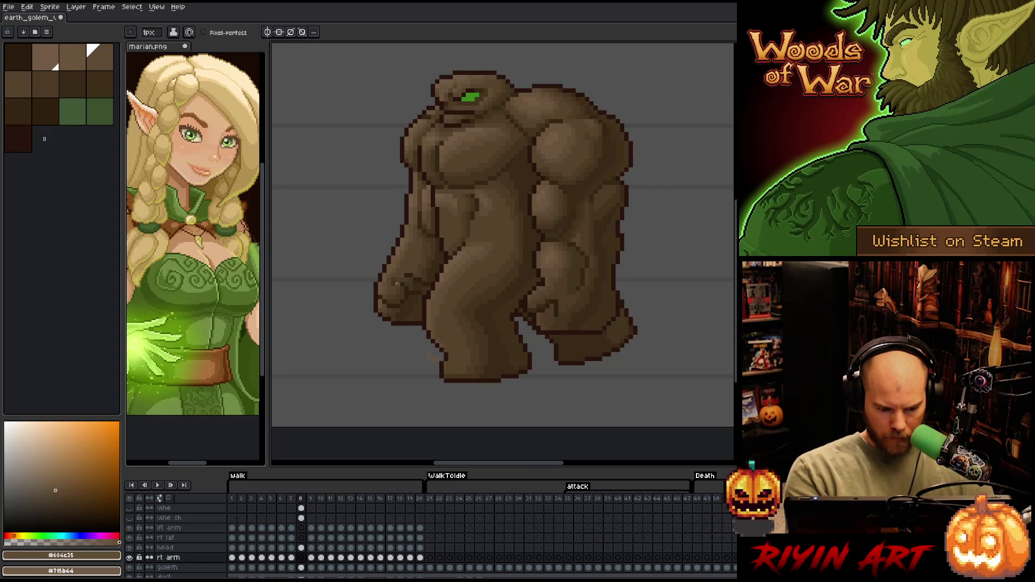
key(i)
click(395, 280)
click(390, 281)
key(b)
key(Right)
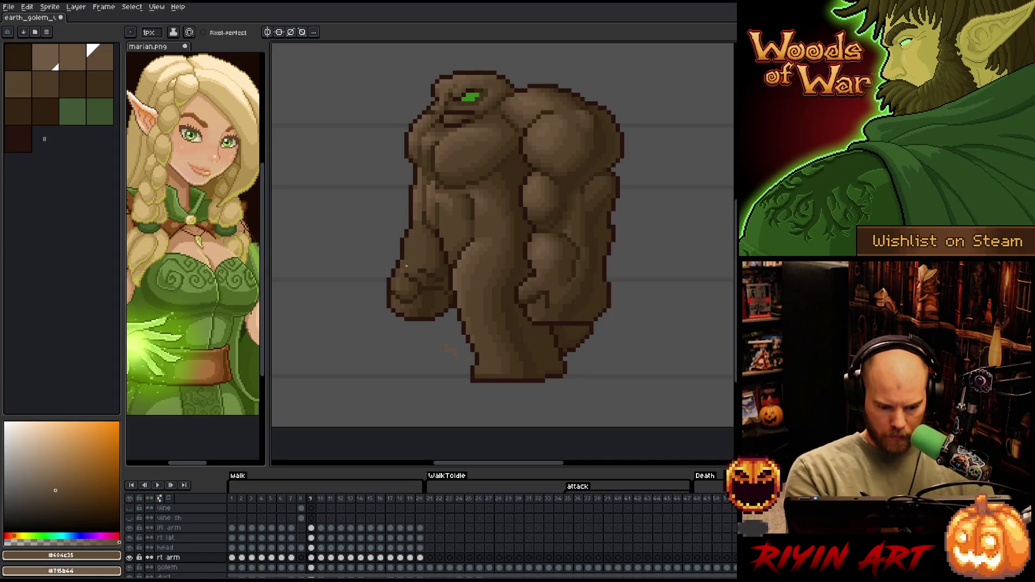
- Lighten the edge of the golem's left arm with brown #69533b, then compare frames 8 and 9
alt+click(411, 232)
drag(406, 241, 407, 257)
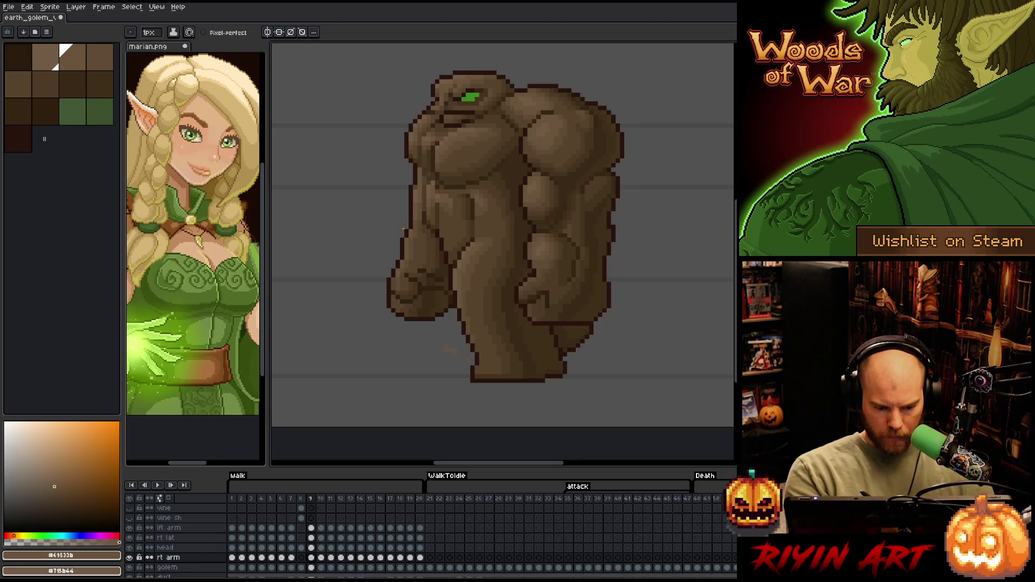
key(comma)
key(period)
key(comma)
key(period)
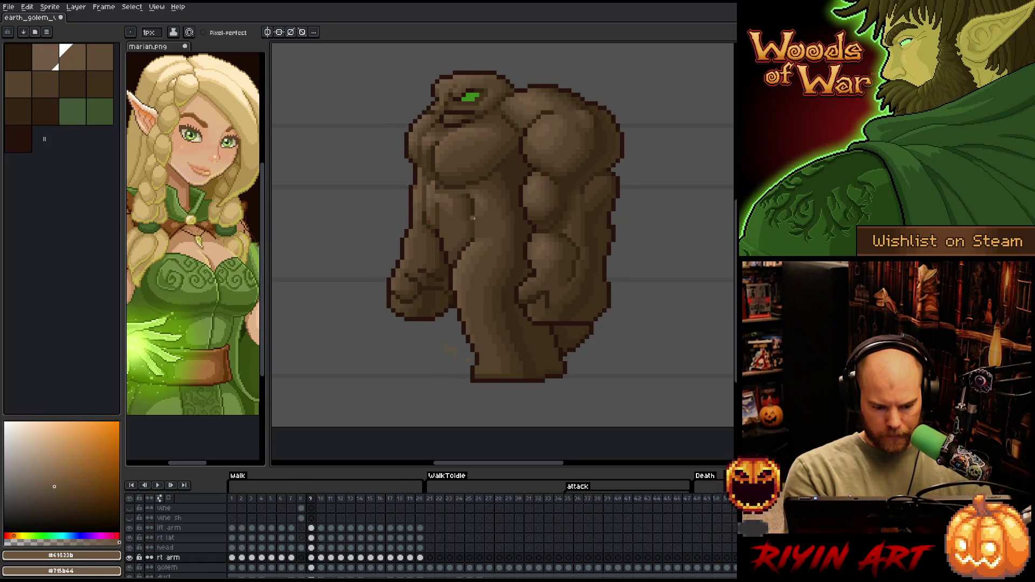
key(comma)
key(period)
- Sample browns #57442c and #69533b from the golem while flipping between walk frames 8 and 9
alt+click(404, 285)
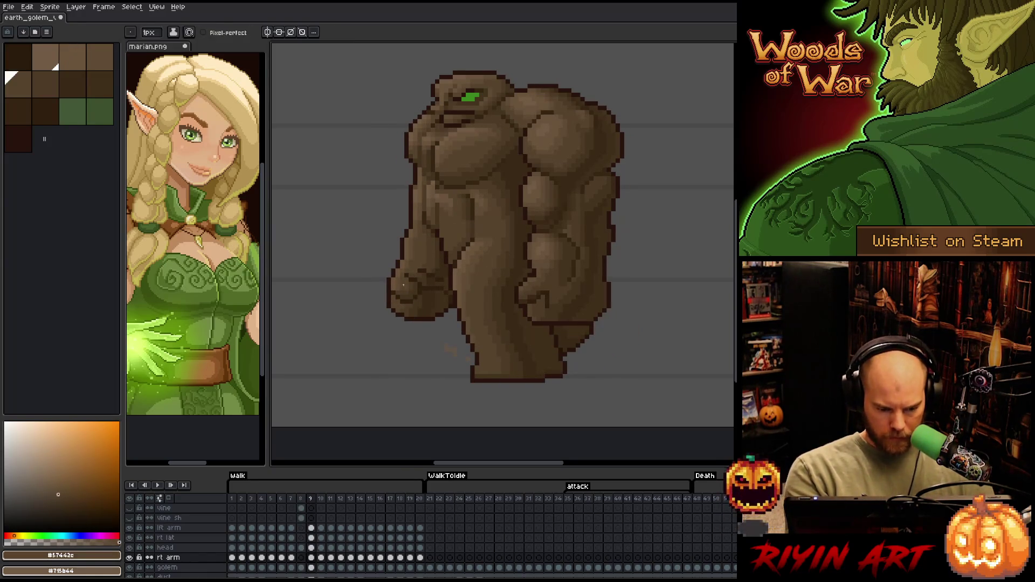
key(period)
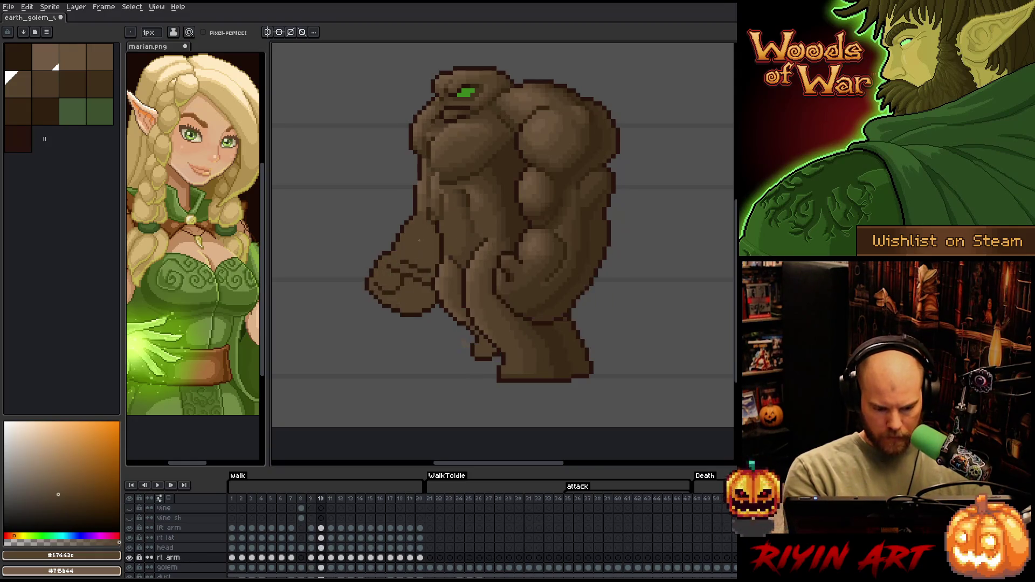
key(comma)
key(comma)
alt+click(387, 277)
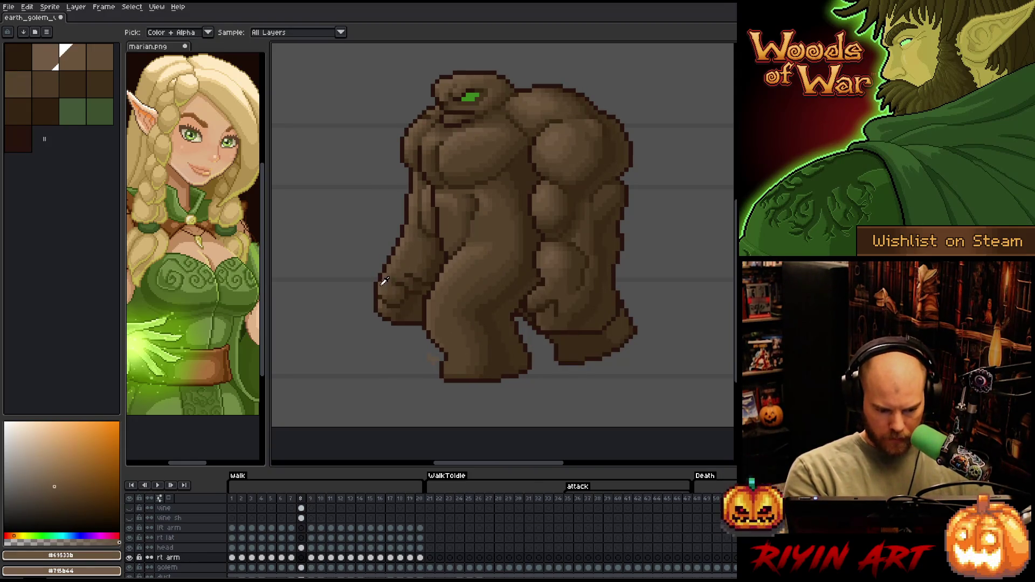
key(period)
key(comma)
key(period)
key(comma)
key(period)
key(comma)
key(period)
key(comma)
key(period)
key(comma)
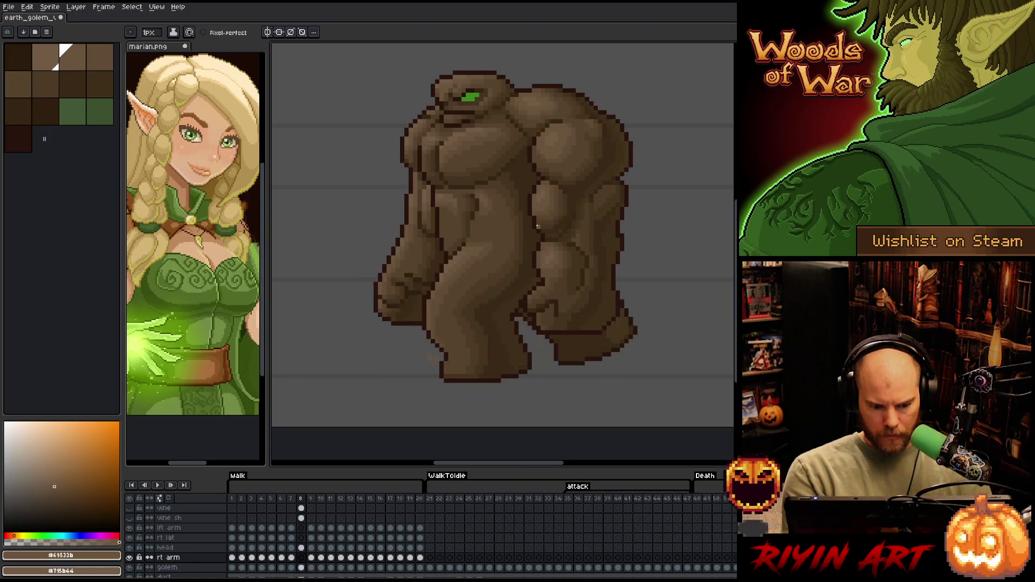
key(period)
key(comma)
key(period)
key(comma)
key(period)
key(comma)
key(period)
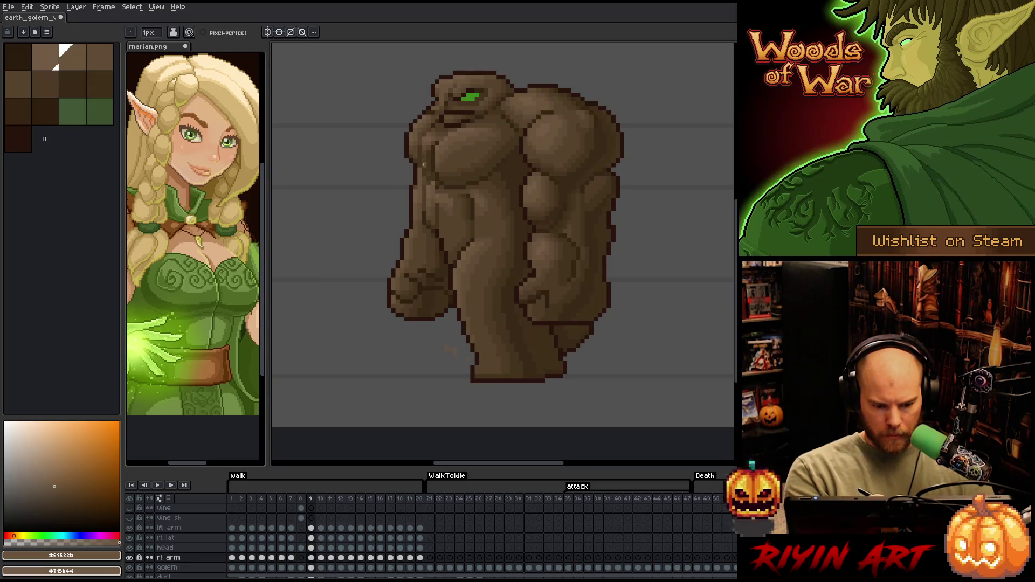
- Sample lighter brown #715b44 for the Pencil, end on frame 9, and select the golem layer
key(i)
click(420, 189)
key(b)
key(comma)
key(period)
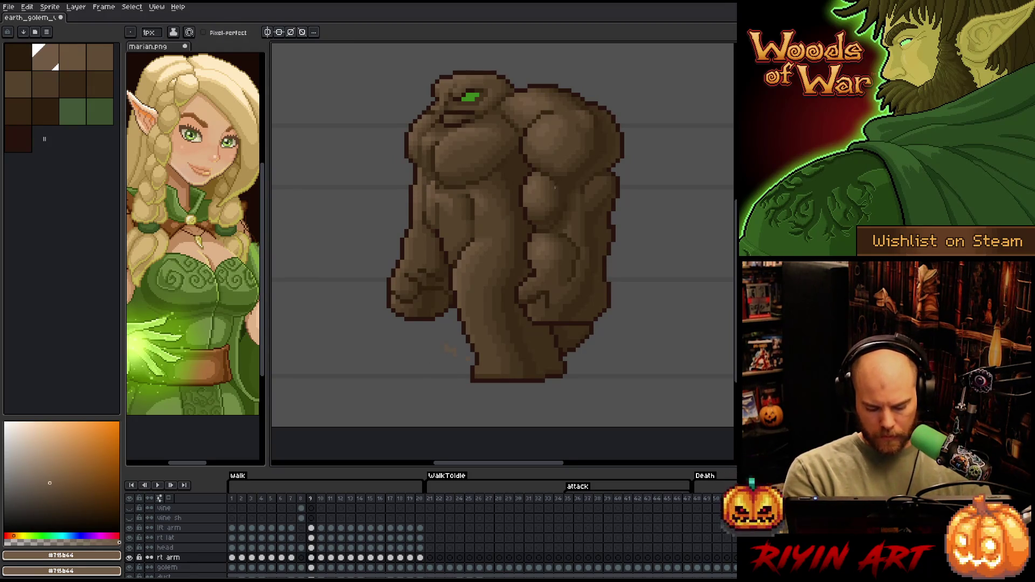
key(comma)
key(period)
key(comma)
key(period)
key(comma)
key(period)
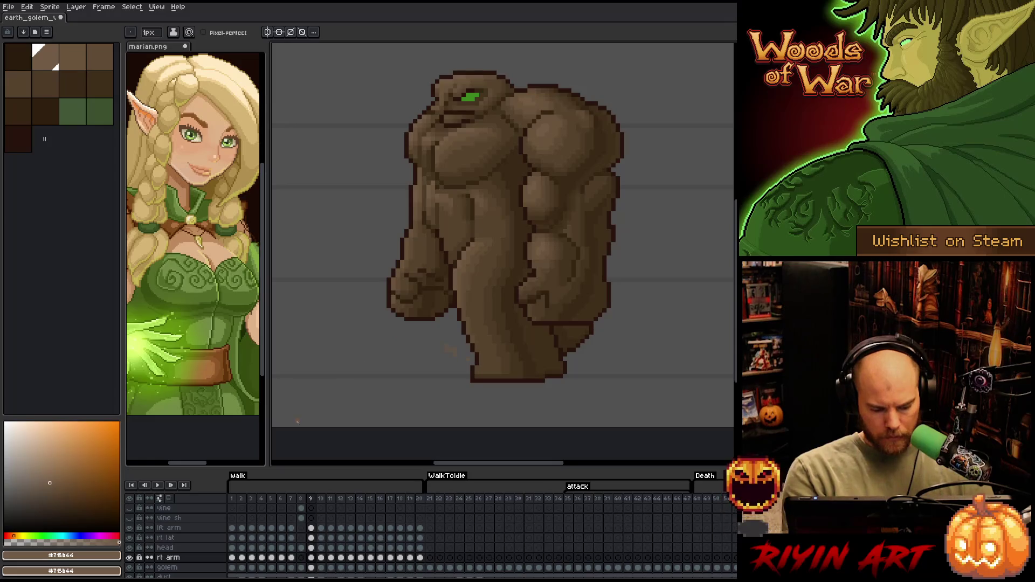
shift+click(167, 567)
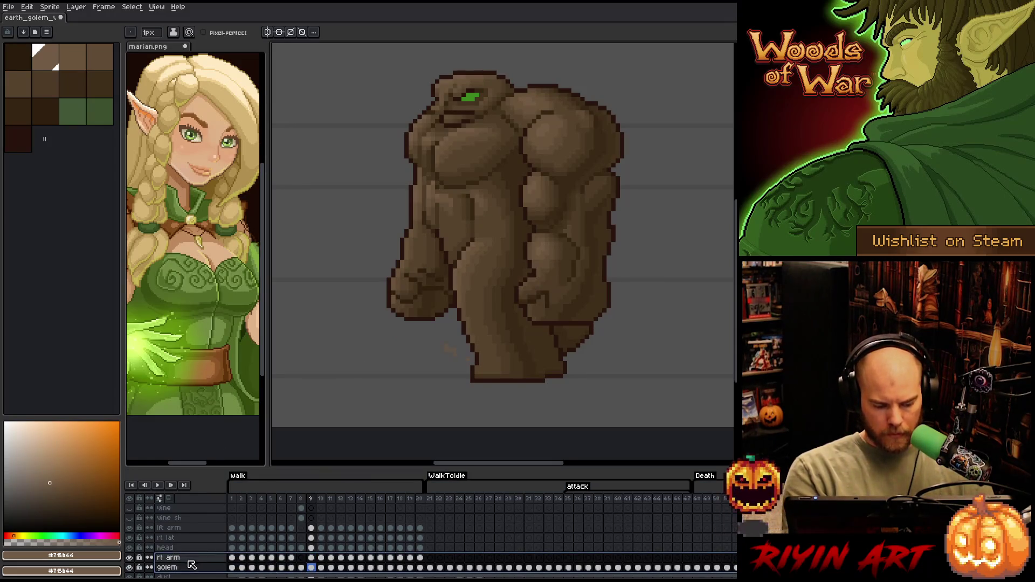
- Raise the rt arm layer's opacity from 34% to 100% in Layer Properties
double_click(167, 558)
click(215, 103)
key(b)
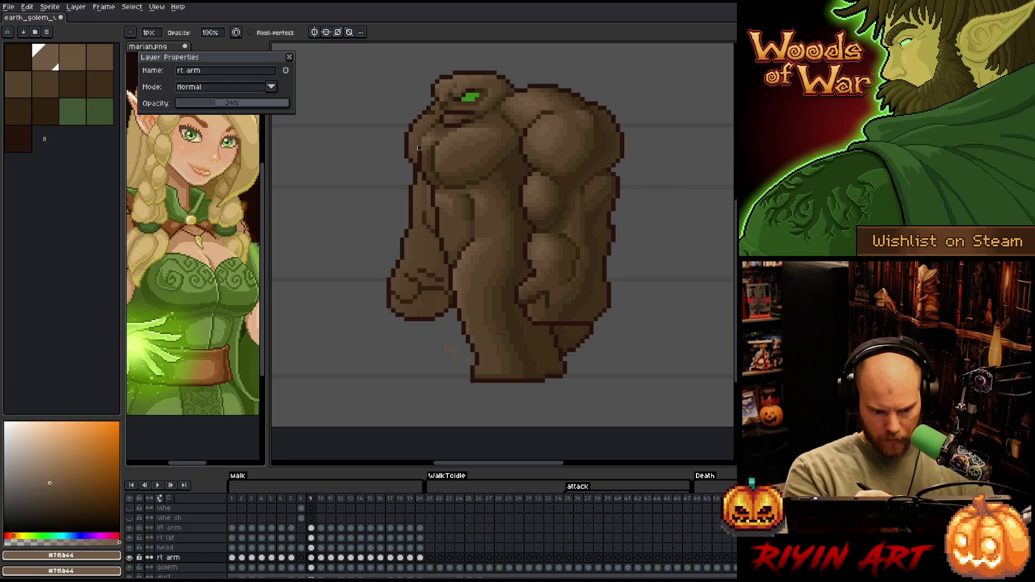
drag(208, 103, 324, 100)
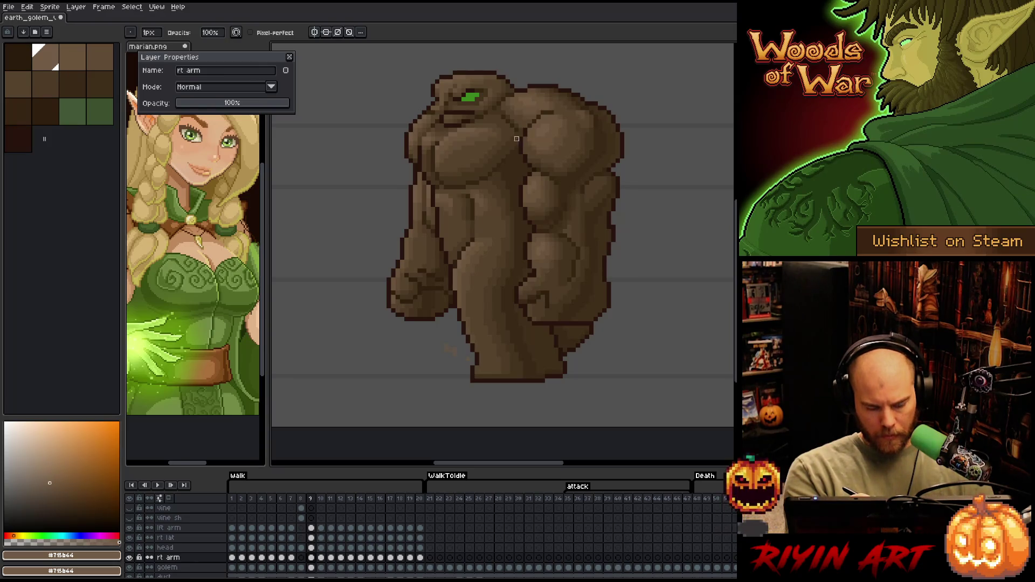
click(289, 56)
- Compare walk frames 8 and 9, settle on frame 8, and pick dark brown #392916
key(Left)
key(Right)
key(Left)
key(Right)
key(Left)
key(Right)
key(Left)
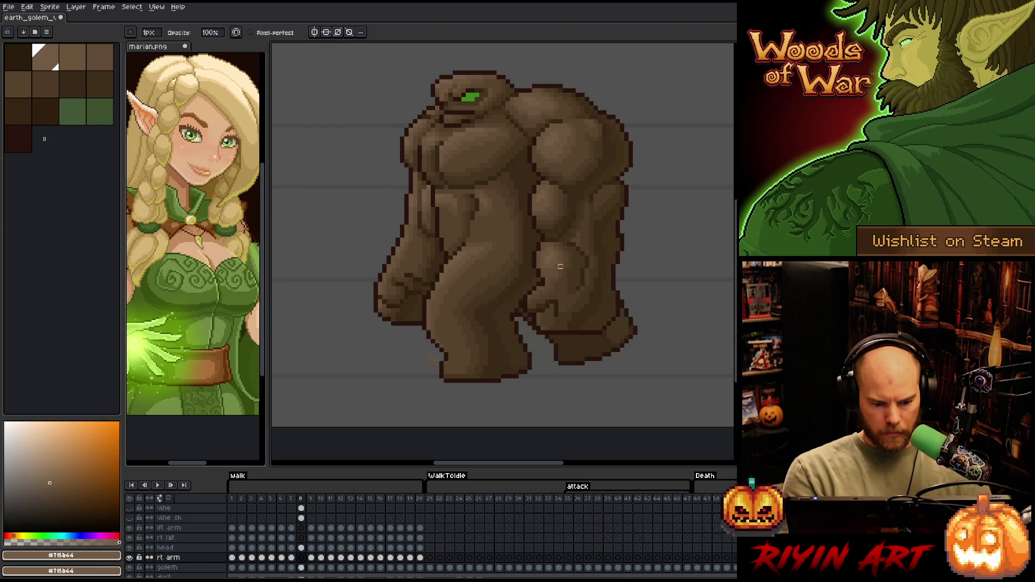
key(Right)
key(Left)
key(Right)
key(Left)
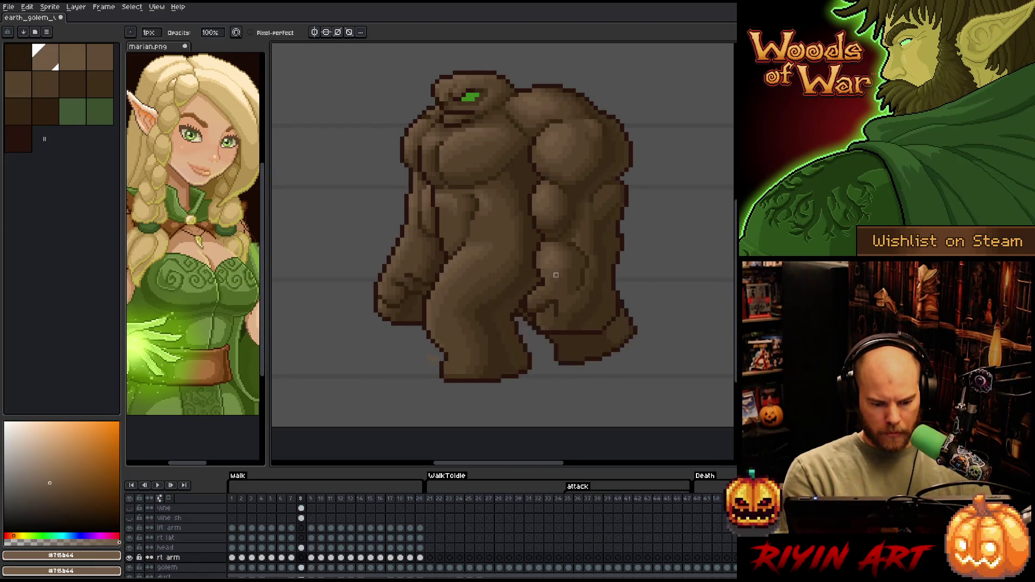
alt+click(563, 214)
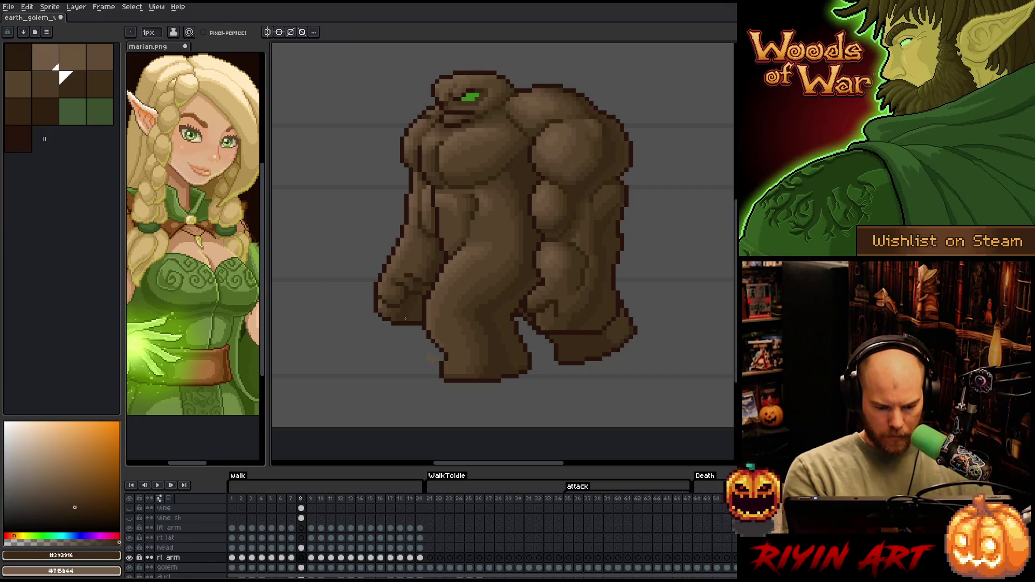
- Save the golem sprite and keep flipping between walk frames 8 and 9
key(ctrl+s)
key(Left)
key(Right)
key(Left)
key(Right)
key(Right)
key(Left)
key(Right)
key(Left)
key(Right)
key(Left)
key(Right)
key(Left)
key(Right)
key(Left)
key(Right)
key(Left)
key(Right)
key(Left)
key(Right)
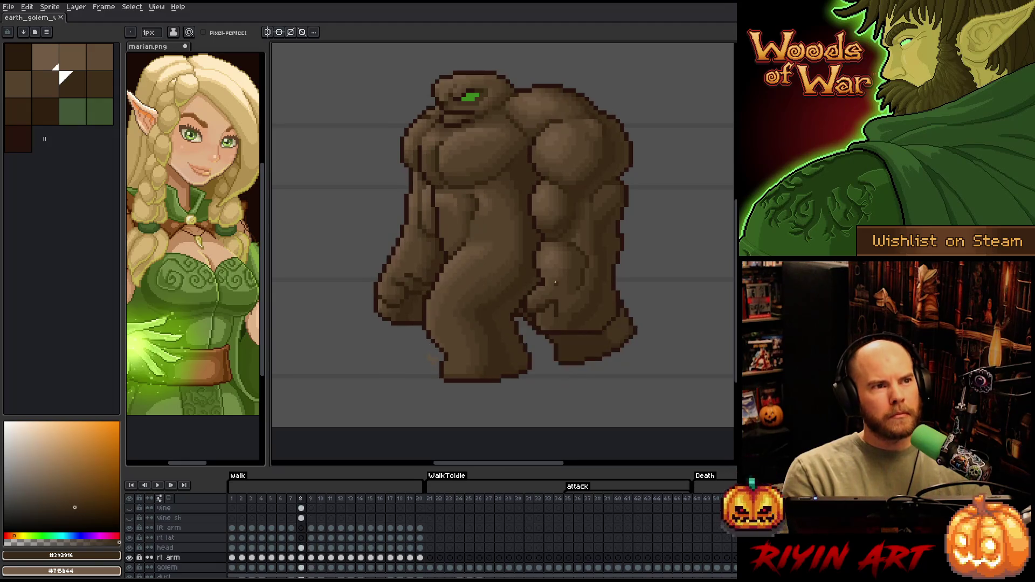
key(Left)
- Compare walk frames 9 and 10, sampling dark browns #402f1b and #44331f from the golem
key(Right)
key(Right)
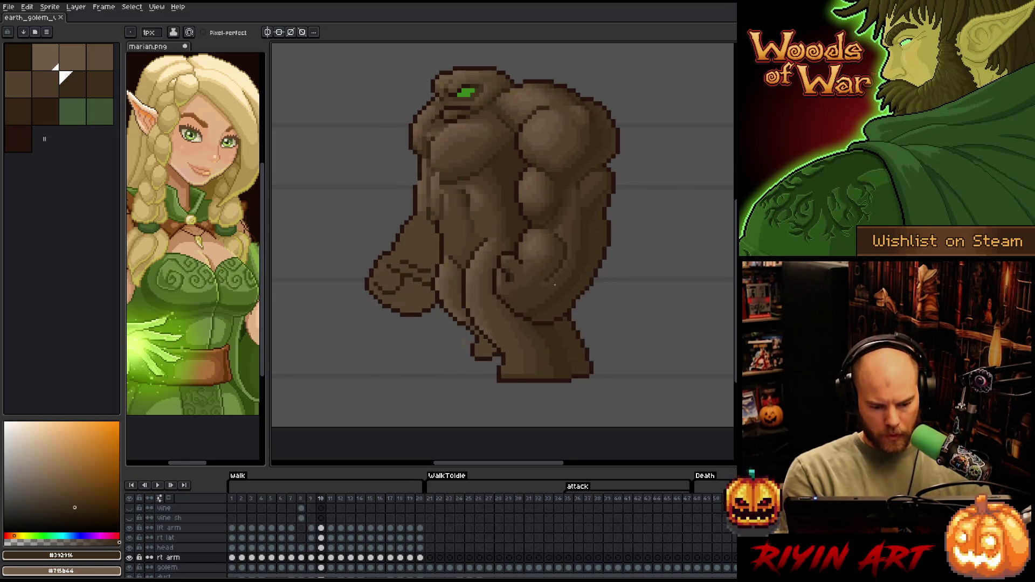
key(Left)
key(Right)
key(Left)
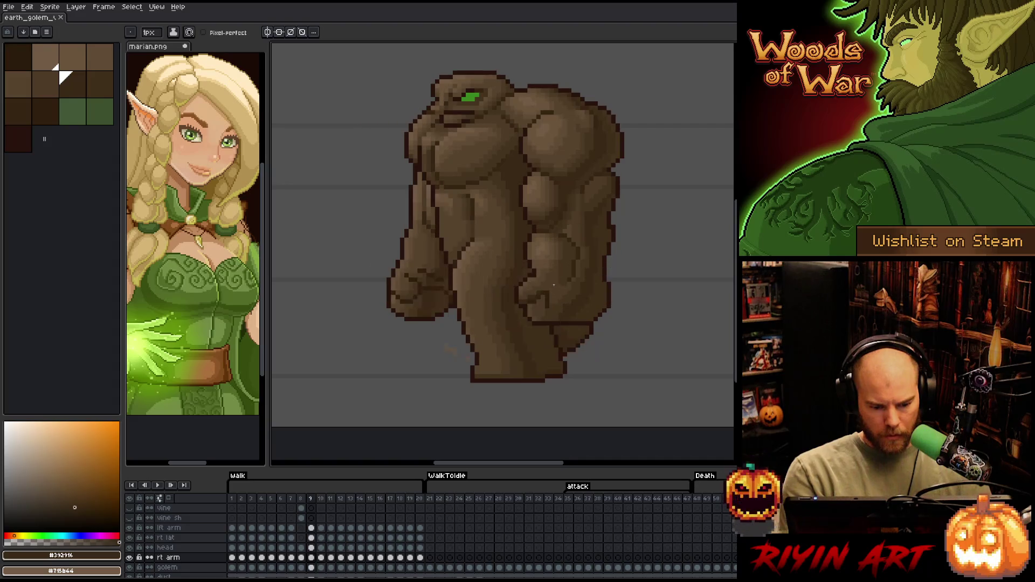
key(Right)
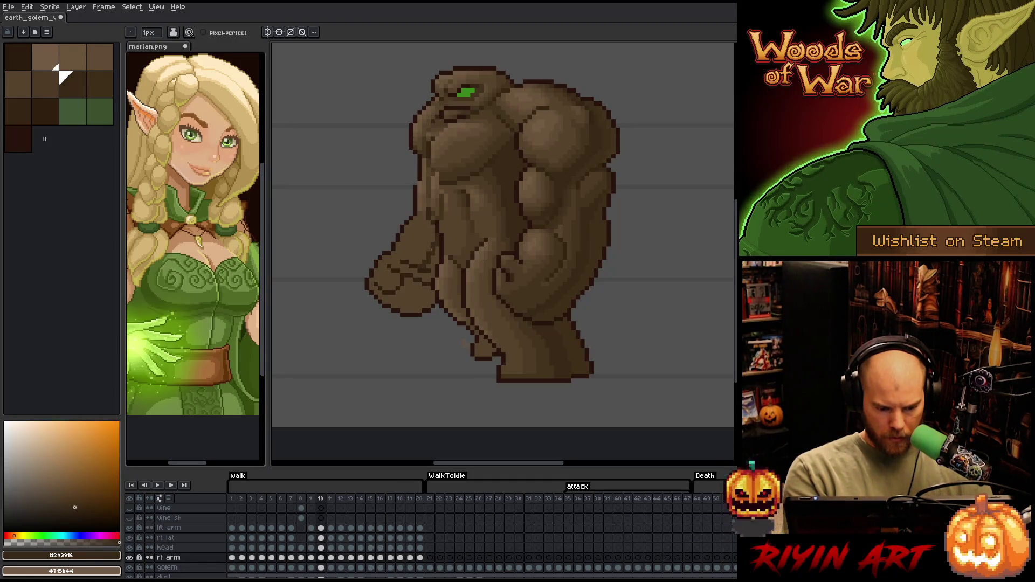
key(Left)
key(Right)
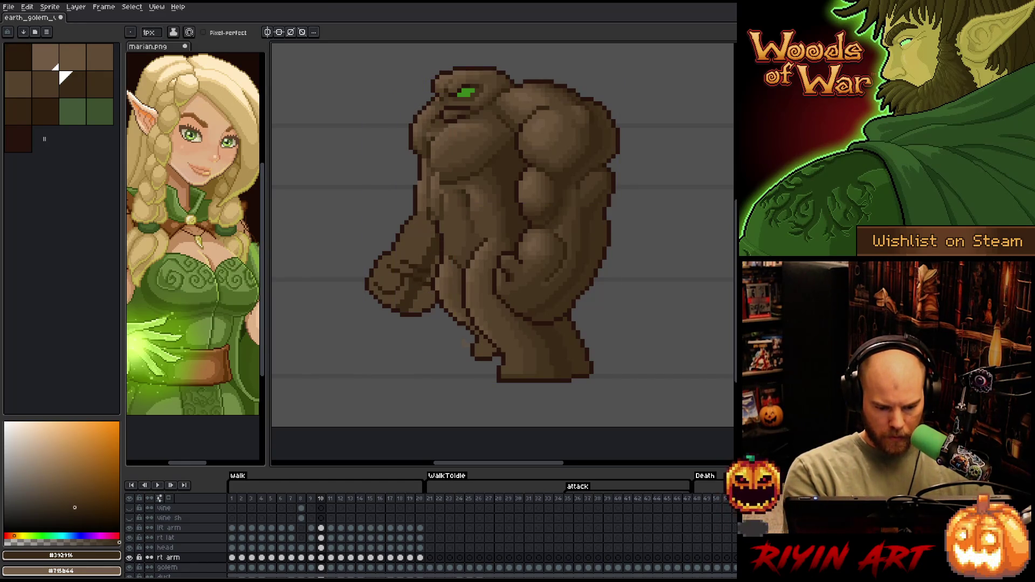
key(Left)
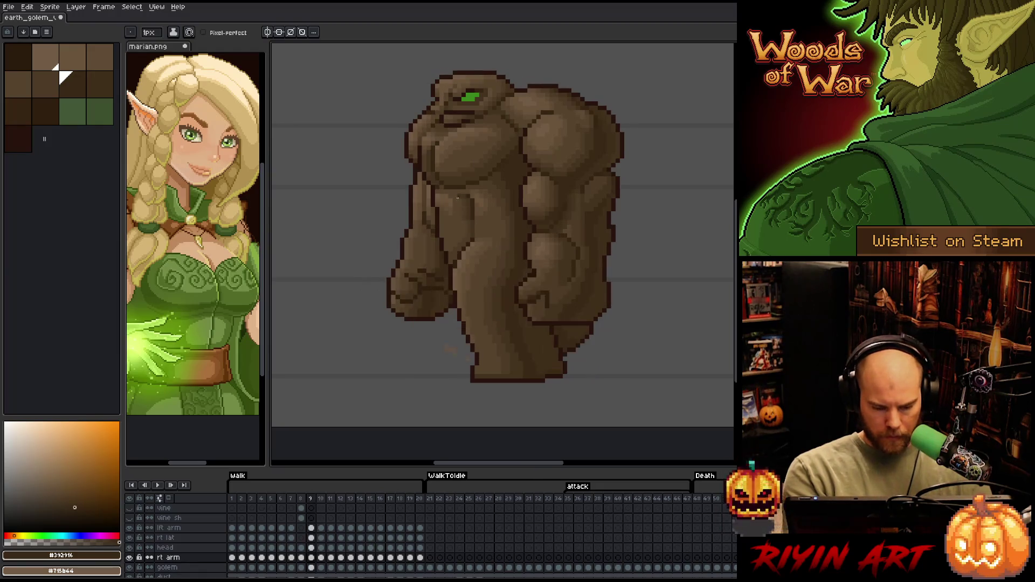
alt+click(449, 256)
key(Right)
alt+click(390, 299)
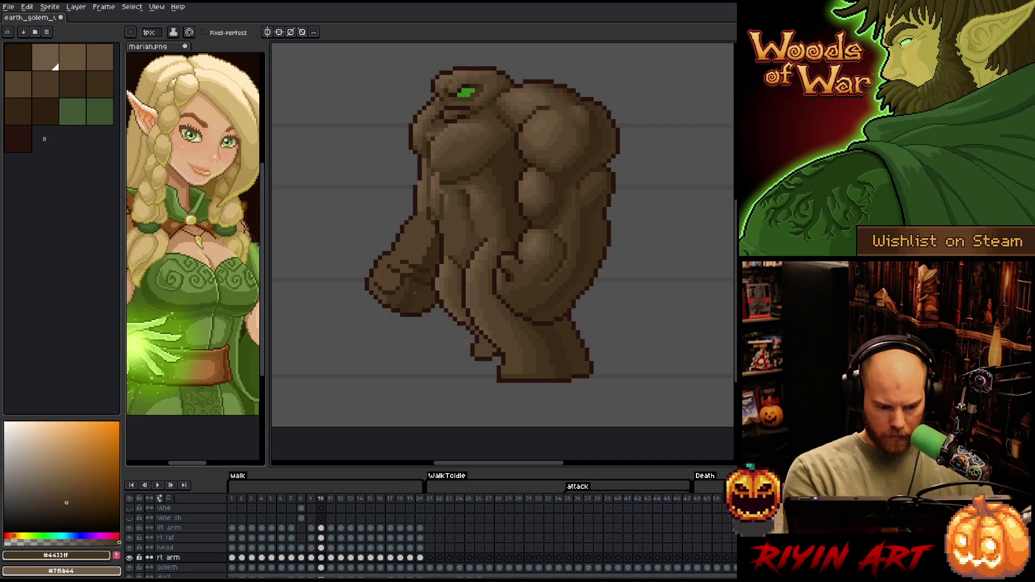
key(Left)
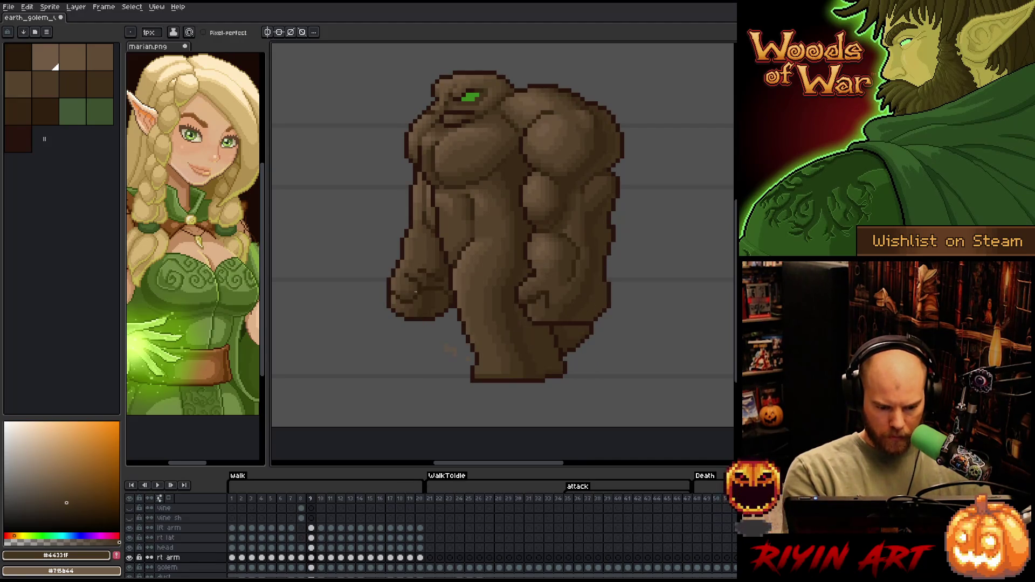
key(Right)
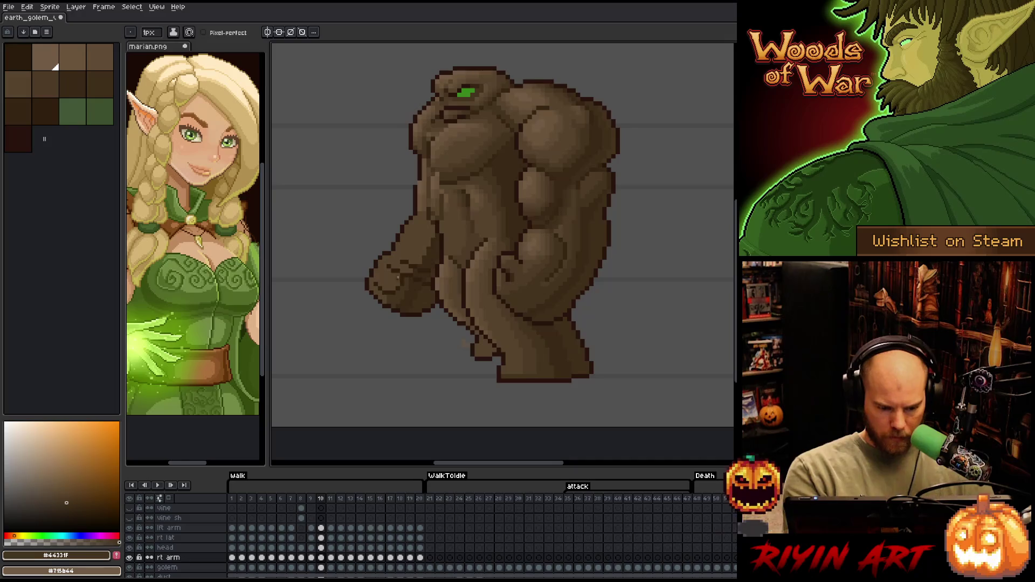
- Save the sprite again and compare frames 9 and 10, ending on frame 10
key(ctrl+s)
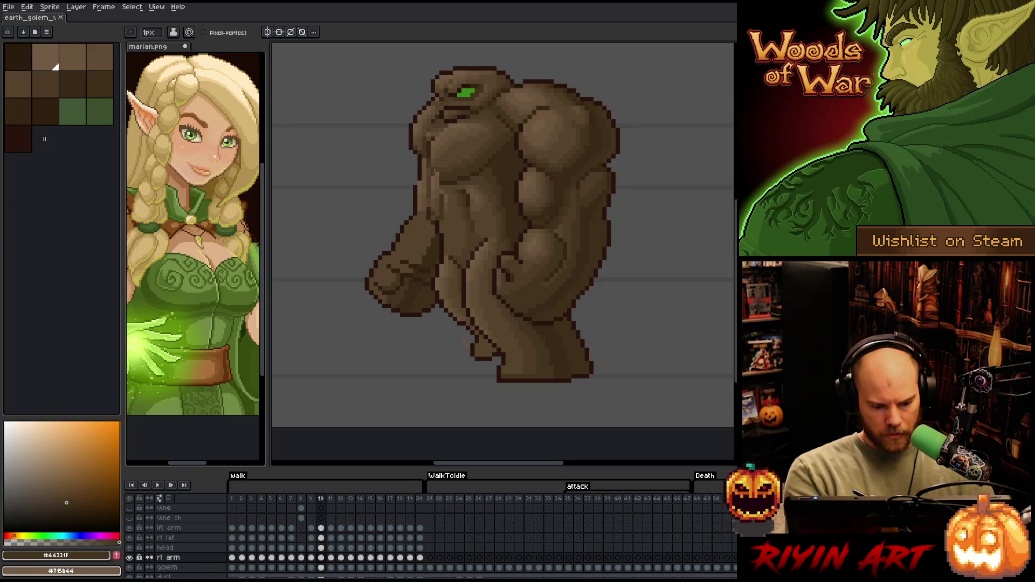
key(Left)
key(Right)
key(Left)
key(Right)
key(Left)
key(Right)
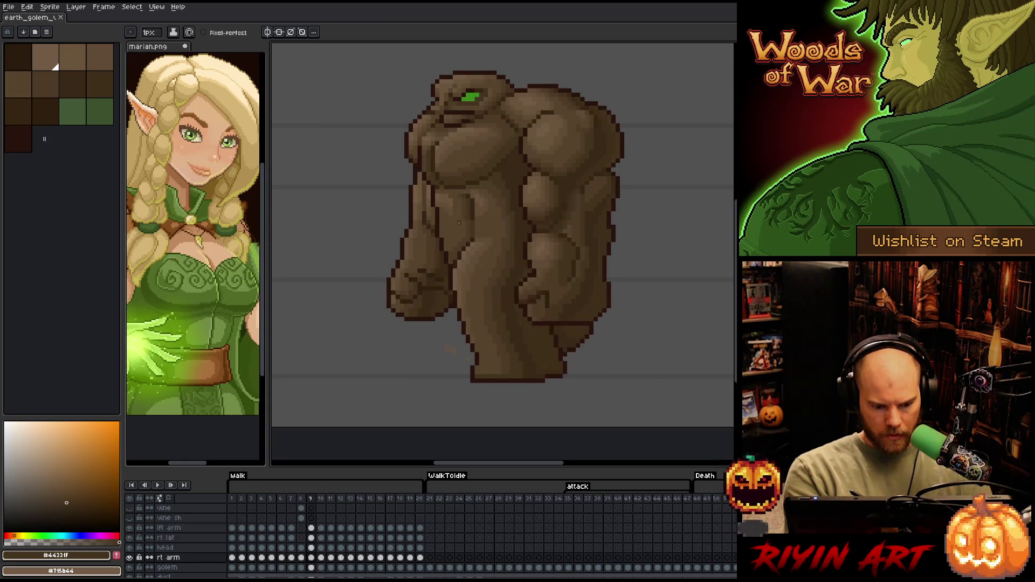
key(Left)
key(Right)
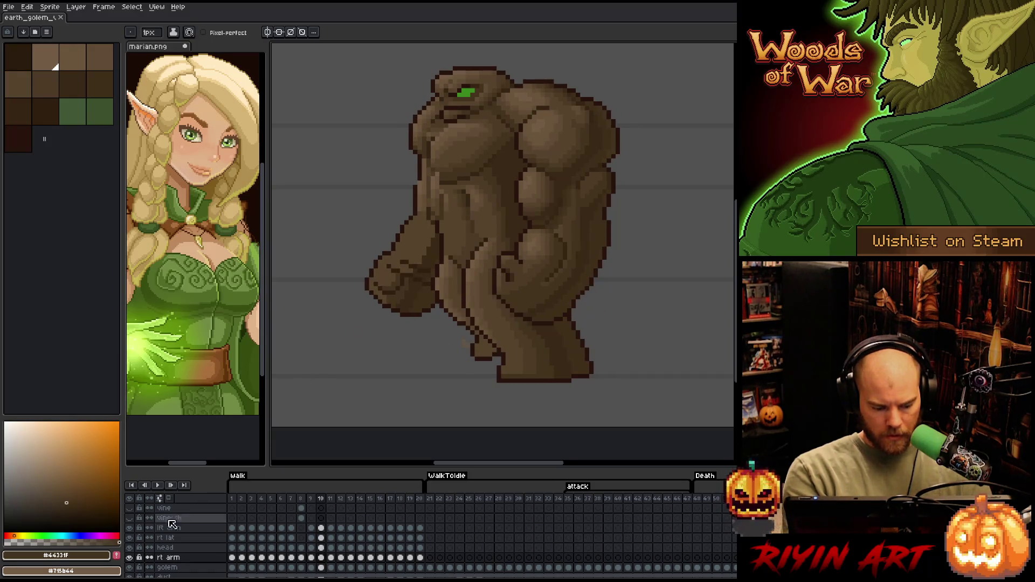
key(Left)
key(Right)
key(Left)
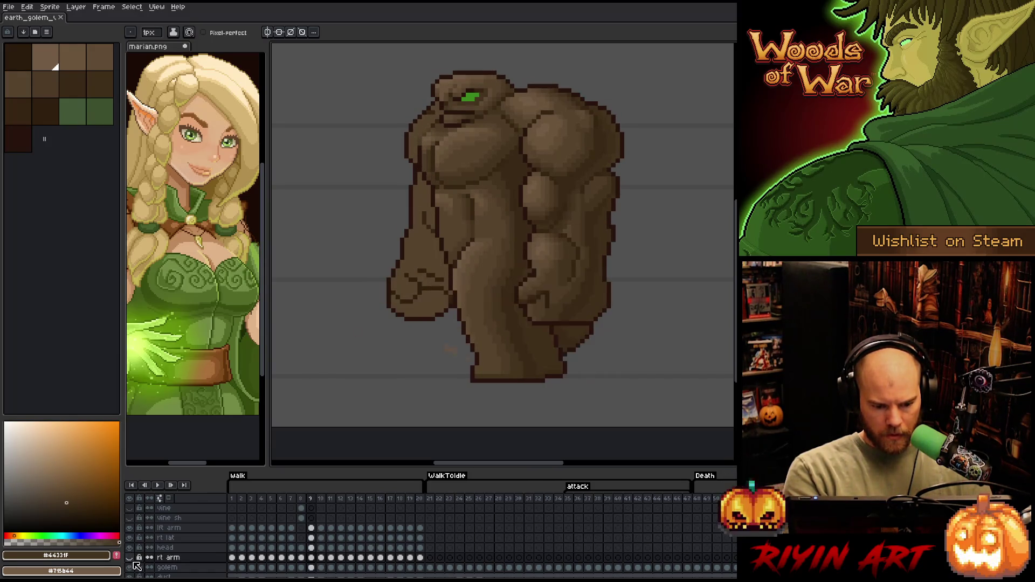
key(Right)
- Make the rt arm layer visible again and lasso an area on the golem's chest
click(130, 558)
key(Left)
key(Right)
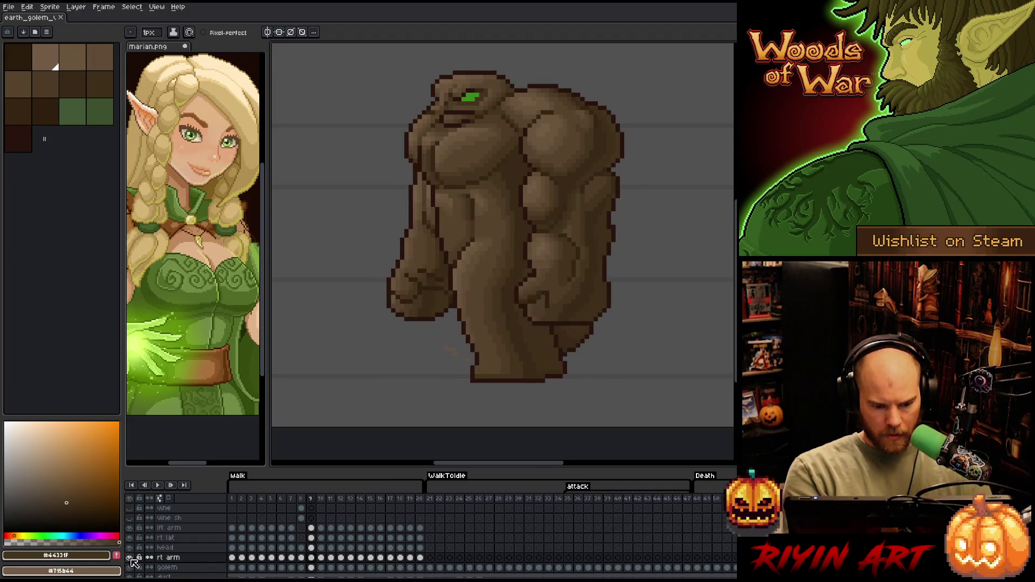
key(Left)
key(Right)
key(q)
mouse_move(457, 216)
mouse_down()
mouse_move(452, 188)
mouse_move(435, 192)
mouse_move(438, 222)
mouse_up()
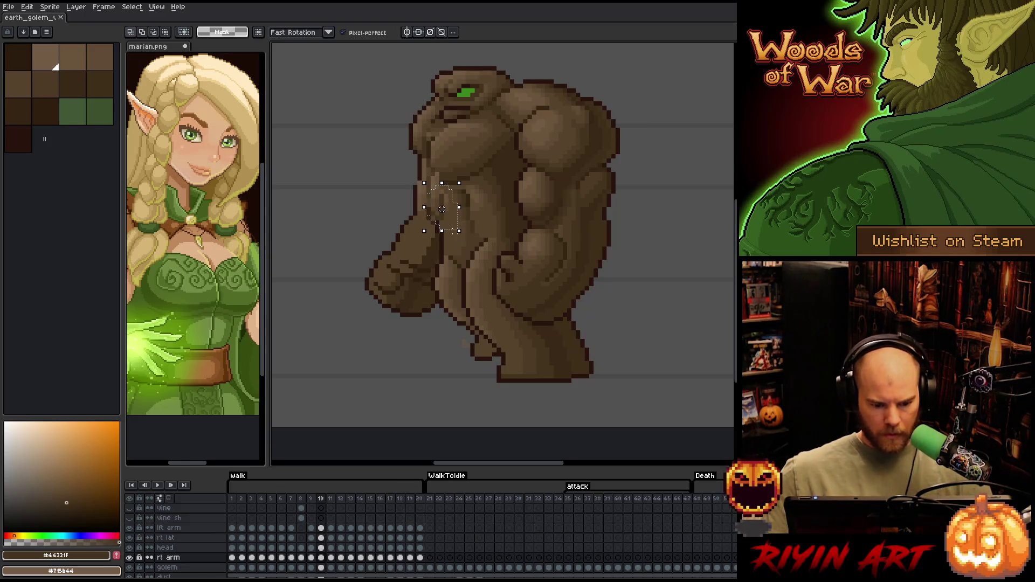
- Draw a dark 1px Pencil line down the chest's left edge, then undo it
key(b)
drag(437, 227, 433, 179)
key(ctrl+z)
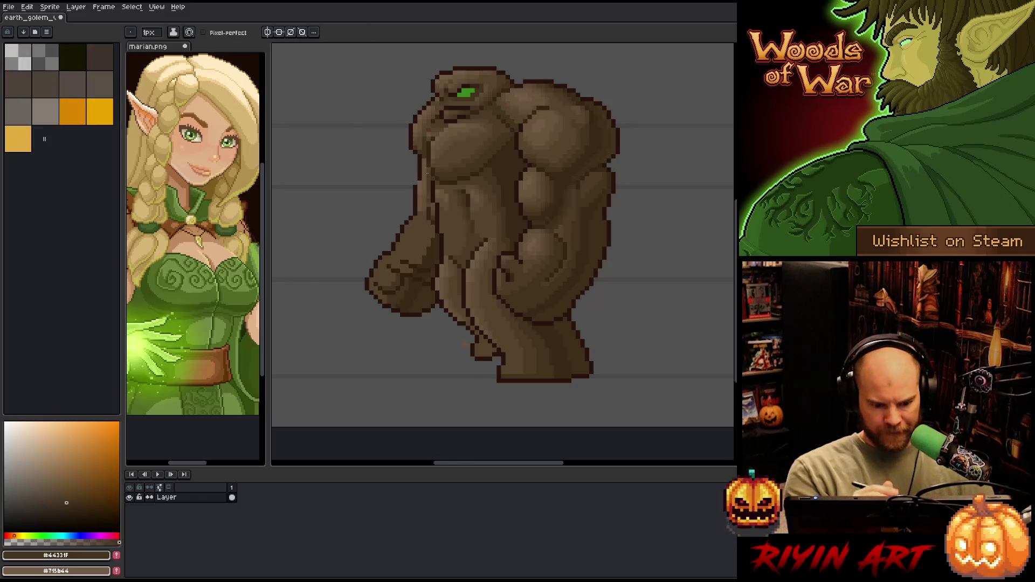
- Pick browns #4d3b26, #44331f and #57442c from the golem and save the sprite
alt+click(429, 195)
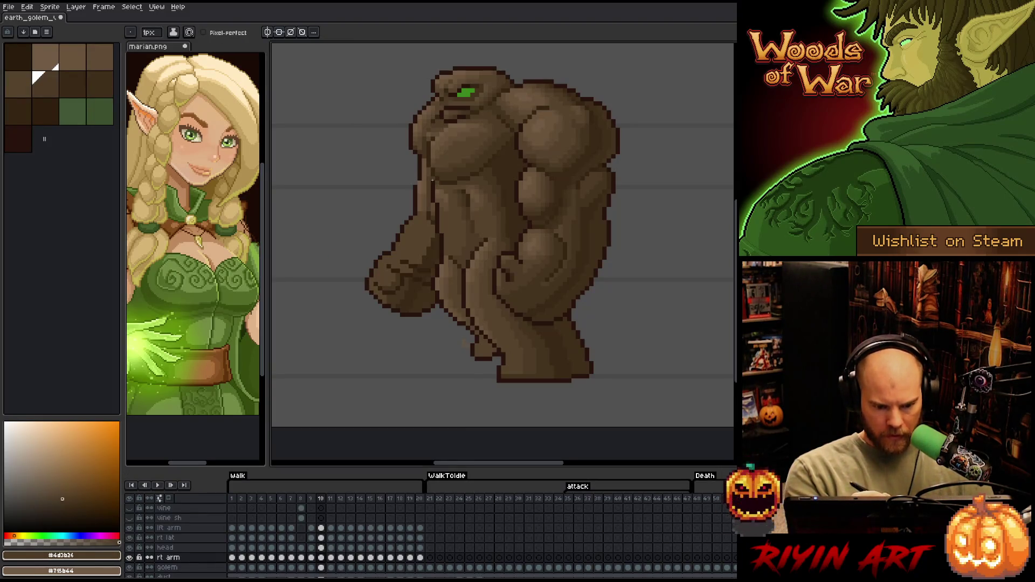
key(ctrl+s)
click(446, 273)
alt+click(403, 291)
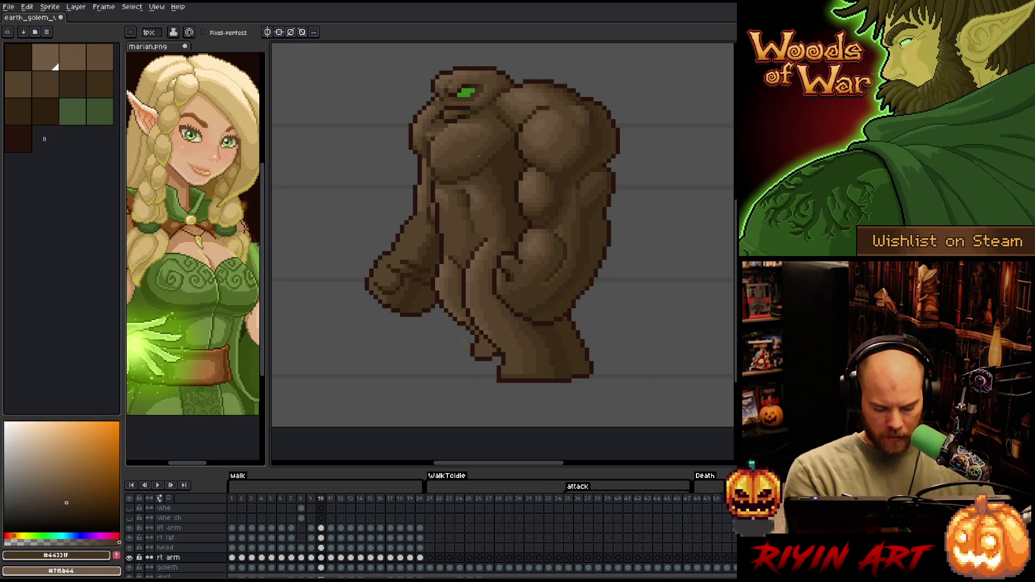
key(Left)
key(Right)
alt+click(430, 227)
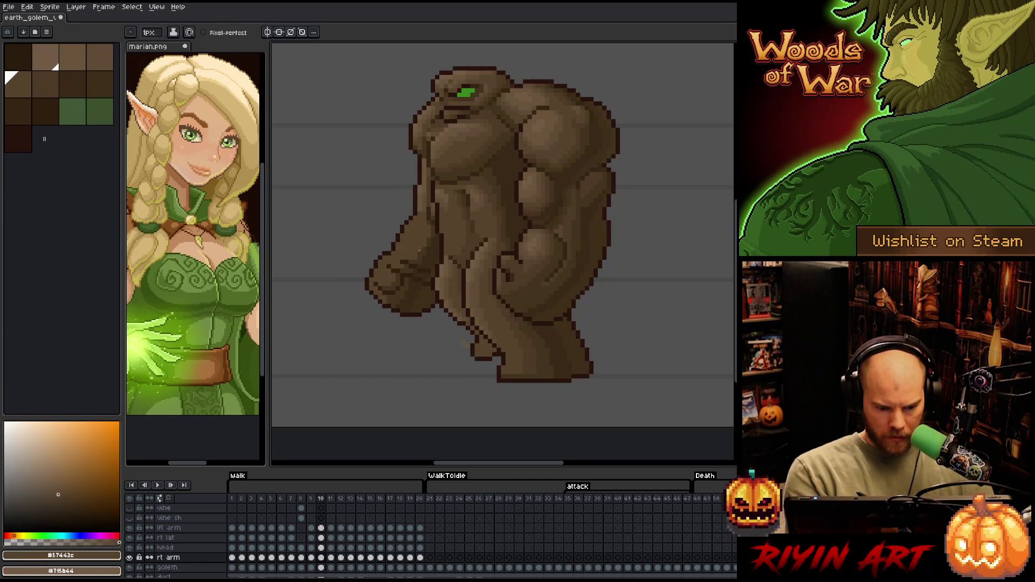
- Sample browns including #4d3b26 from frame 9, returning to frame 10 each time
key(Left)
alt+click(435, 246)
key(Right)
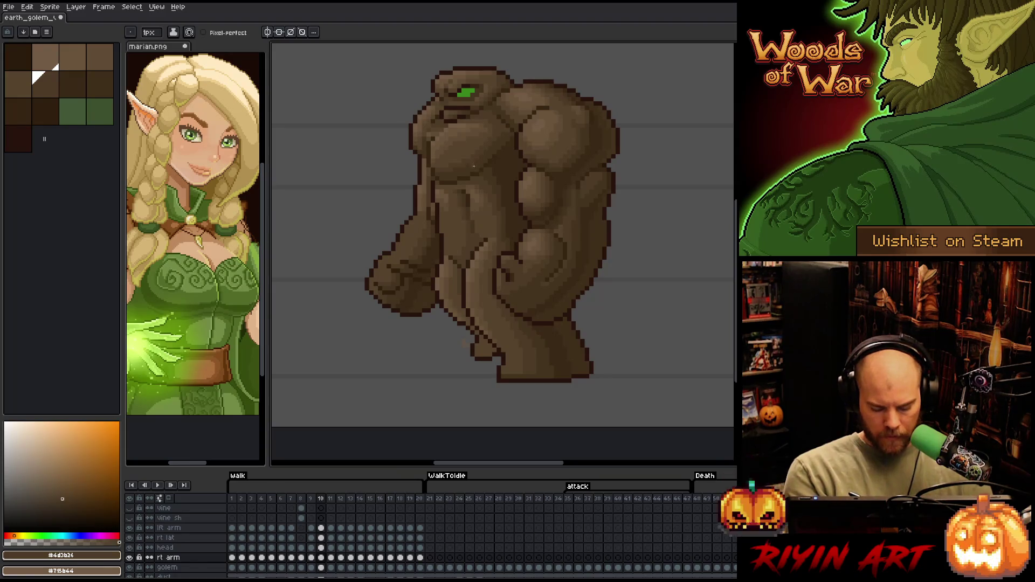
key(Left)
alt+click(418, 228)
key(Right)
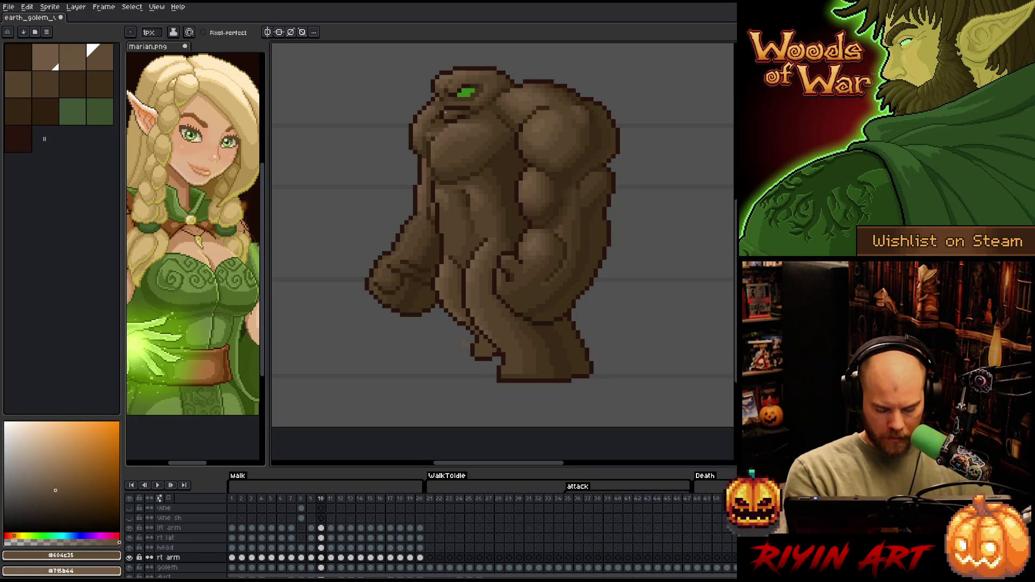
- Eyedrop a mid-brown from the golem on frame 9, then compare it against frame 10
key(comma)
key(i)
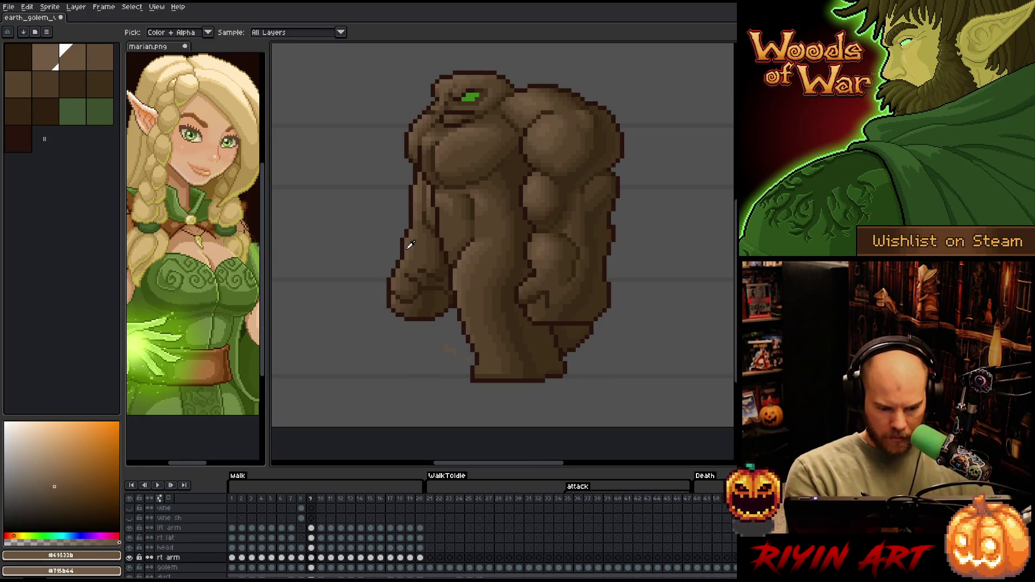
click(409, 255)
key(b)
key(period)
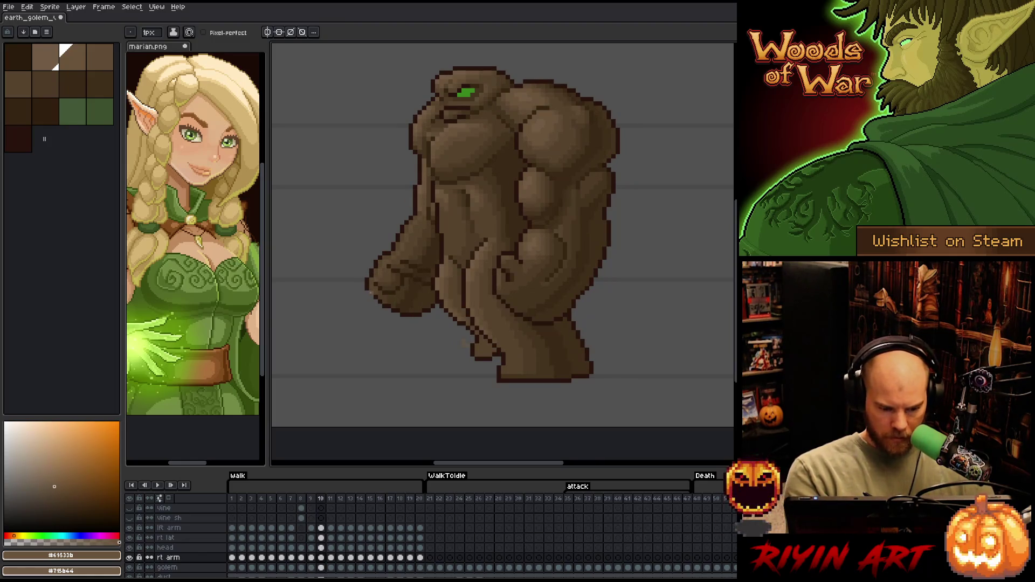
key(comma)
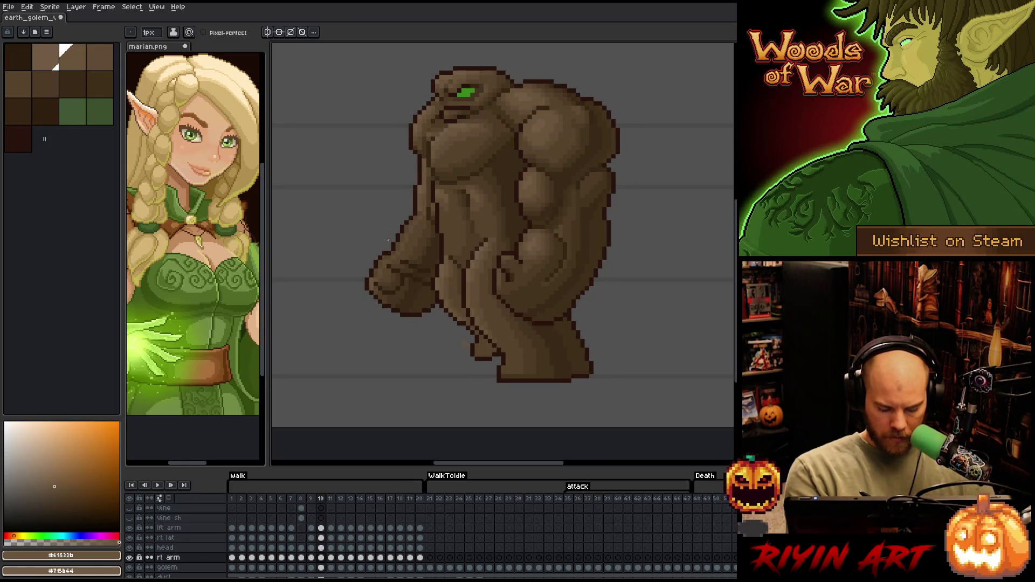
key(period)
key(v)
key(b)
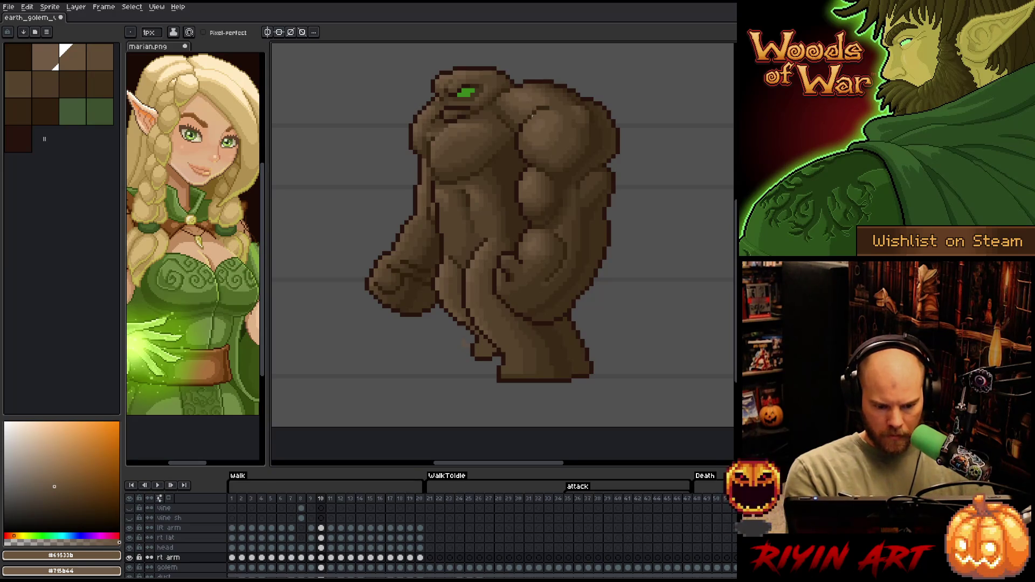
- Sample a dark brown from the fist on frame 9, then pick a slightly lighter dark-brown swatch
key(Left)
key(Right)
key(Left)
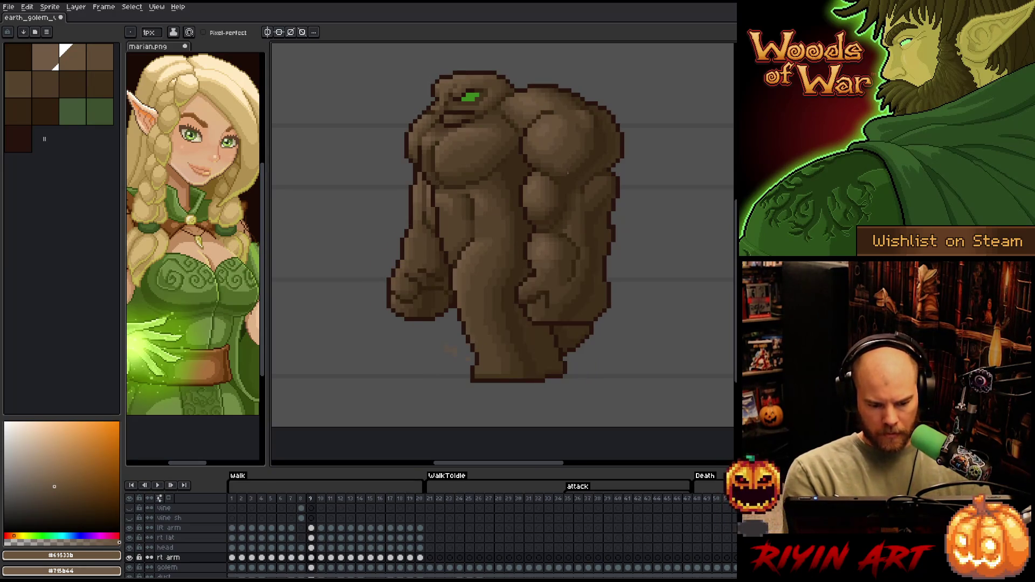
key(Right)
key(Left)
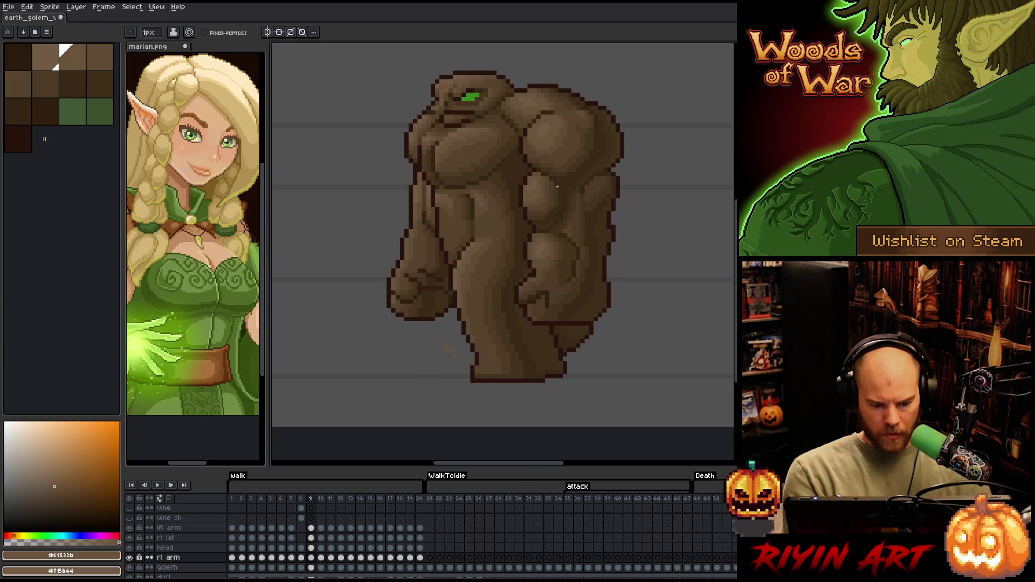
key(Right)
key(Left)
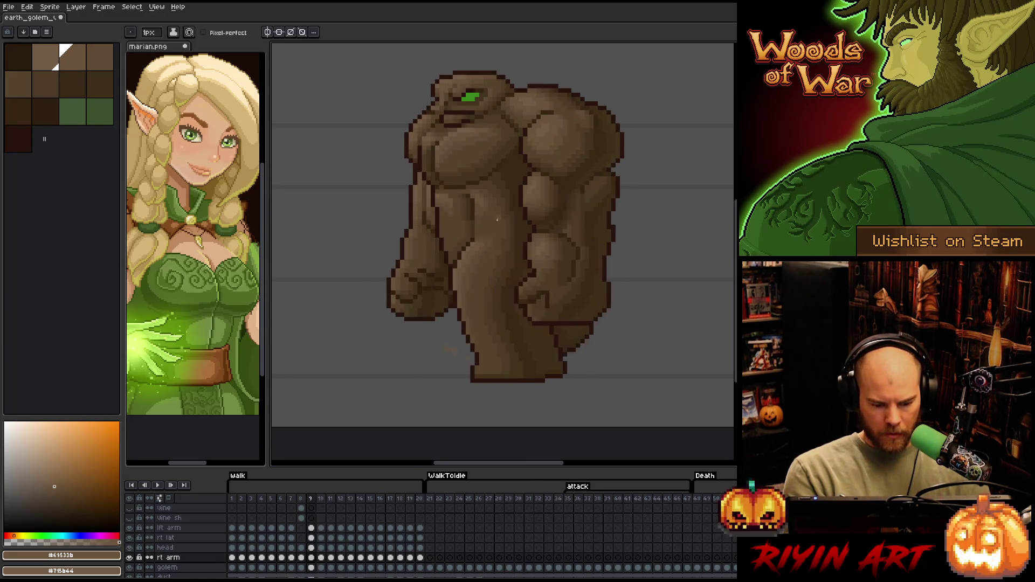
alt+click(439, 285)
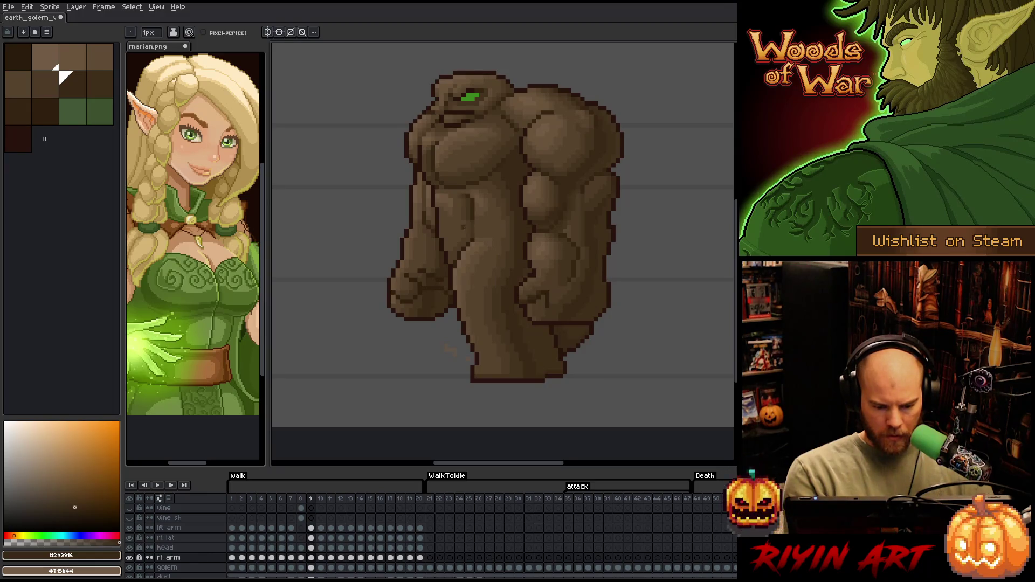
alt+click(478, 200)
- Flip repeatedly between walk frames 9 and 10 to compare poses, ending on frame 10
key(Right)
key(Left)
key(Right)
key(Left)
key(Right)
key(Left)
key(Right)
key(Left)
key(Right)
key(Left)
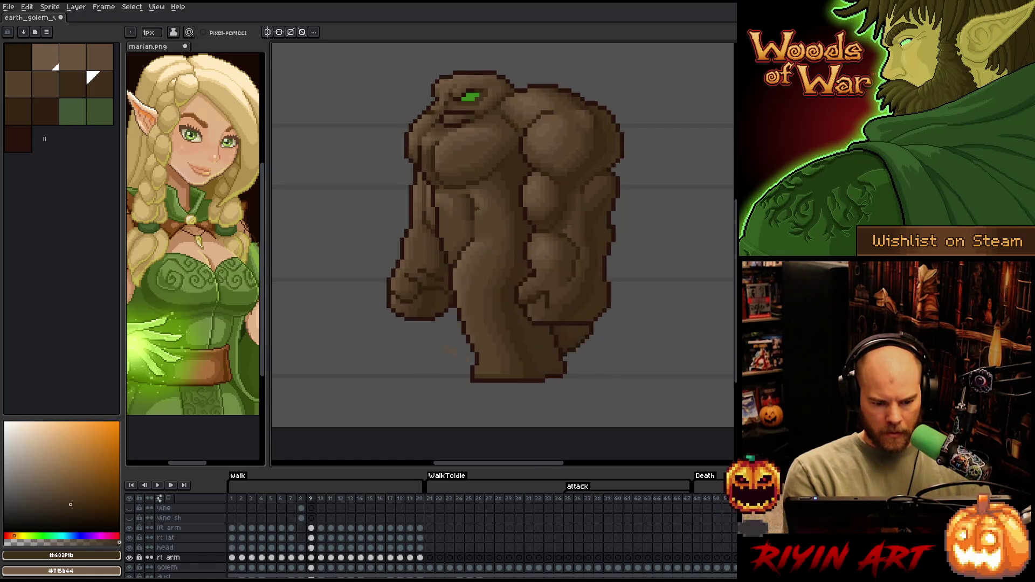
key(Right)
key(Left)
key(Right)
key(Left)
key(Right)
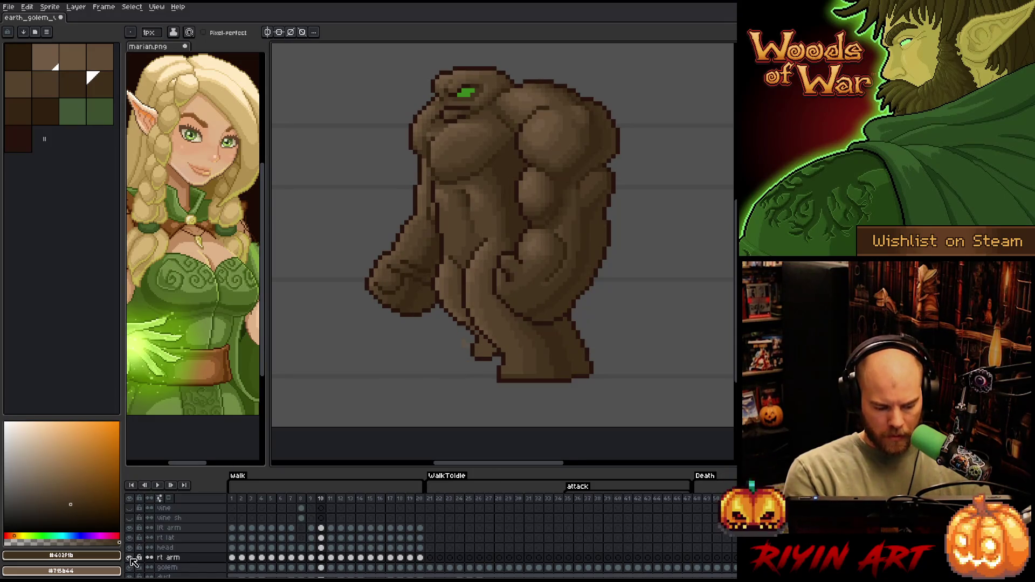
key(Left)
key(Right)
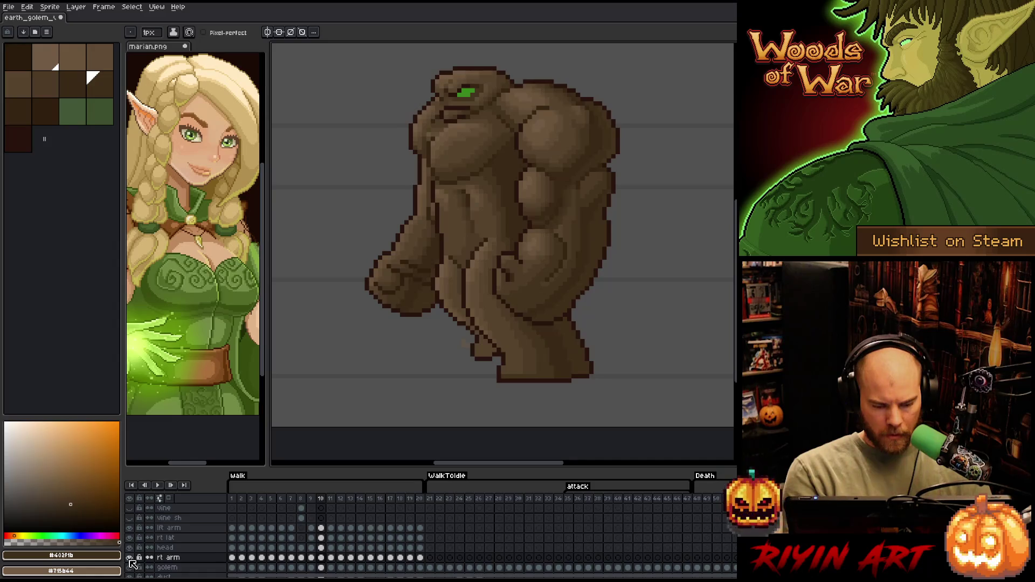
- Lower the rt arm layer's opacity to about 84% in Layer Properties, and clear the frame 10 cel selection
double_click(168, 558)
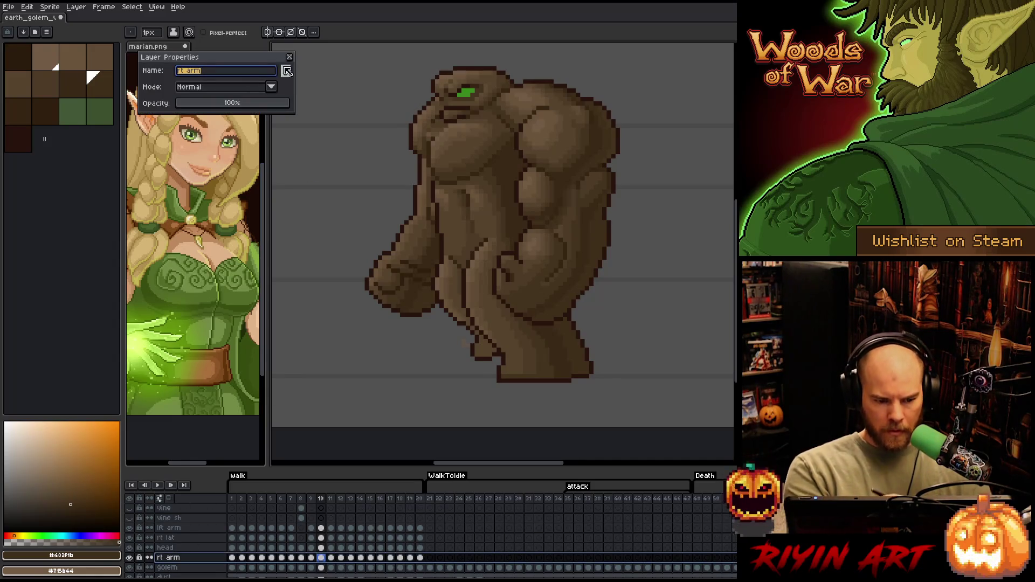
click(232, 103)
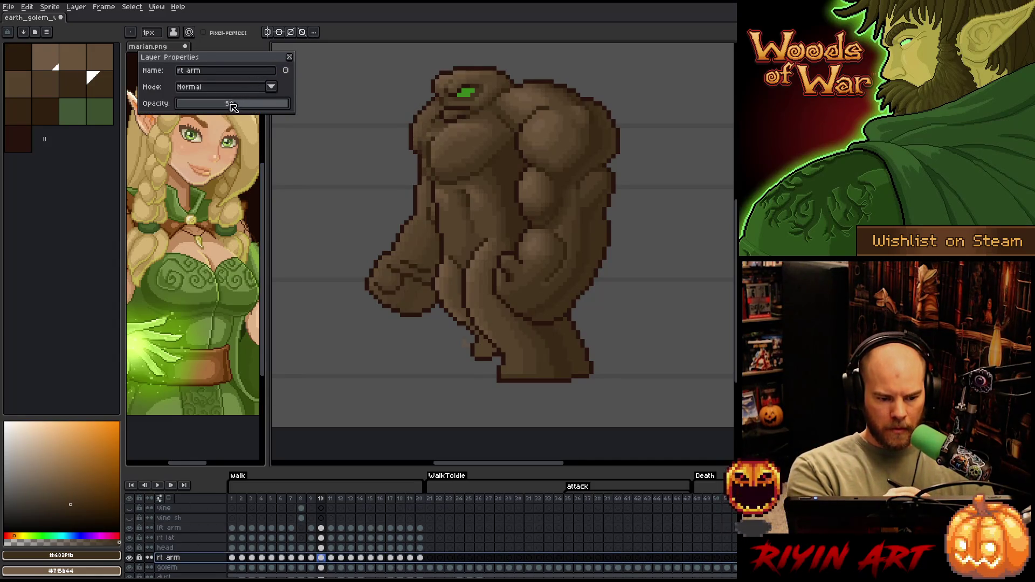
click(290, 56)
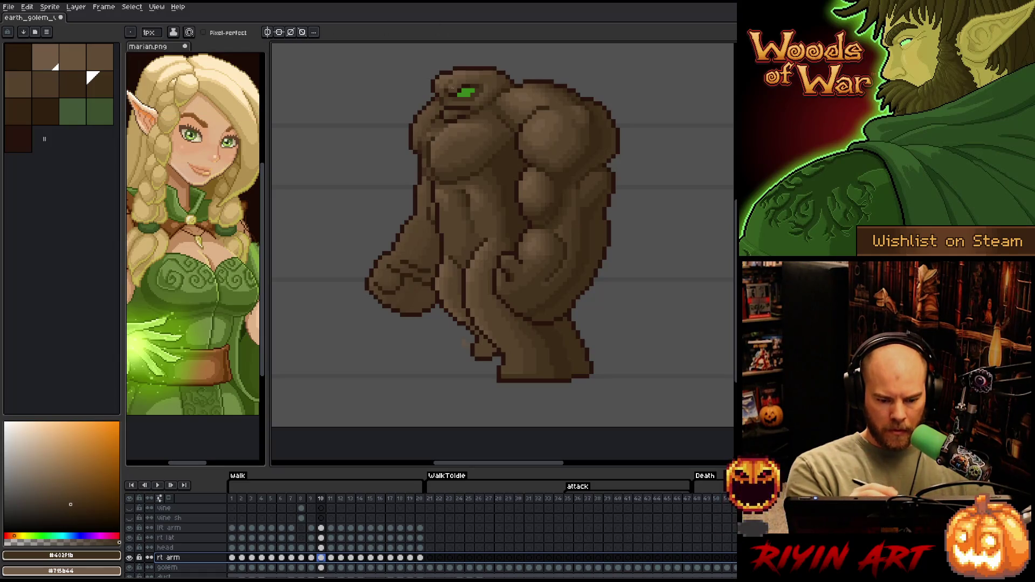
click(429, 142)
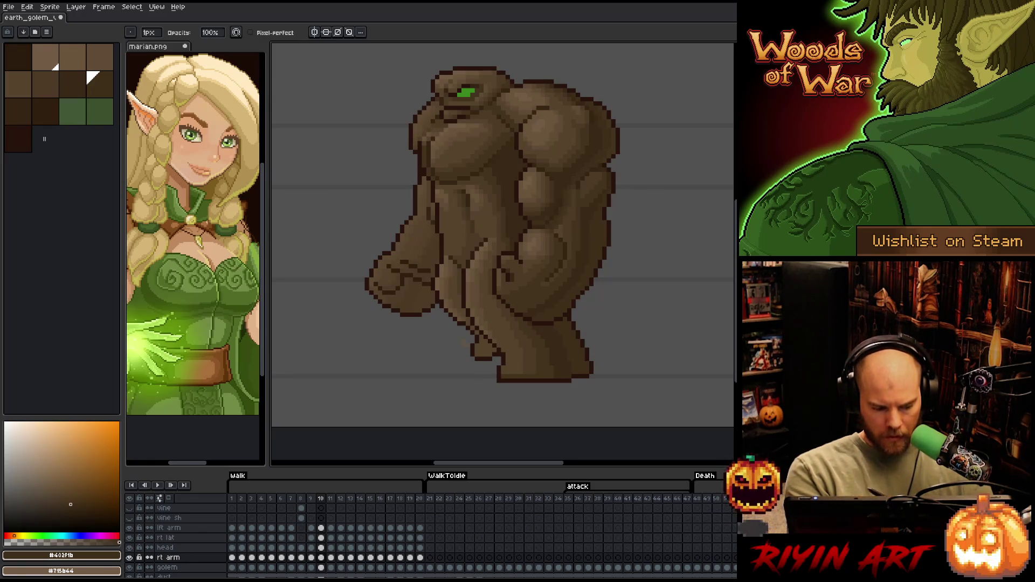
double_click(167, 557)
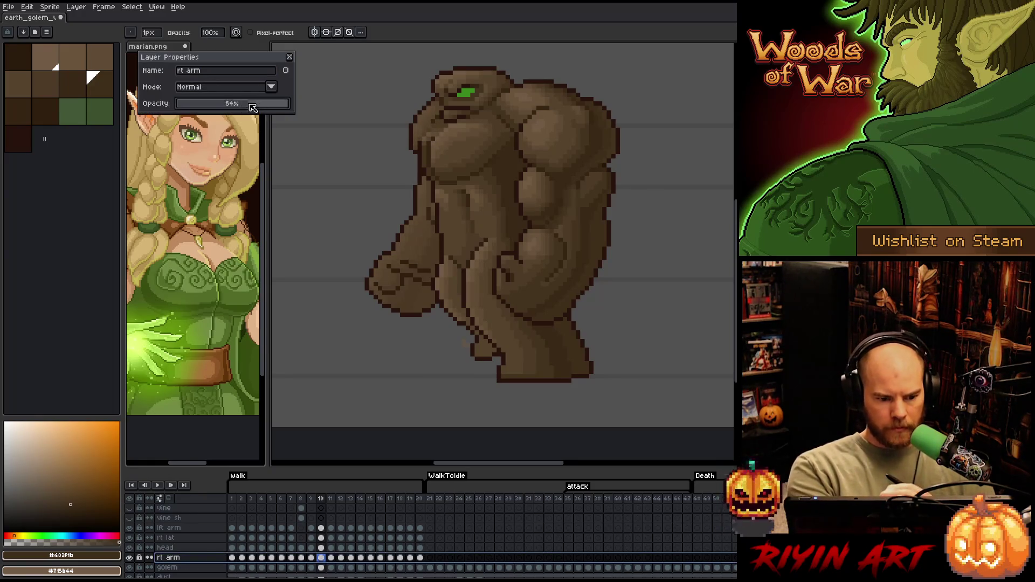
click(290, 57)
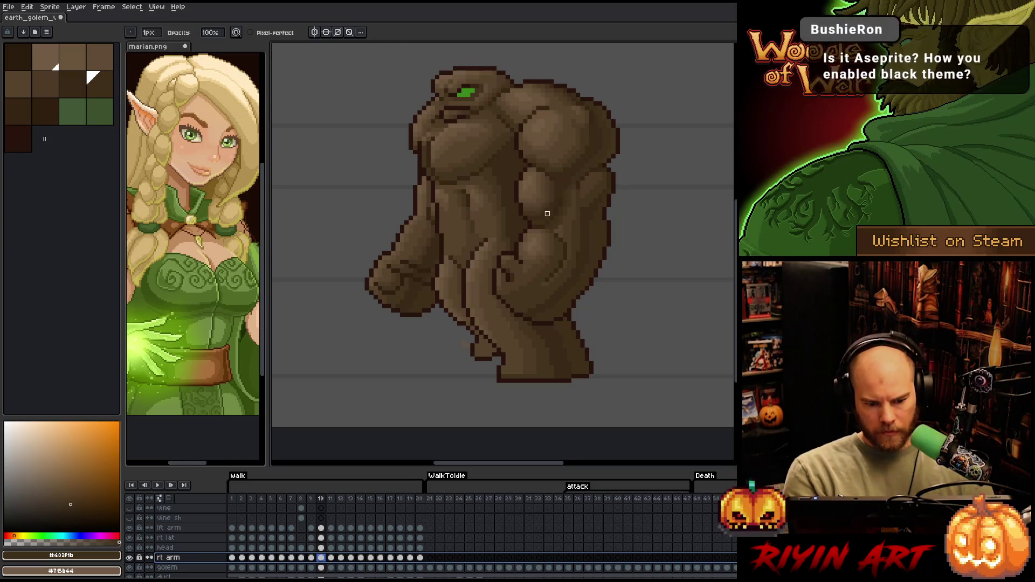
- Flip back and forth between walk frames 9 and 10 to compare poses, ending on frame 10
key(Left)
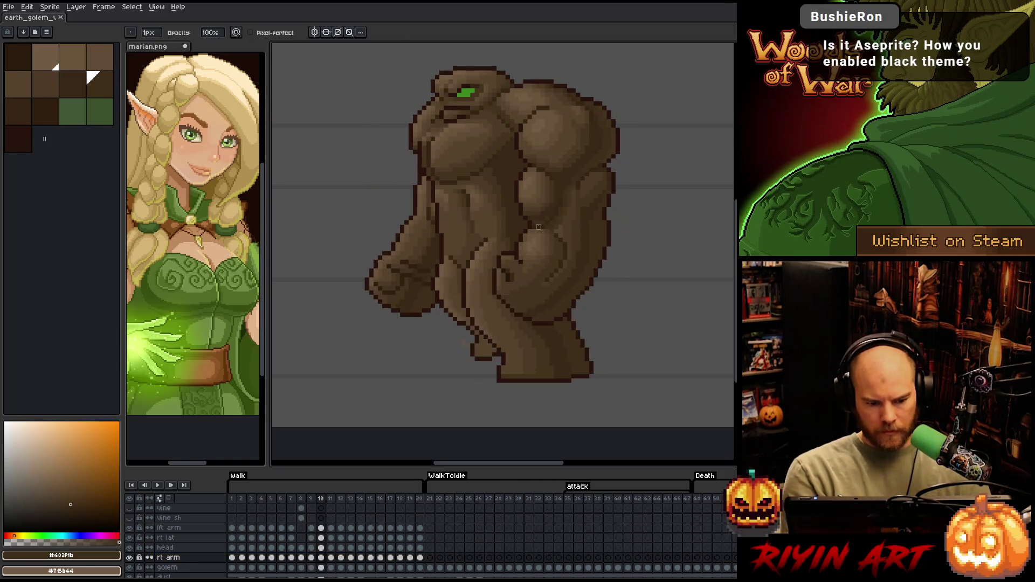
key(Right)
key(Right)
key(Left)
key(Right)
key(Left)
key(Left)
key(Right)
key(Right)
key(Left)
key(Left)
key(Right)
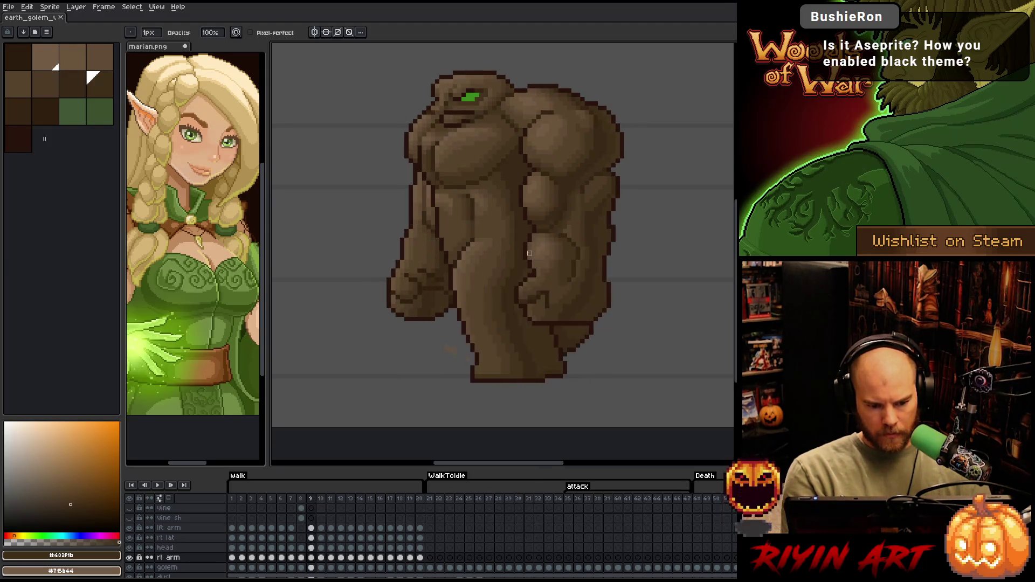
key(Left)
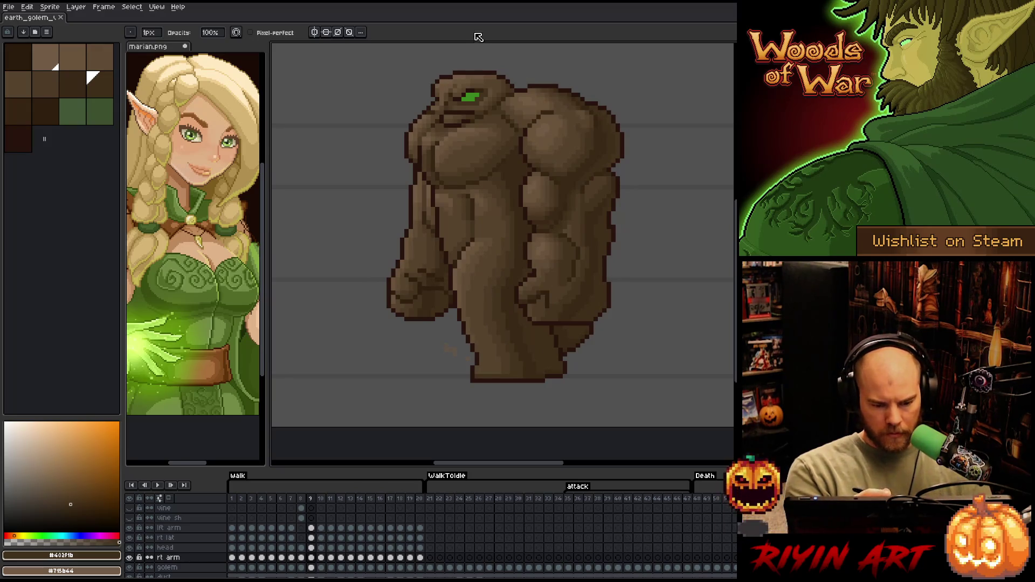
key(Right)
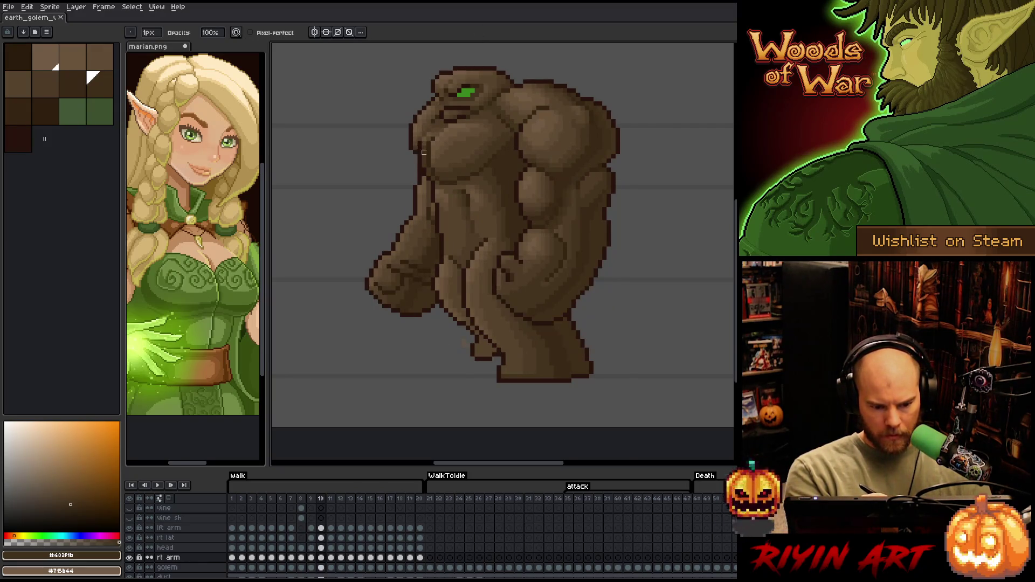
key(Left)
key(Right)
key(Left)
key(Right)
key(Left)
key(Right)
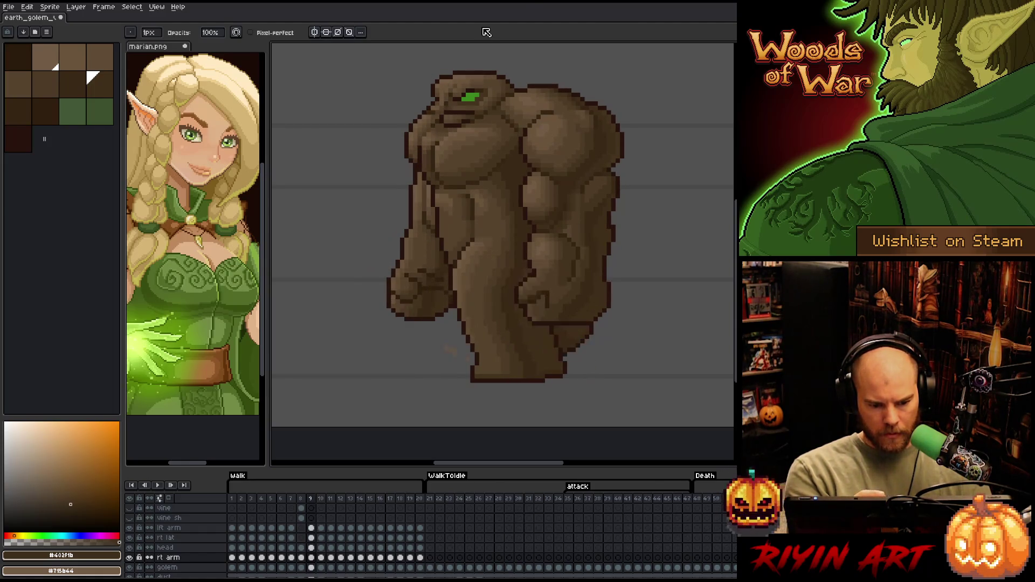
- Sample dark, mid and lighter browns from the golem on frame 9, returning to frame 10 each time
key(Left)
alt+click(425, 136)
key(Right)
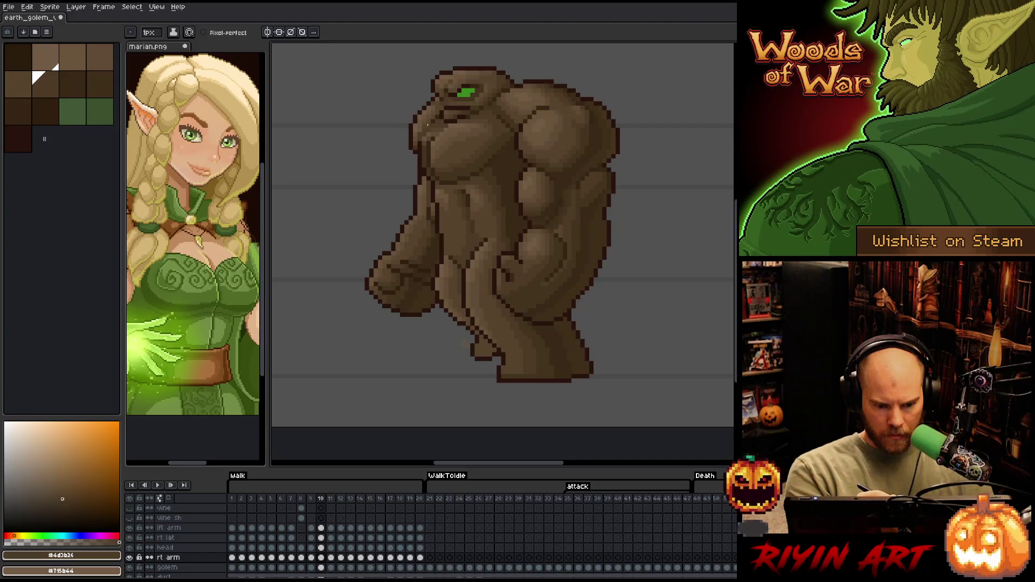
key(Left)
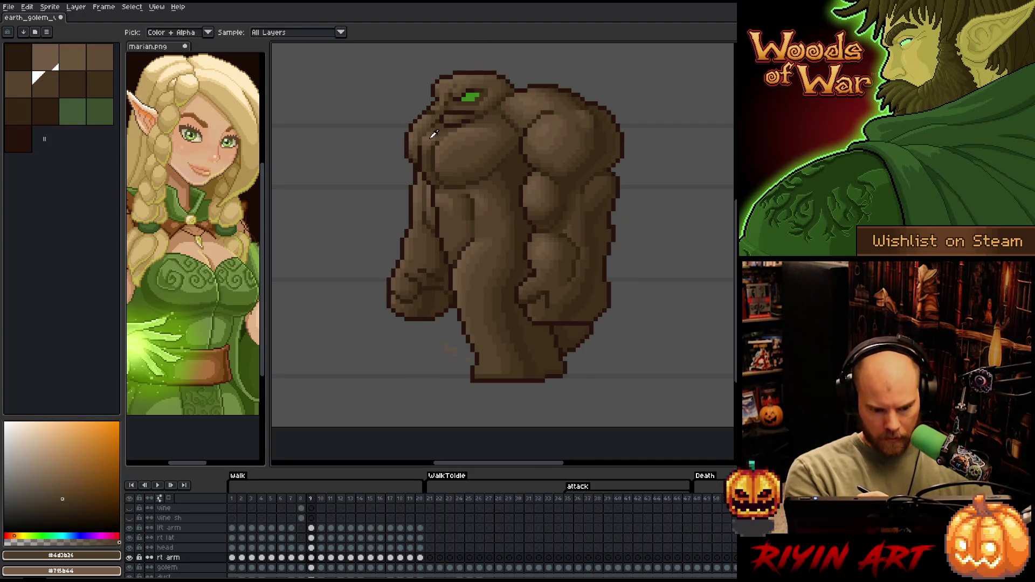
alt+click(433, 134)
key(Right)
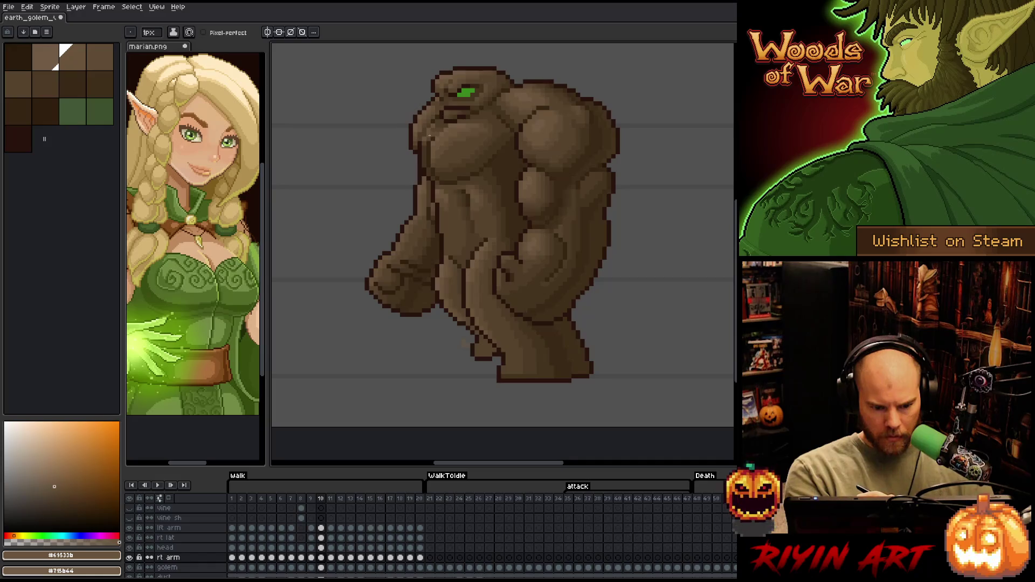
key(comma)
key(period)
key(comma)
alt+click(434, 135)
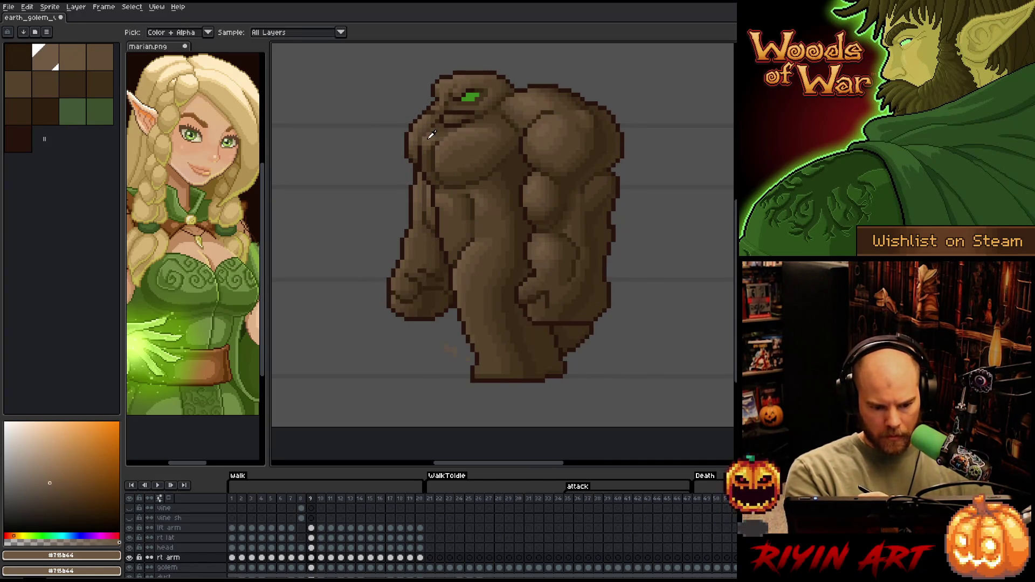
key(period)
- Compare frames 9 and 10 and try mid, darker and medium browns from the sprite as shading colour
key(comma)
key(period)
key(comma)
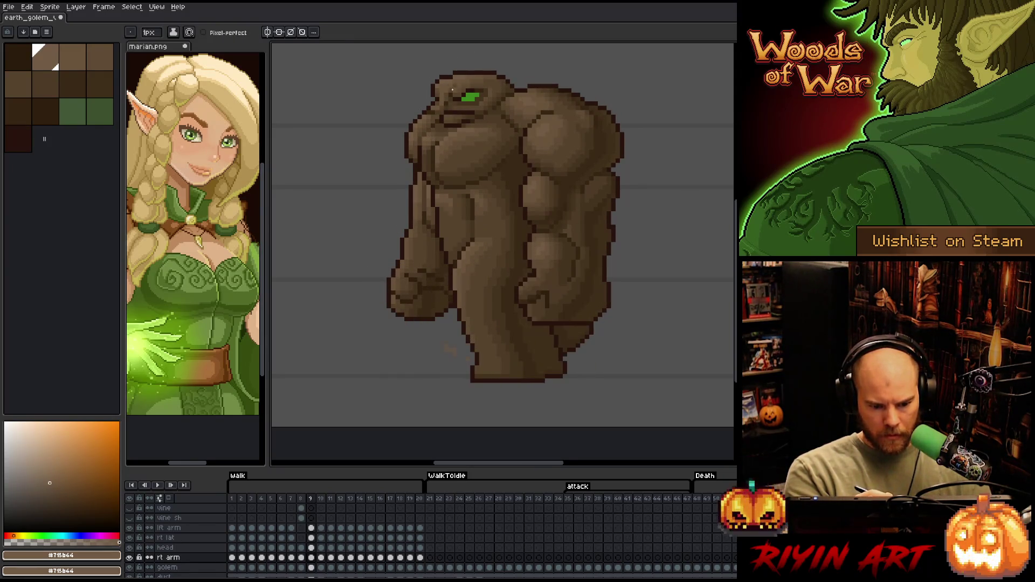
key(period)
alt+click(433, 123)
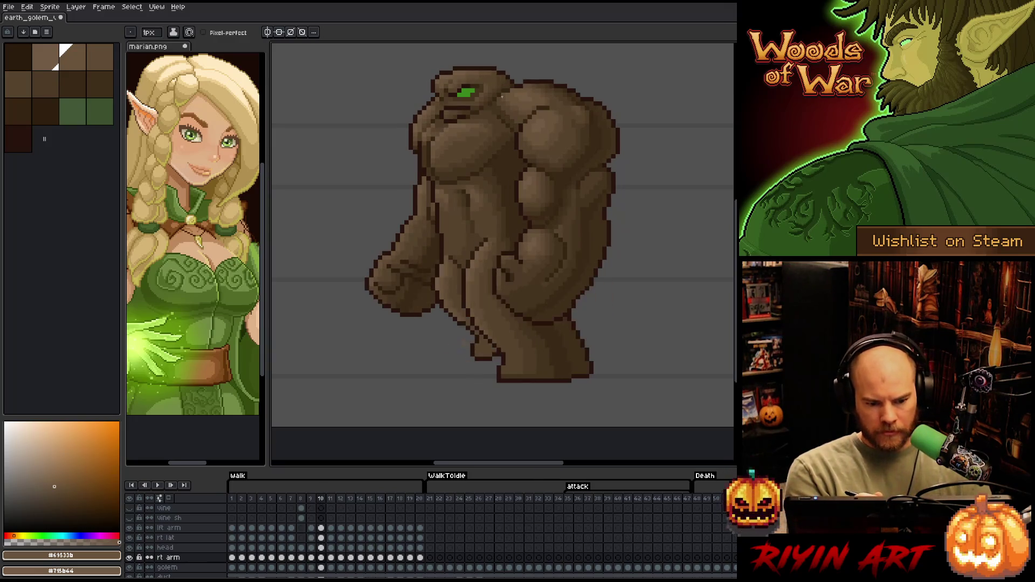
alt+click(435, 123)
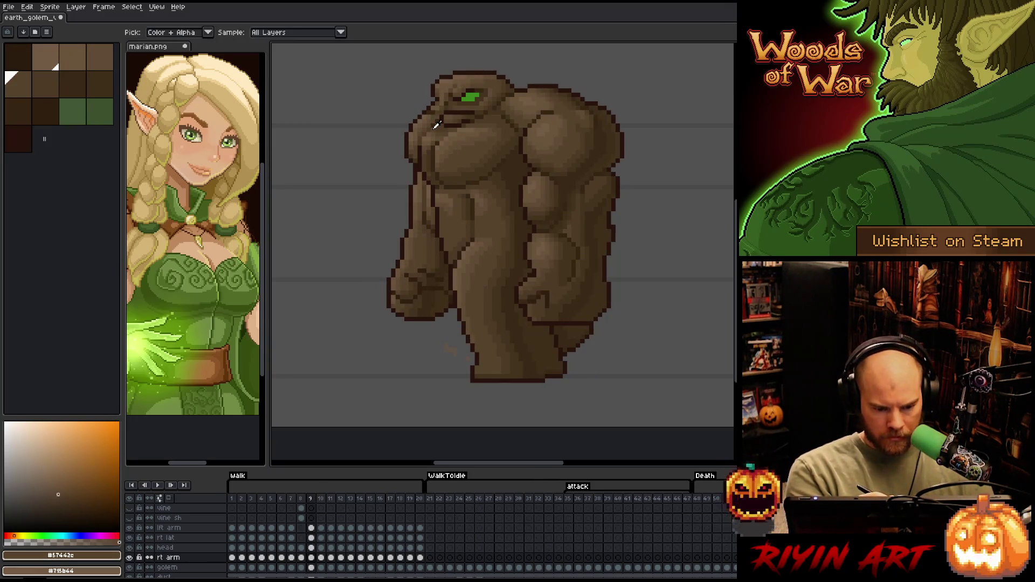
key(Right)
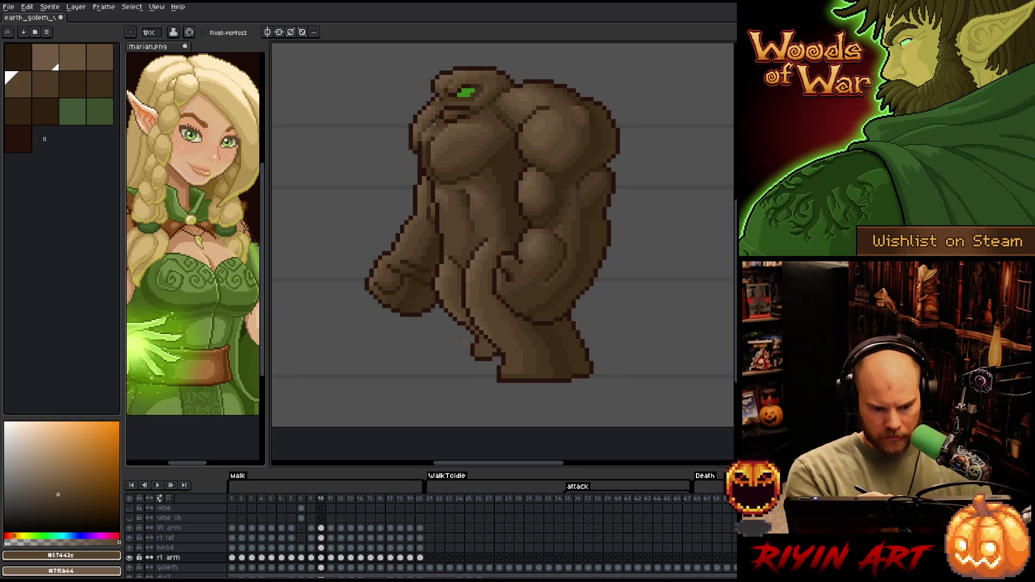
key(Left)
key(Right)
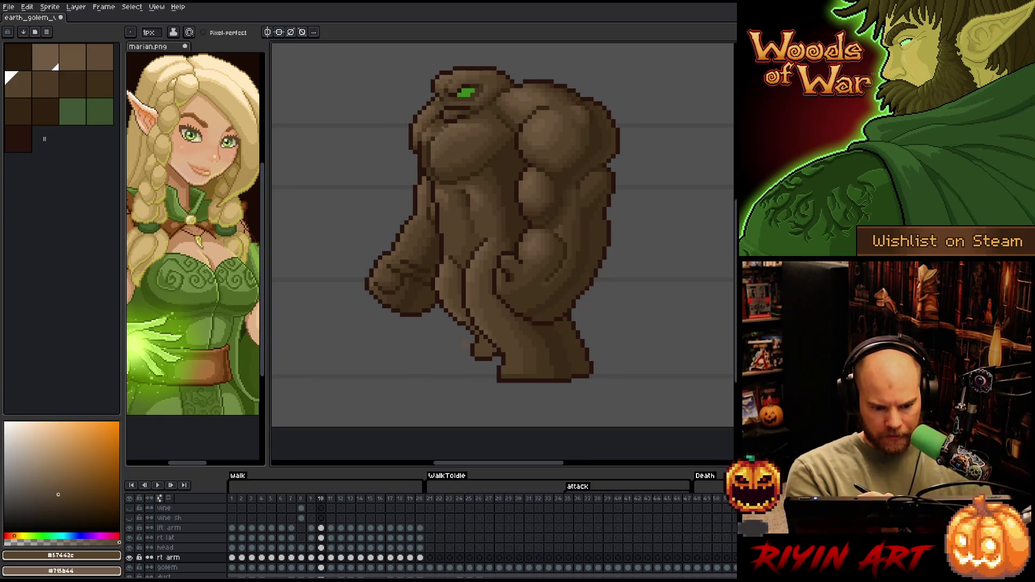
alt+click(439, 127)
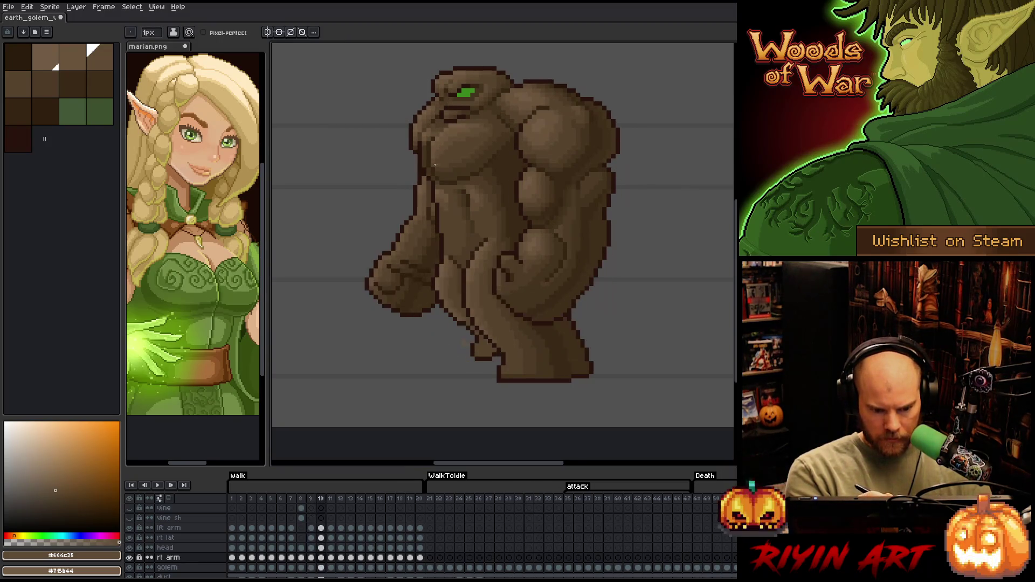
- Eyedrop the lighter brown #715b44 from the golem on frame 9, then move to frame 10
key(Left)
key(Right)
key(Left)
key(Right)
key(Left)
key(Right)
key(Left)
alt+click(433, 133)
key(Right)
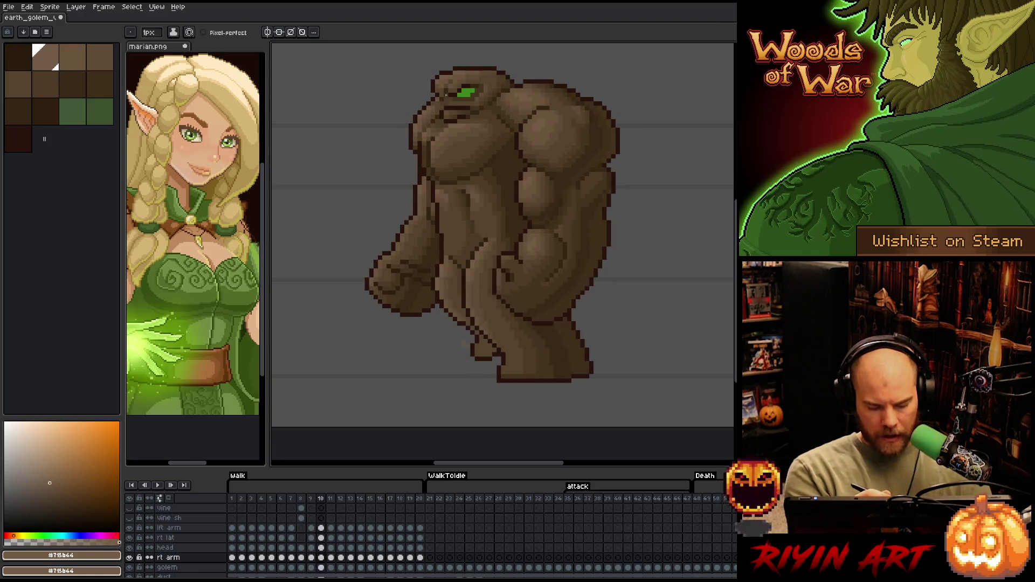
- Compare frames 9 and 10 again, sample darker #69533b, then settle back on #715b44
key(Left)
key(Right)
key(Right)
key(Left)
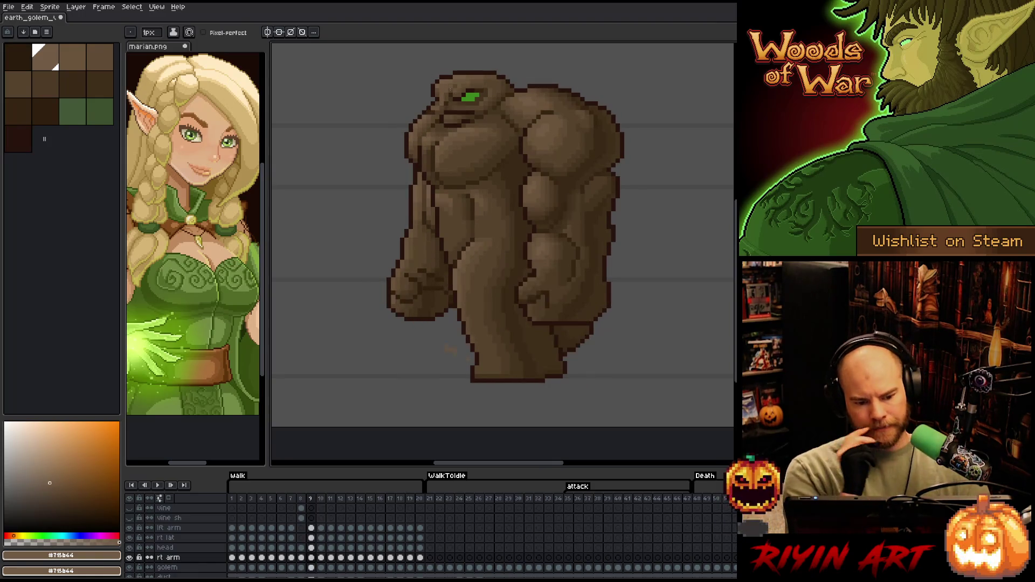
key(Left)
key(Right)
key(Left)
key(Right)
key(Left)
key(Right)
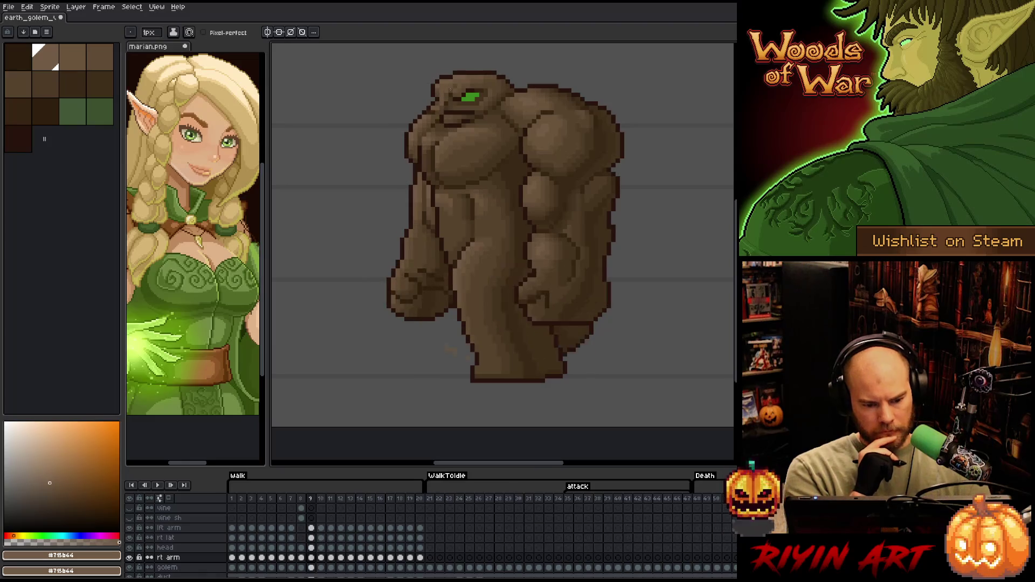
key(Left)
key(Right)
key(Left)
key(Right)
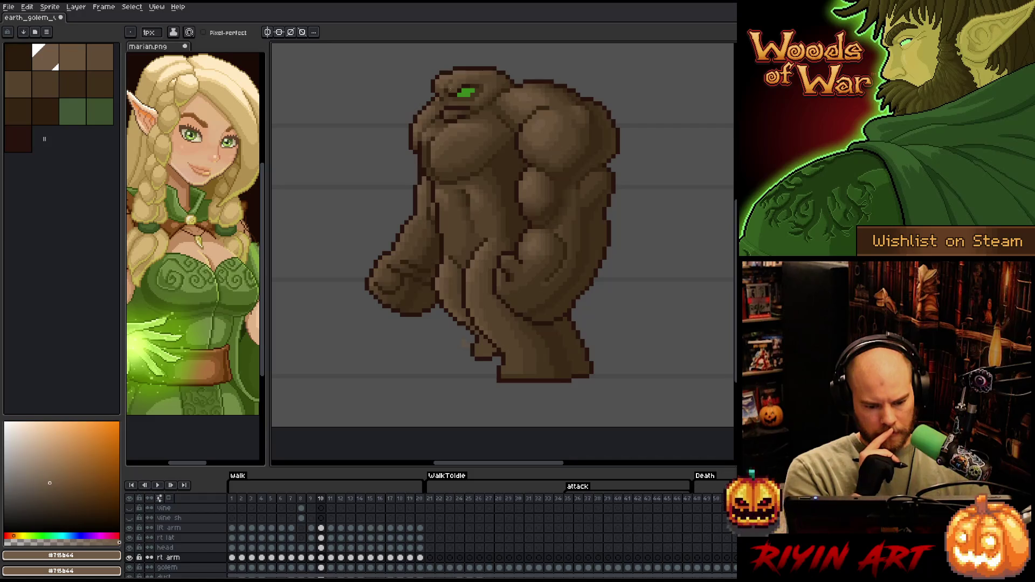
key(Left)
key(Right)
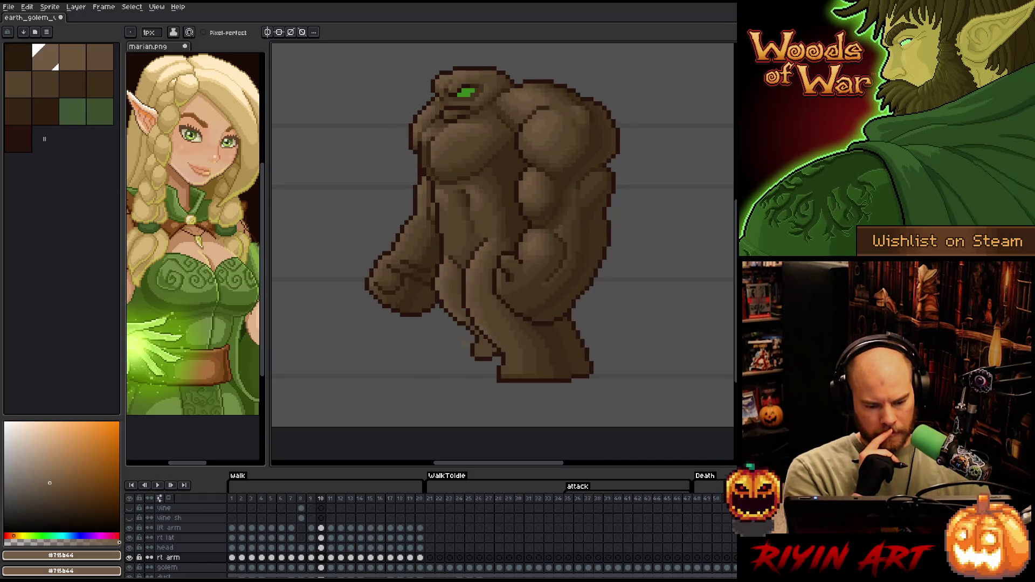
key(Left)
key(Right)
key(Left)
key(Right)
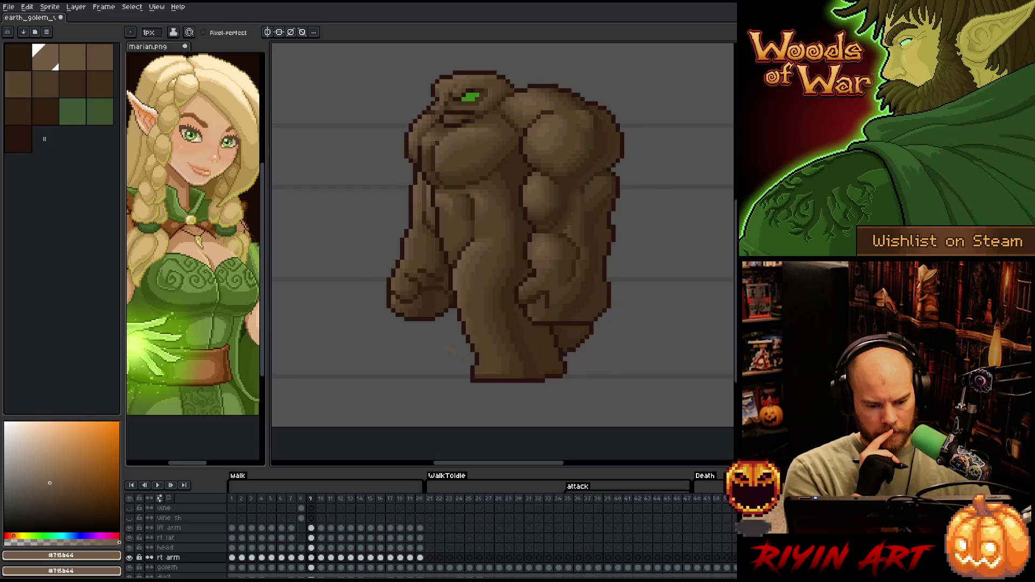
key(Left)
key(Right)
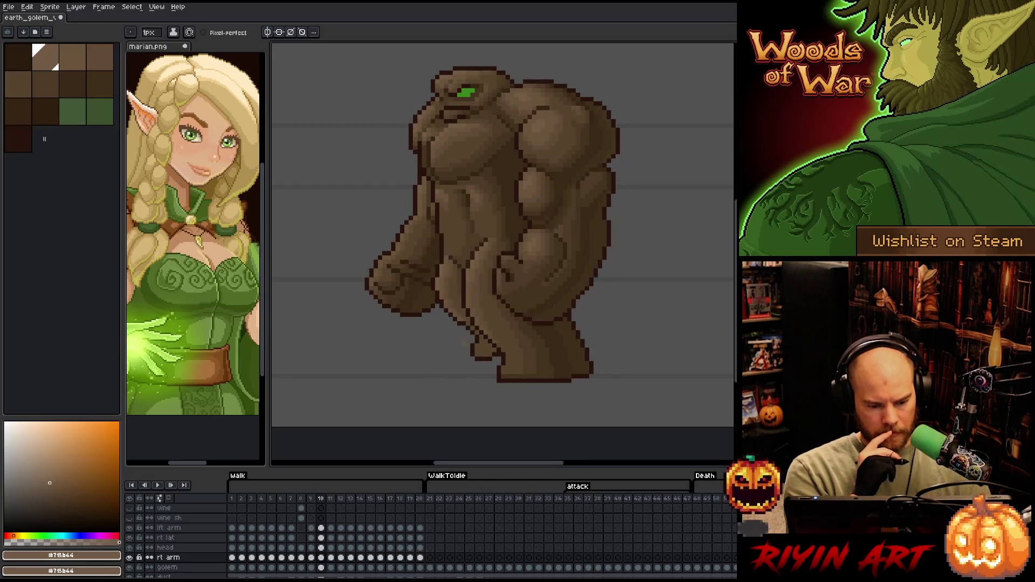
alt+click(424, 195)
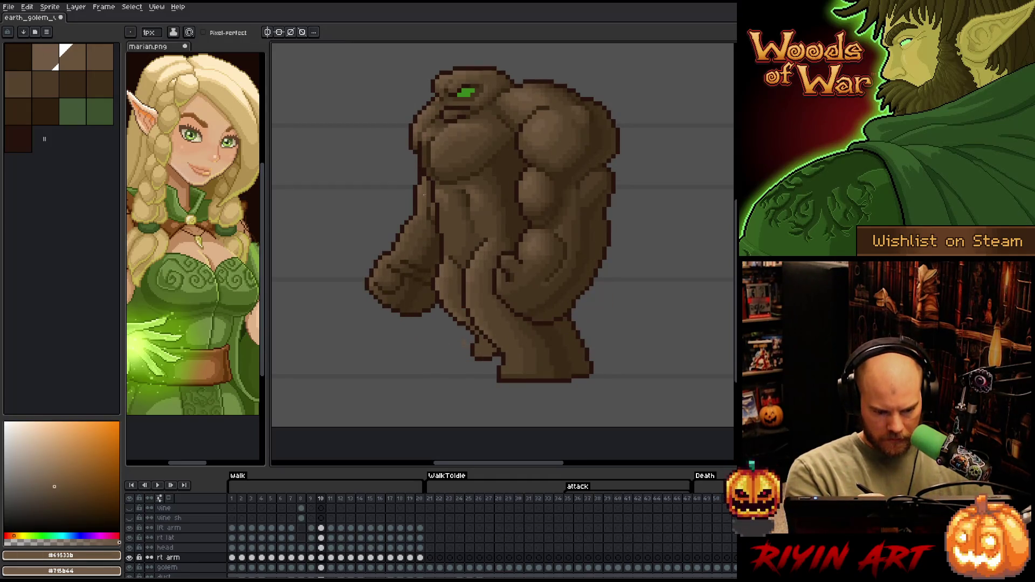
alt+click(420, 194)
- Play the walk animation, then step to frame 11 and compare it with frame 10
key(Return)
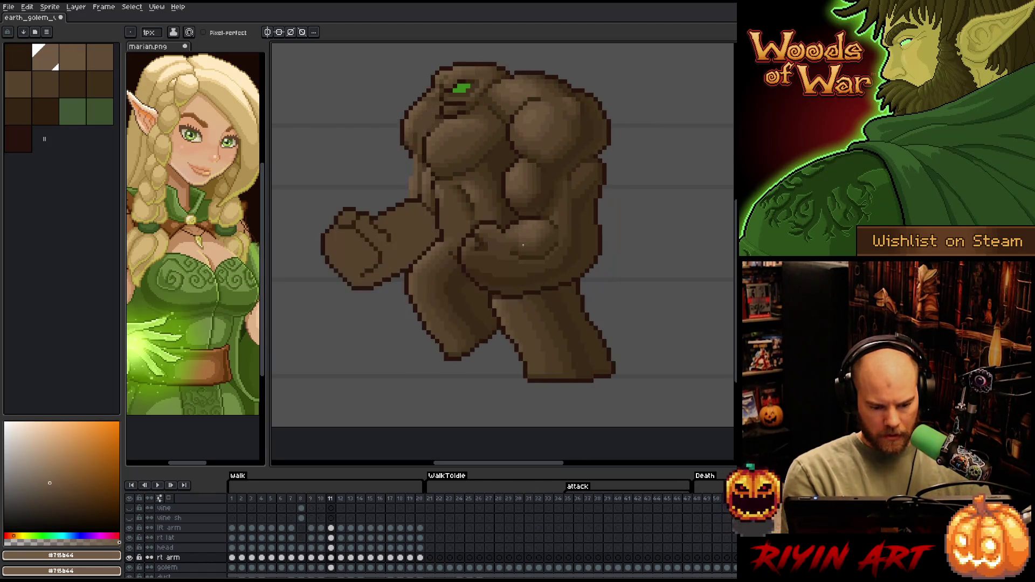
key(Right)
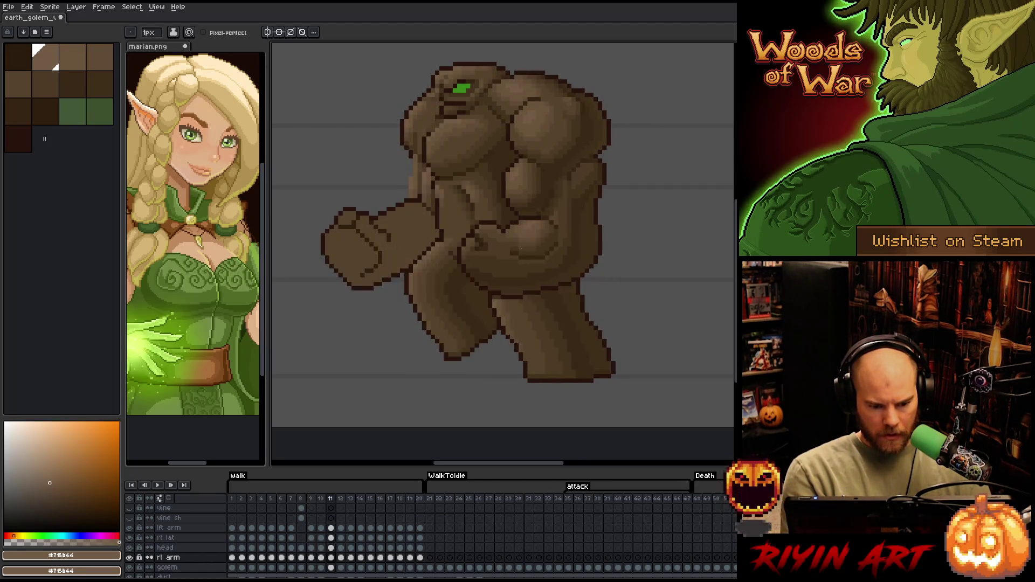
key(Left)
key(Right)
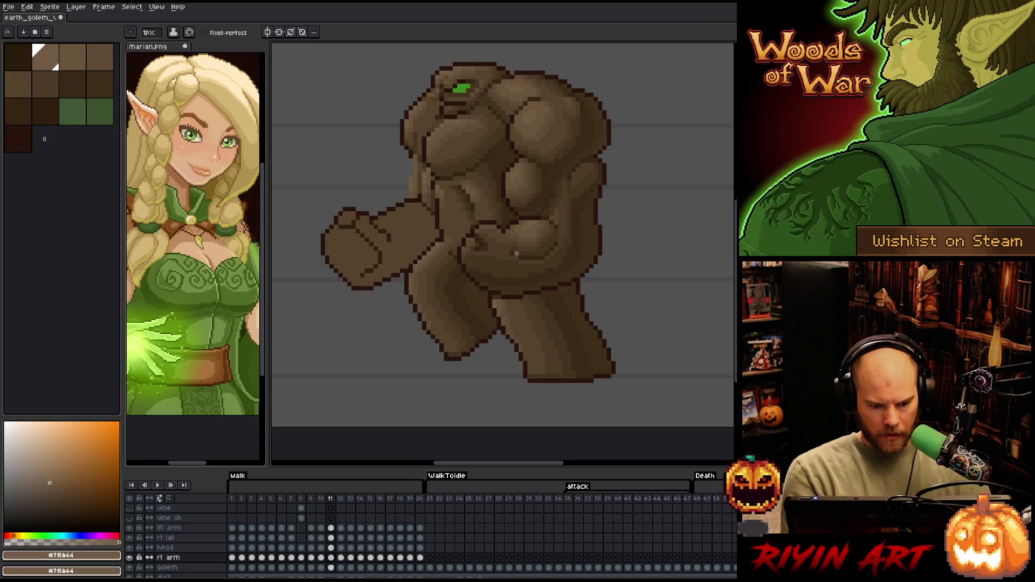
key(Left)
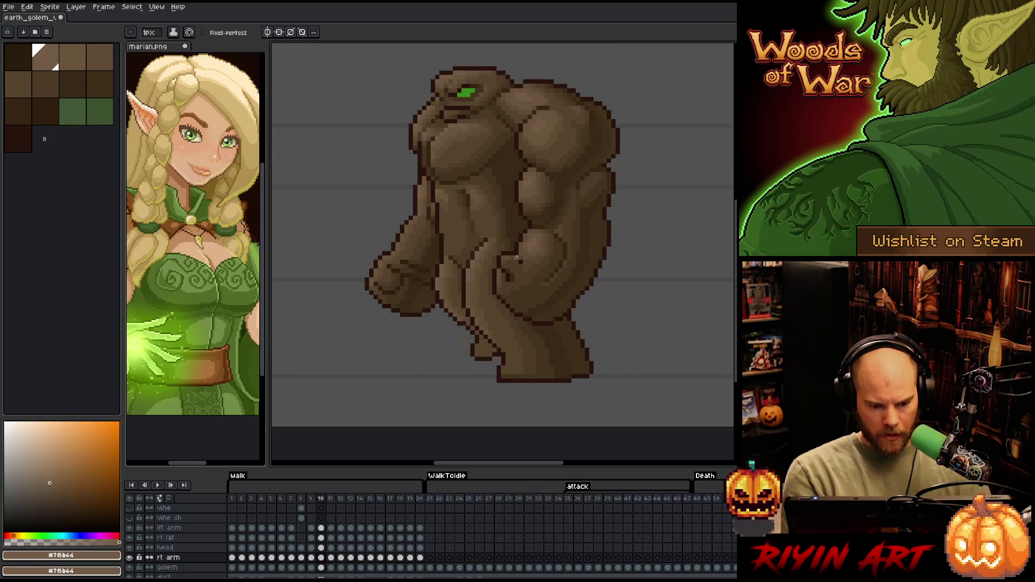
key(Right)
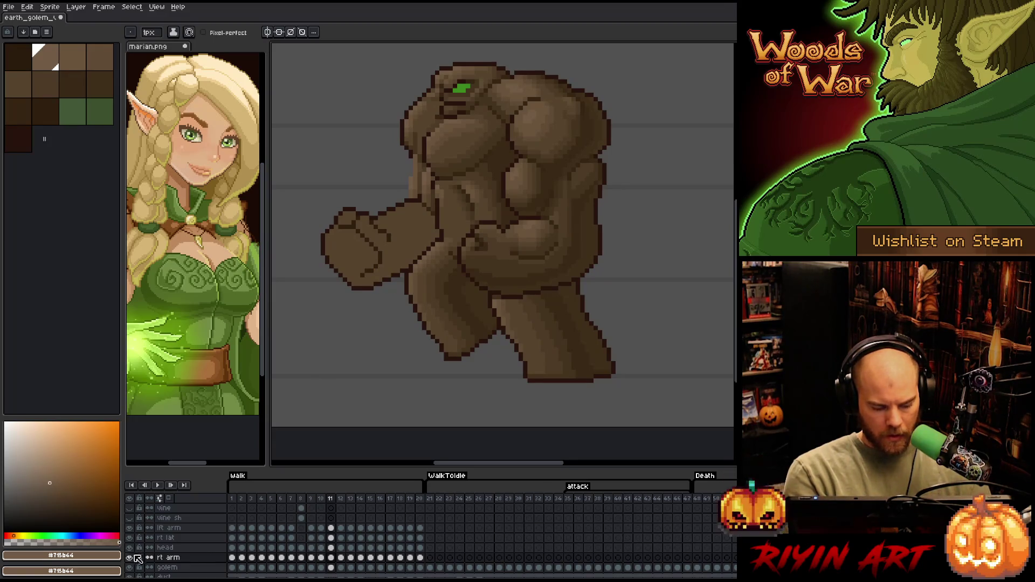
- Toggle the rt arm layer's visibility off and on several times to inspect beneath it
click(130, 558)
click(130, 559)
click(130, 559)
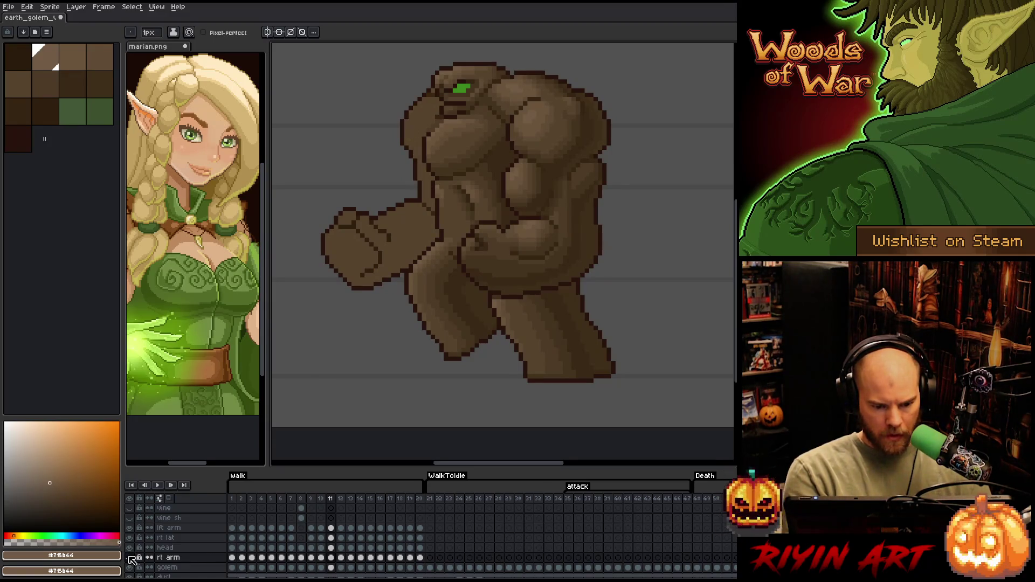
click(129, 558)
key(b)
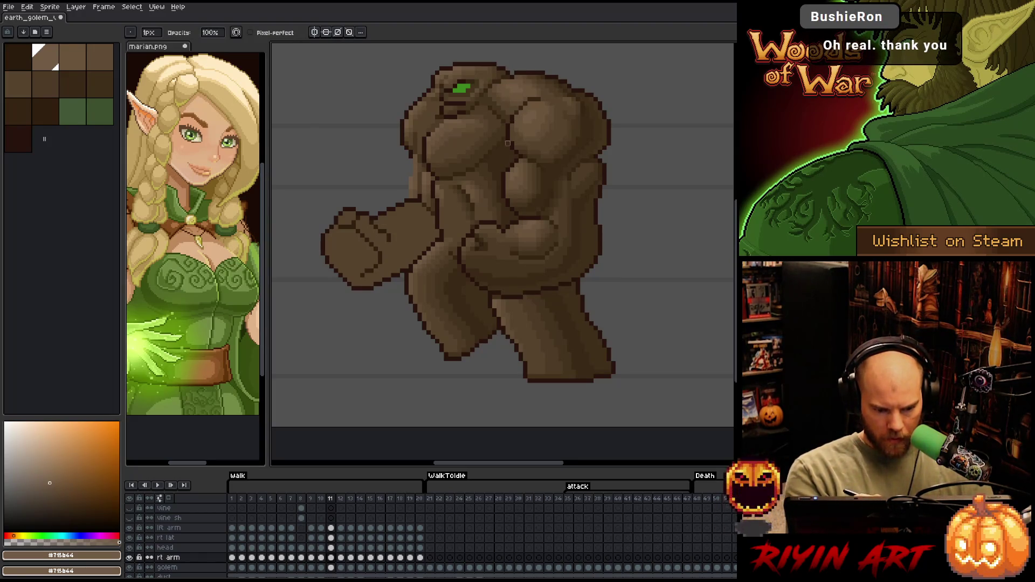
click(129, 558)
click(130, 558)
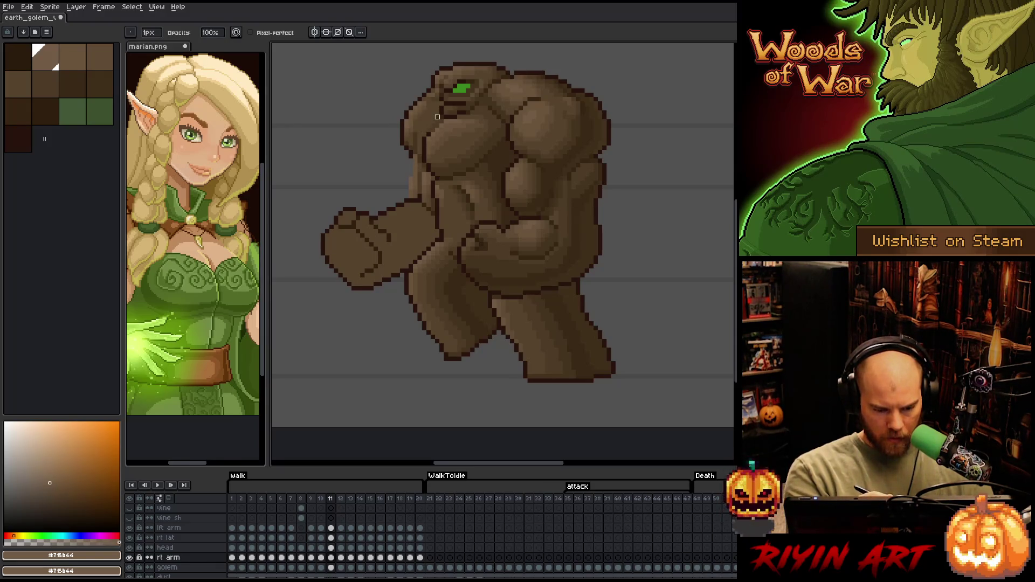
- Lasso-select the shoulder and arm-torso joint on frame 11 in several attempts, deselecting each with Ctrl+D
key(m)
mouse_move(410, 162)
mouse_down()
mouse_move(444, 208)
mouse_move(385, 162)
mouse_up()
key(ctrl+d)
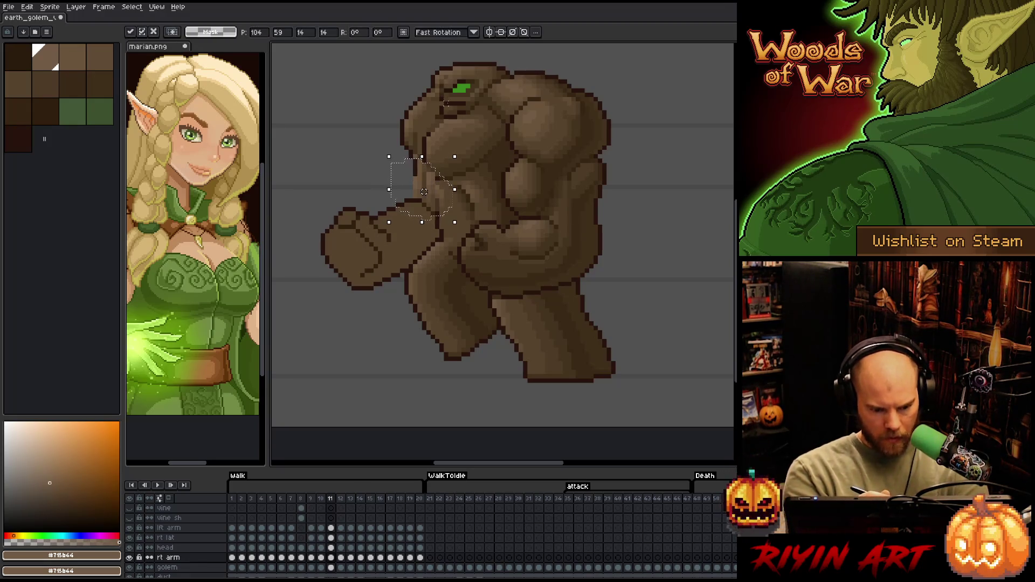
mouse_move(460, 233)
mouse_down()
mouse_move(432, 176)
mouse_move(418, 248)
mouse_up()
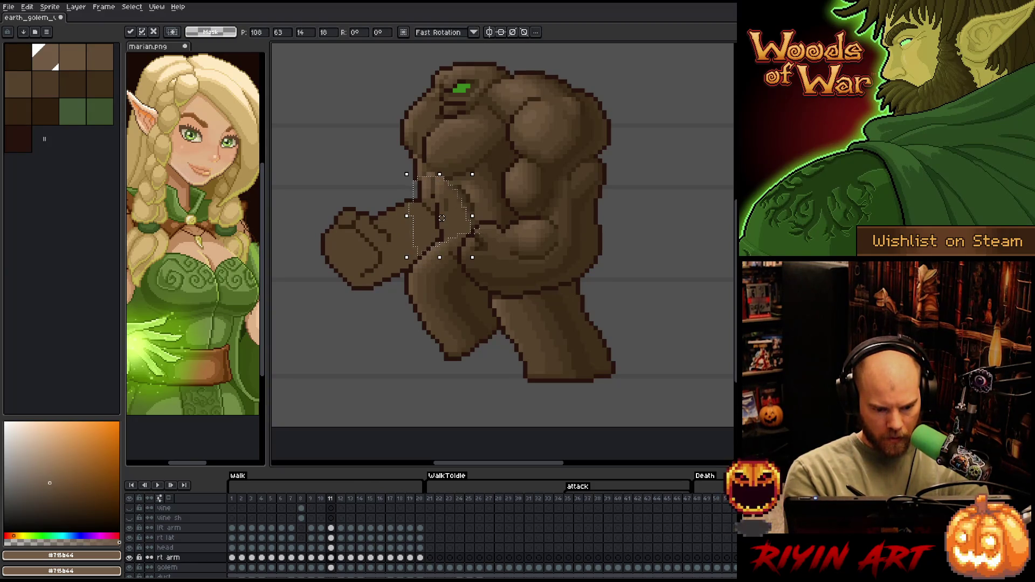
key(ctrl+d)
key(b)
mouse_move(491, 210)
mouse_down()
mouse_move(422, 183)
mouse_move(475, 277)
mouse_move(492, 238)
mouse_up()
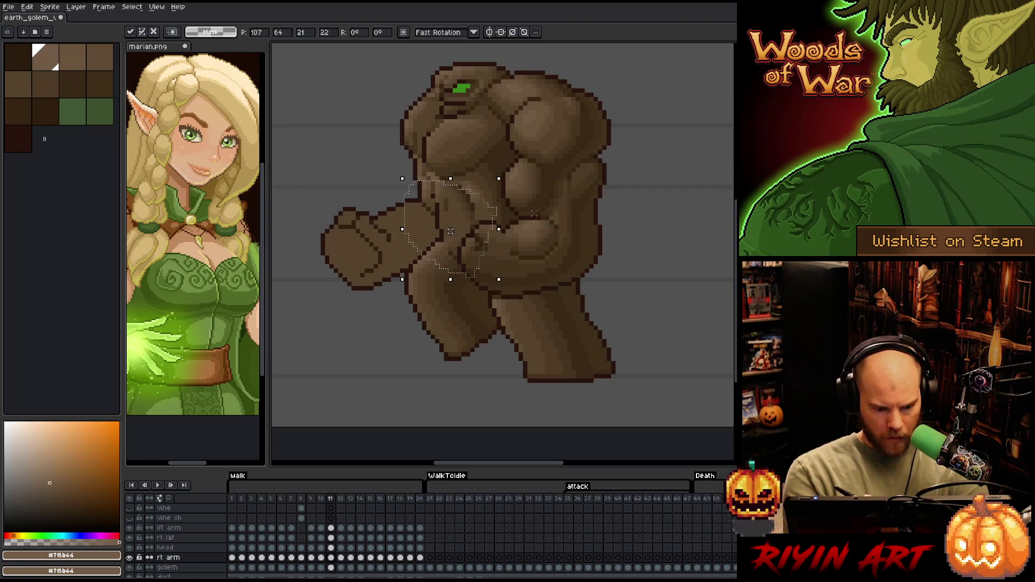
key(ctrl+d)
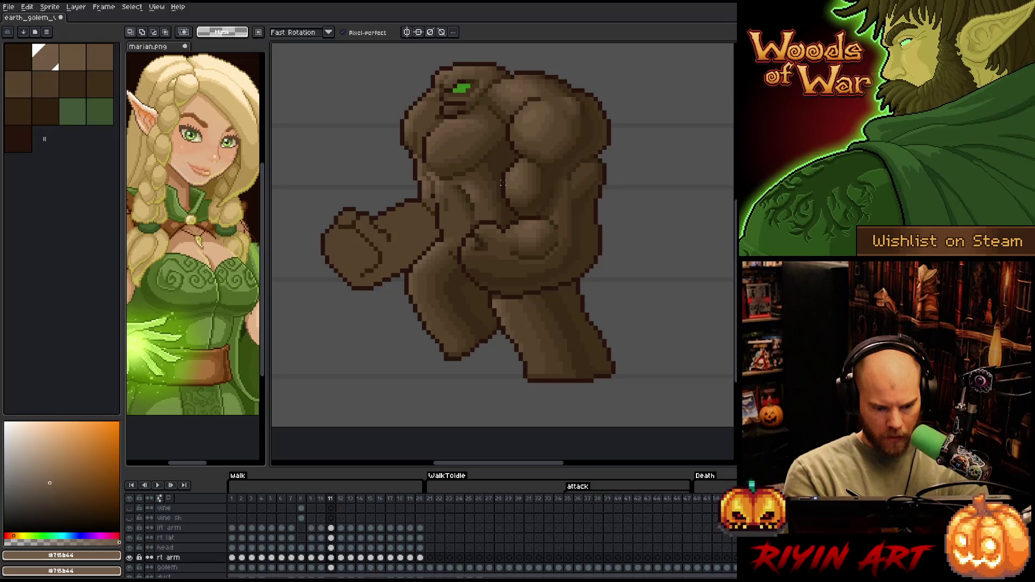
key(b)
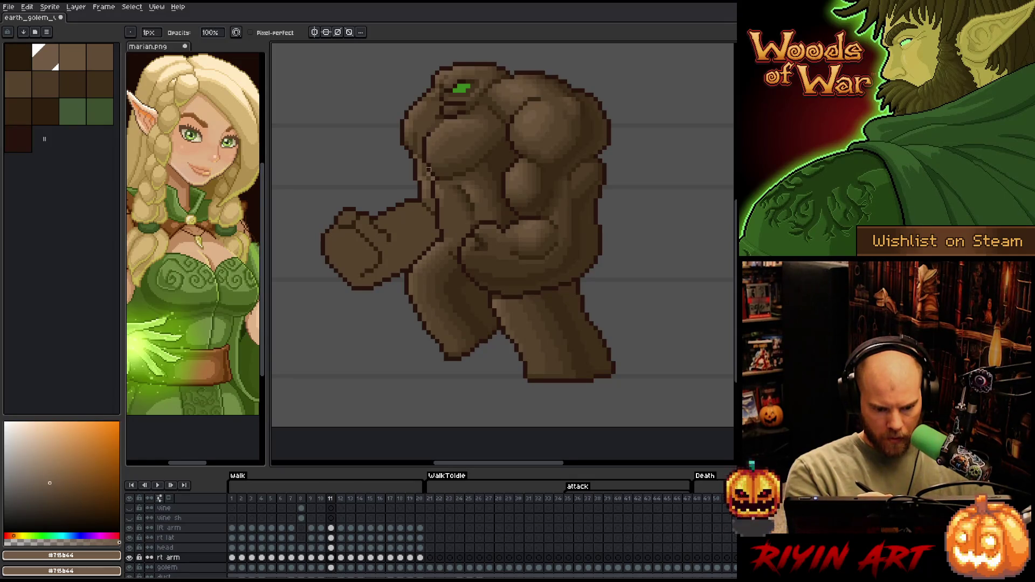
- Pick the dark brown shadow colour and add dark shading under the golem's green eye
key(e)
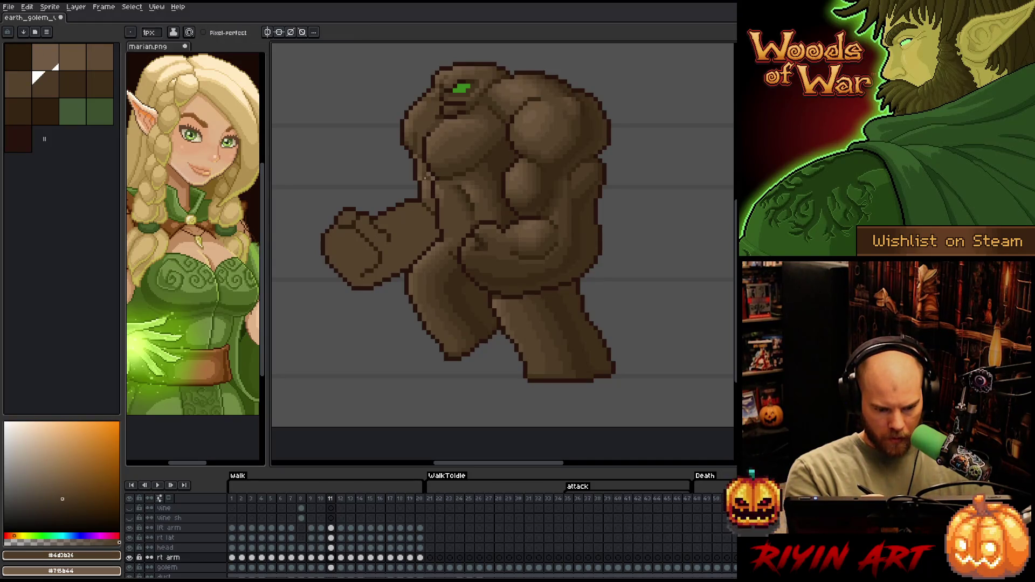
alt+click(432, 178)
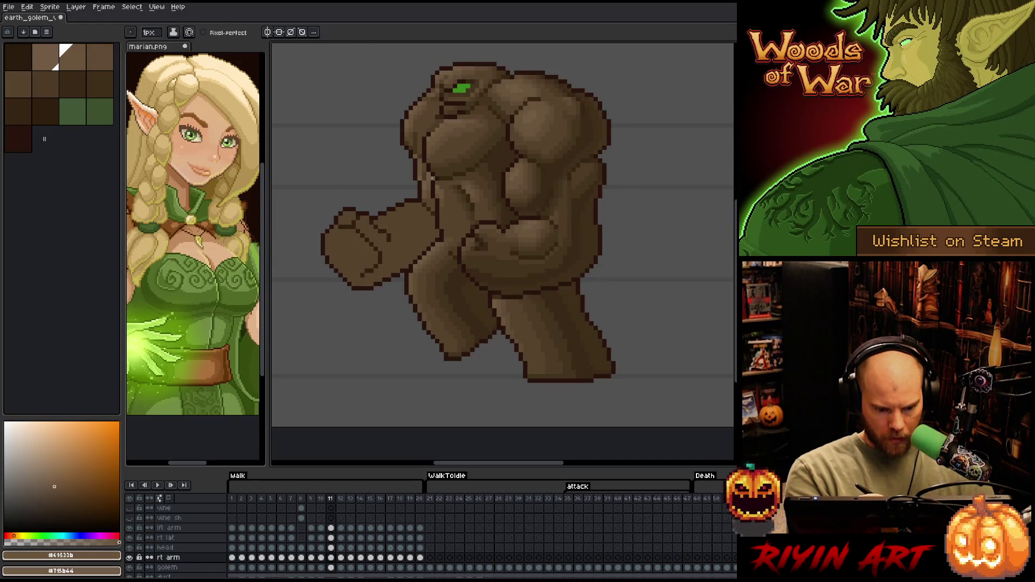
alt+click(477, 79)
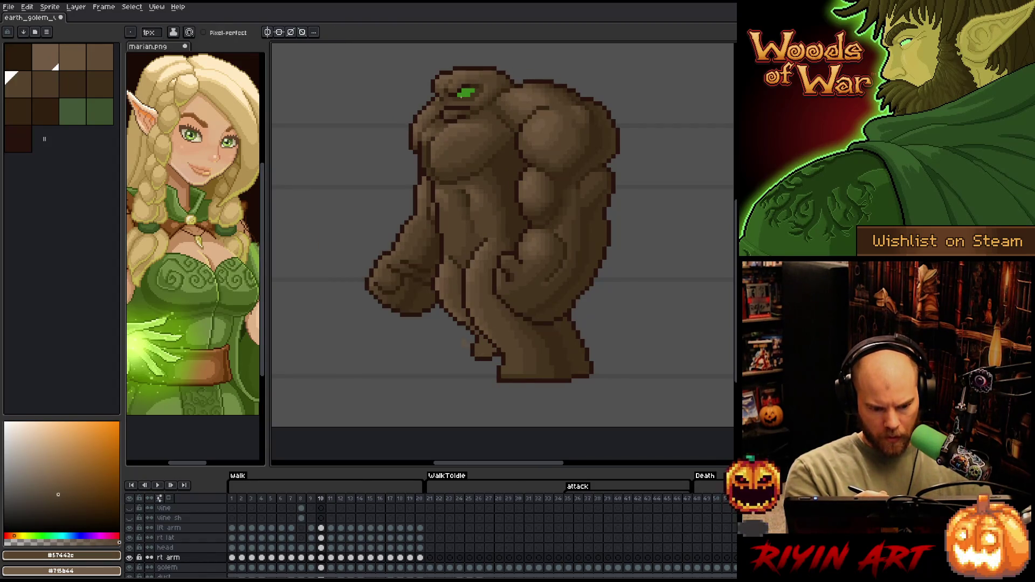
drag(441, 117, 456, 111)
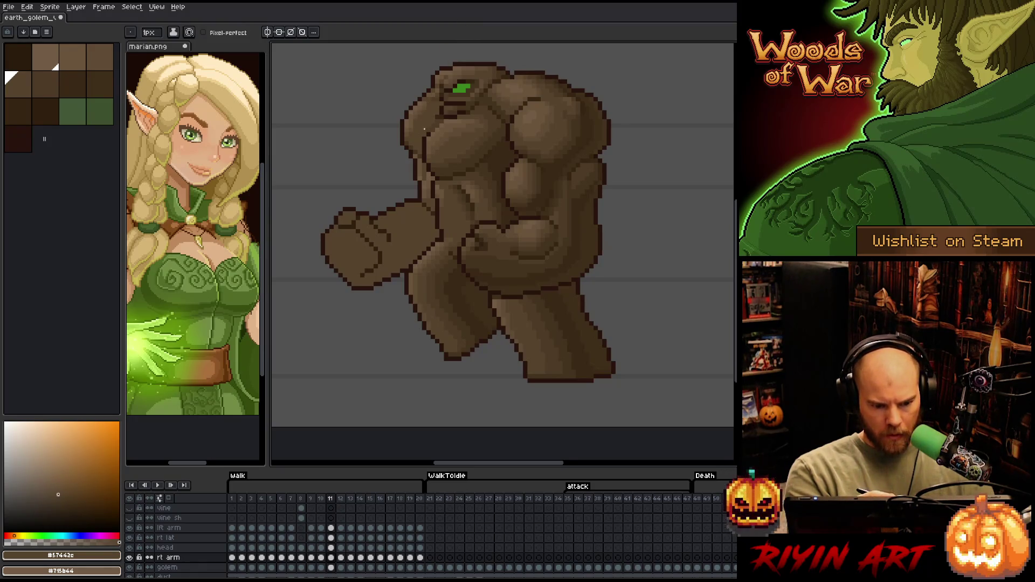
alt+click(416, 113)
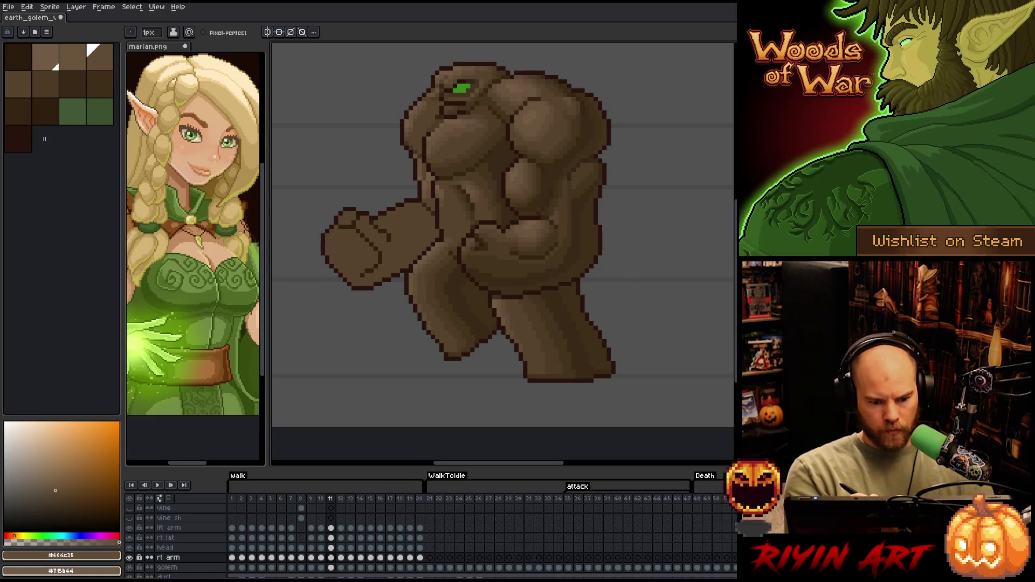
- Darken the golem's upper-left head outline with the pencil, then step back to frame 9
key(b)
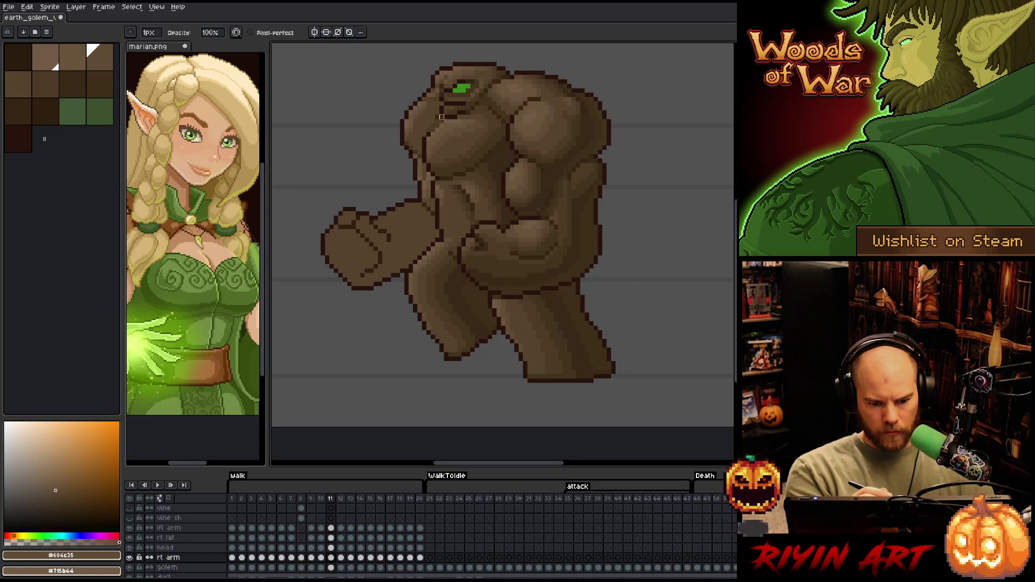
drag(437, 77, 433, 95)
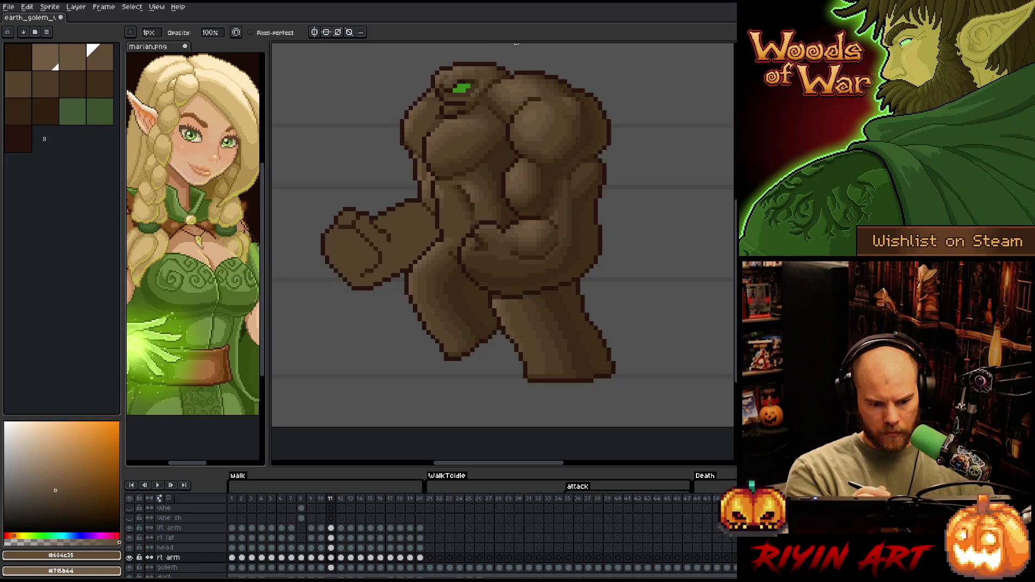
key(comma)
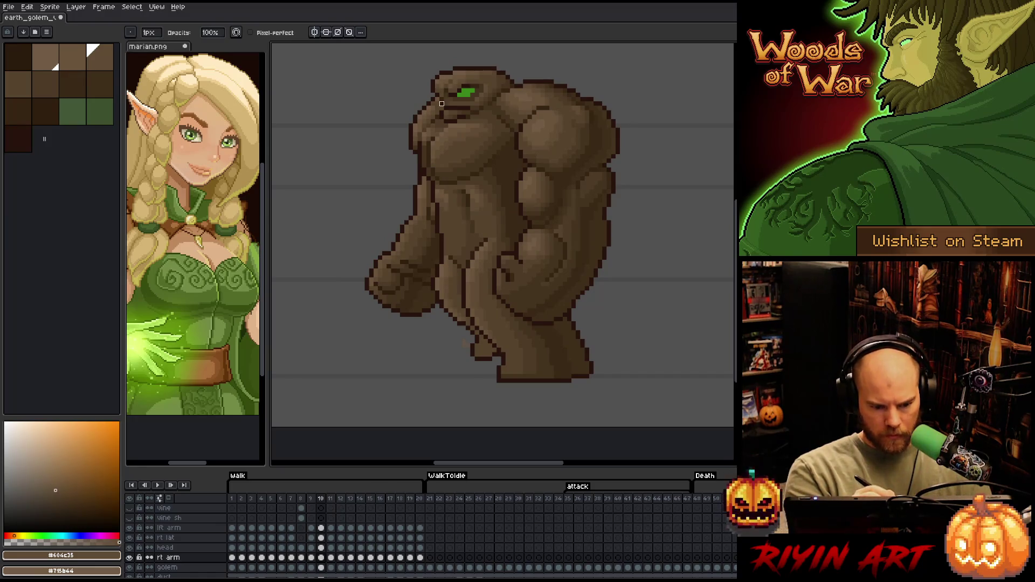
key(comma)
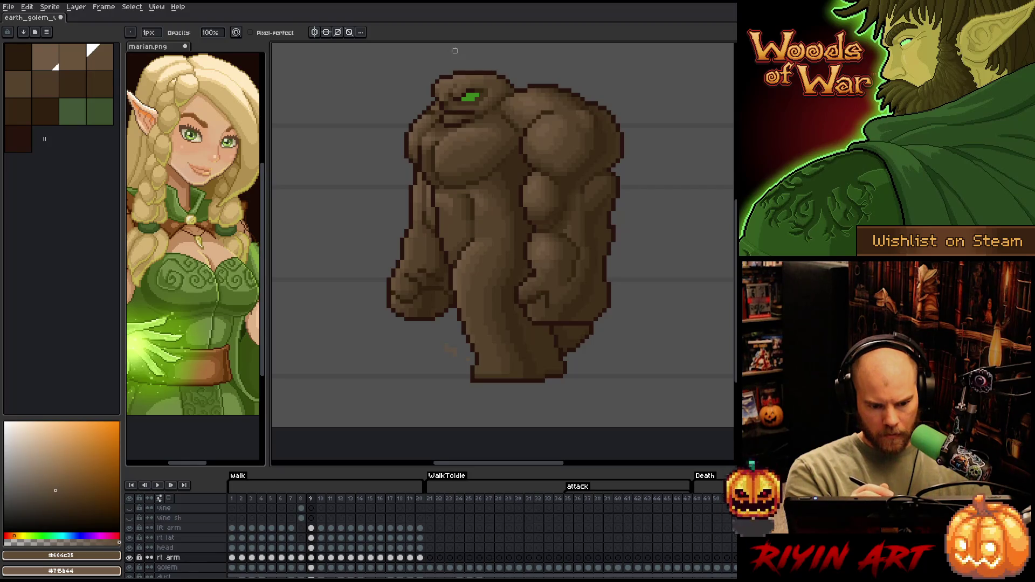
- Flip back through the walk frames from 9 down to frame 3, comparing poses
key(comma)
key(period)
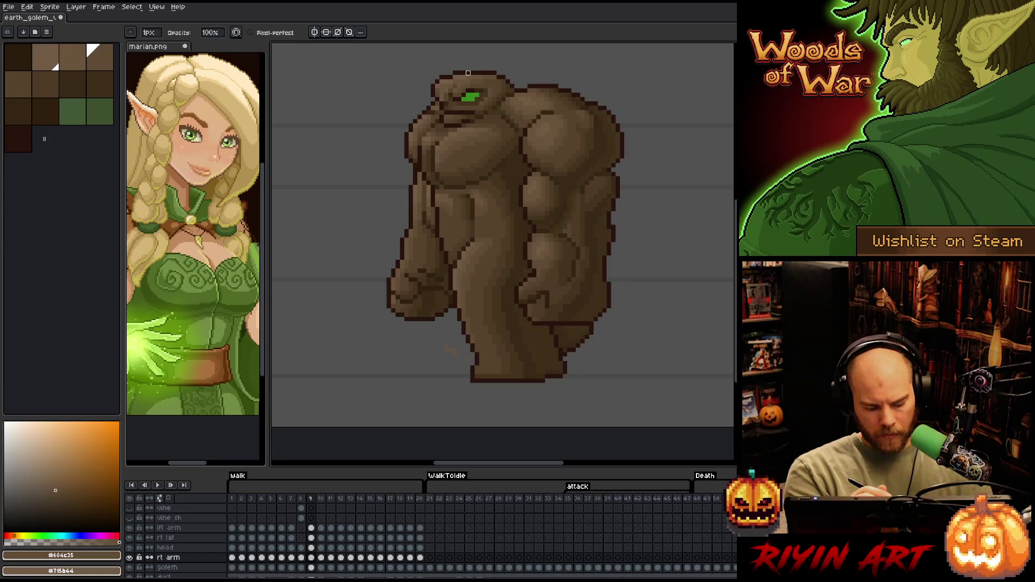
key(comma)
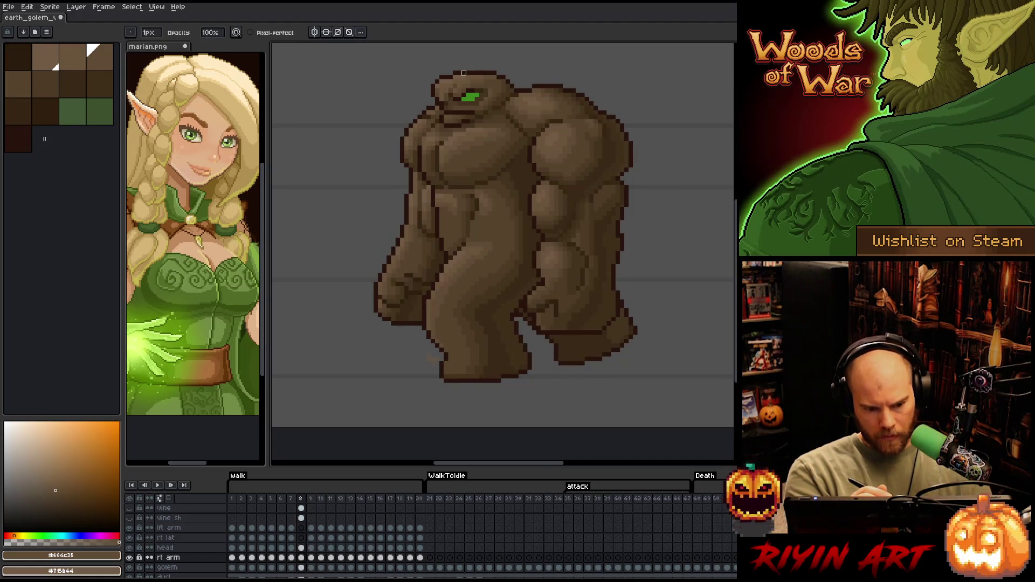
key(comma)
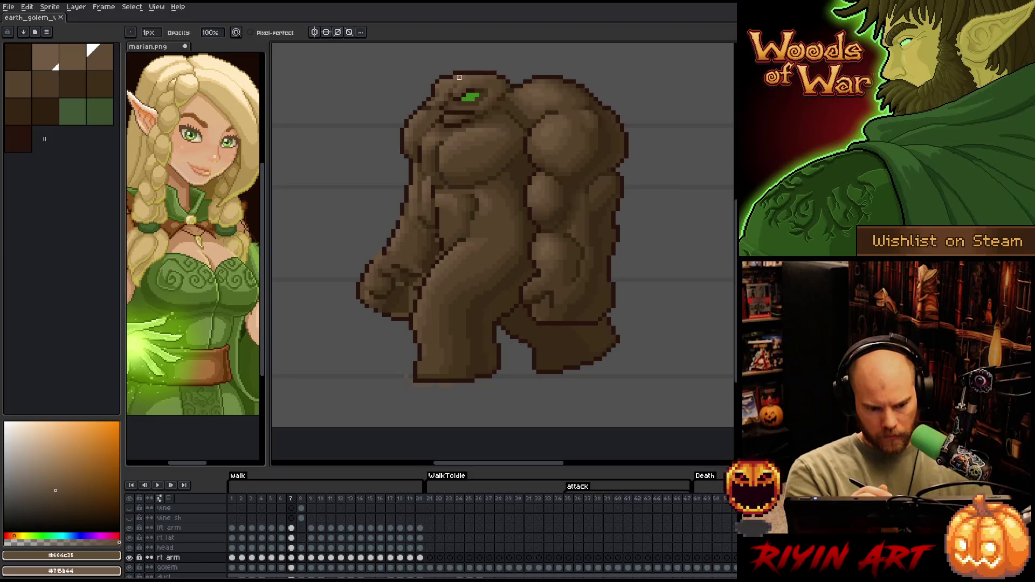
key(m)
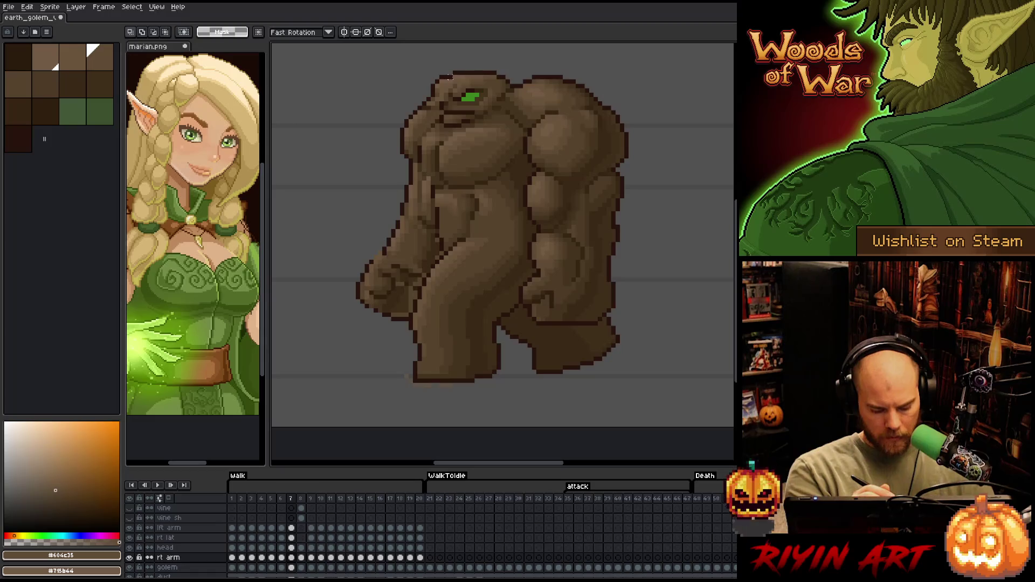
key(b)
key(comma)
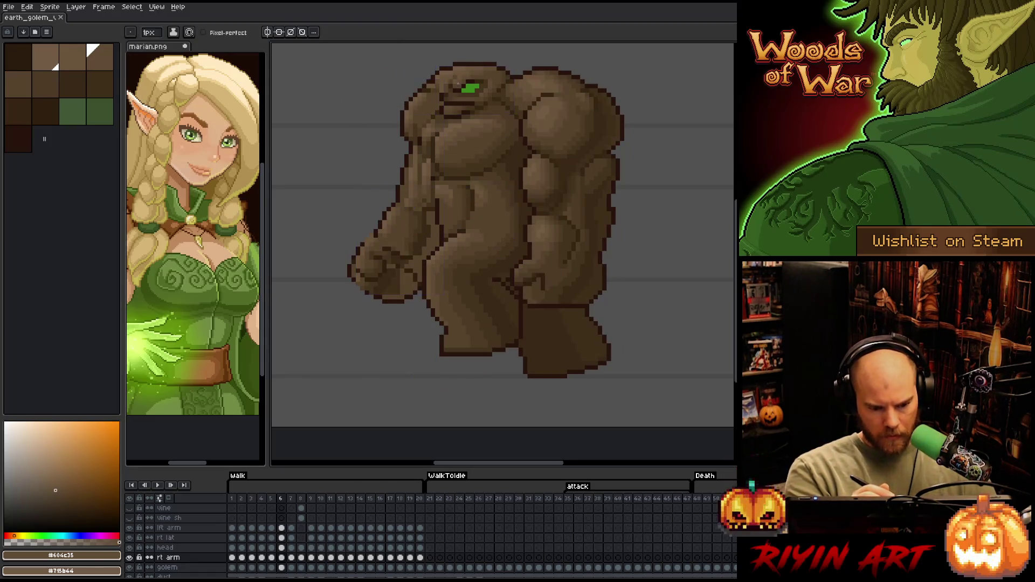
key(comma)
key(comma)
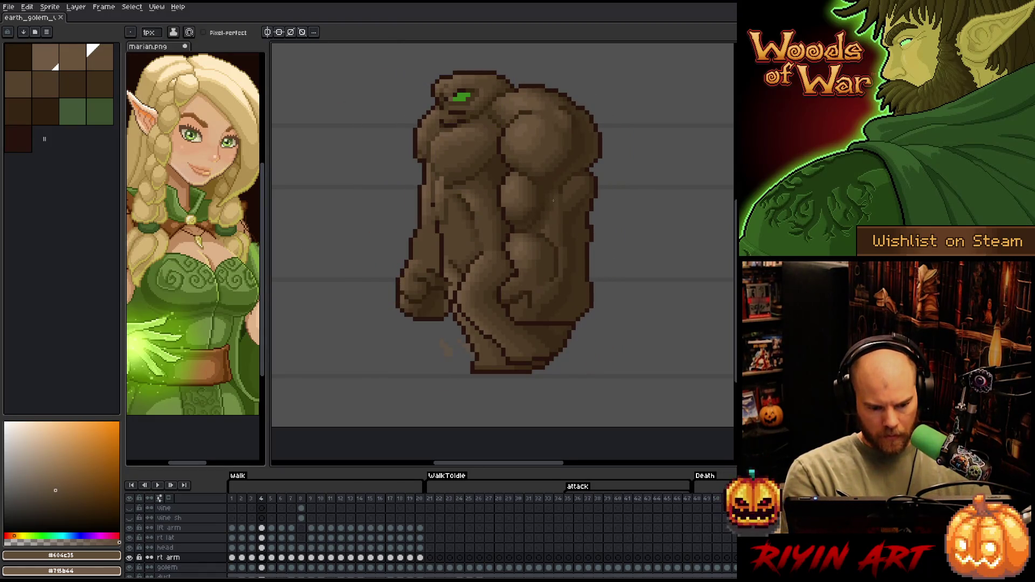
key(comma)
- Advance to frame 11, compare it with frame 10, review back to frame 5, then return to 11
key(period)
key(period)
key(period)
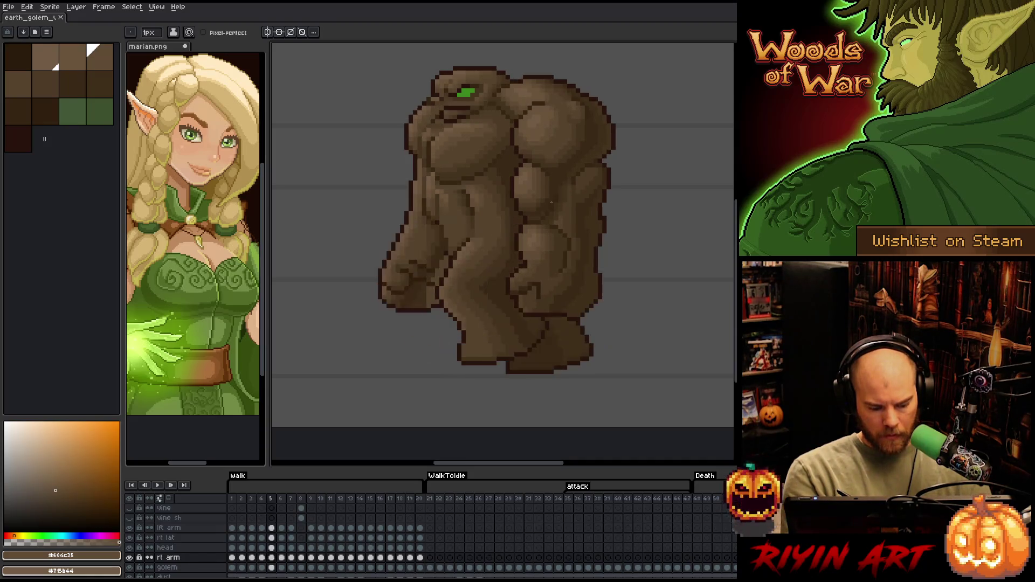
key(period)
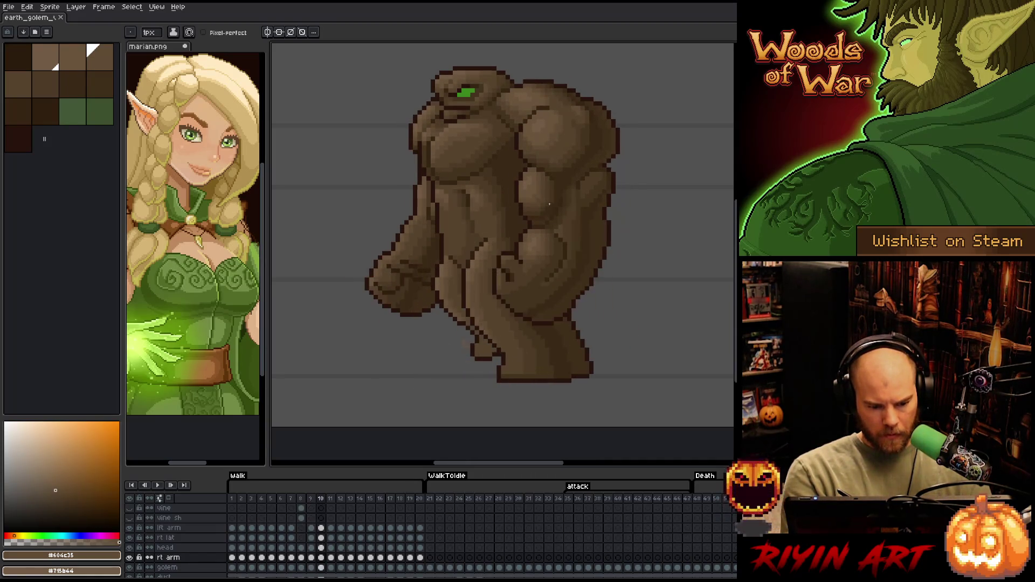
key(period)
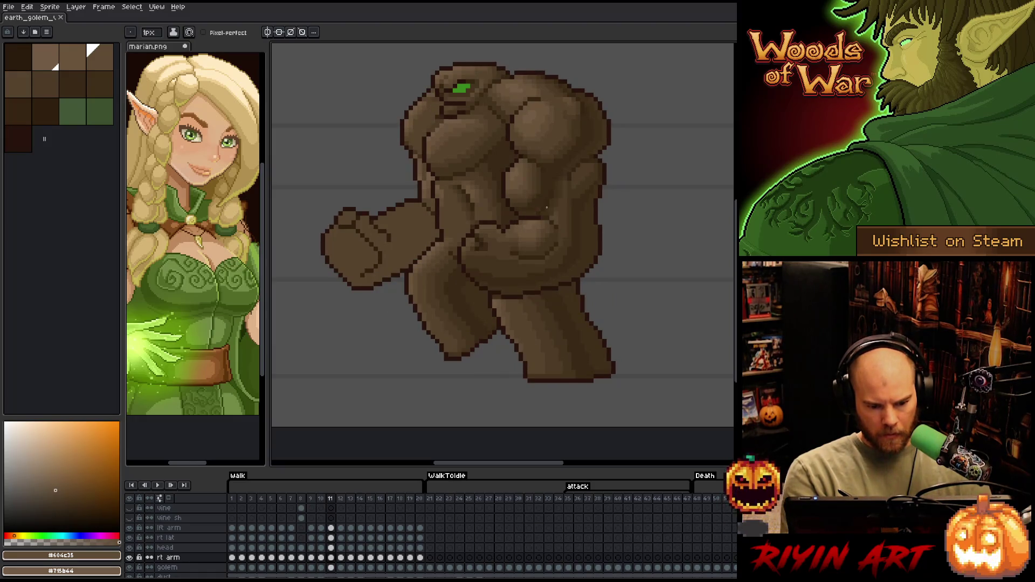
key(comma)
key(comma)
key(period)
key(period)
key(comma)
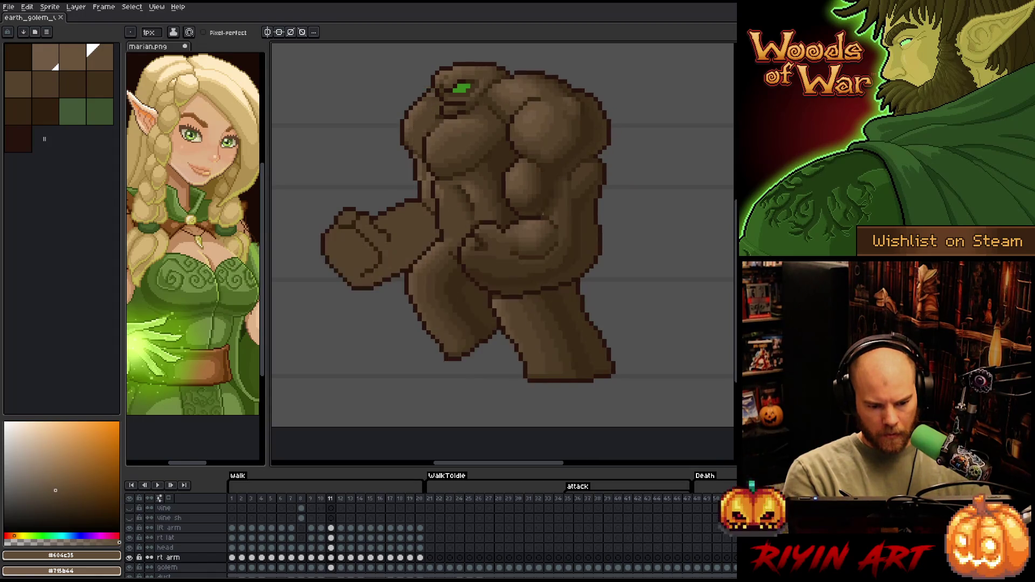
key(comma)
key(comma)
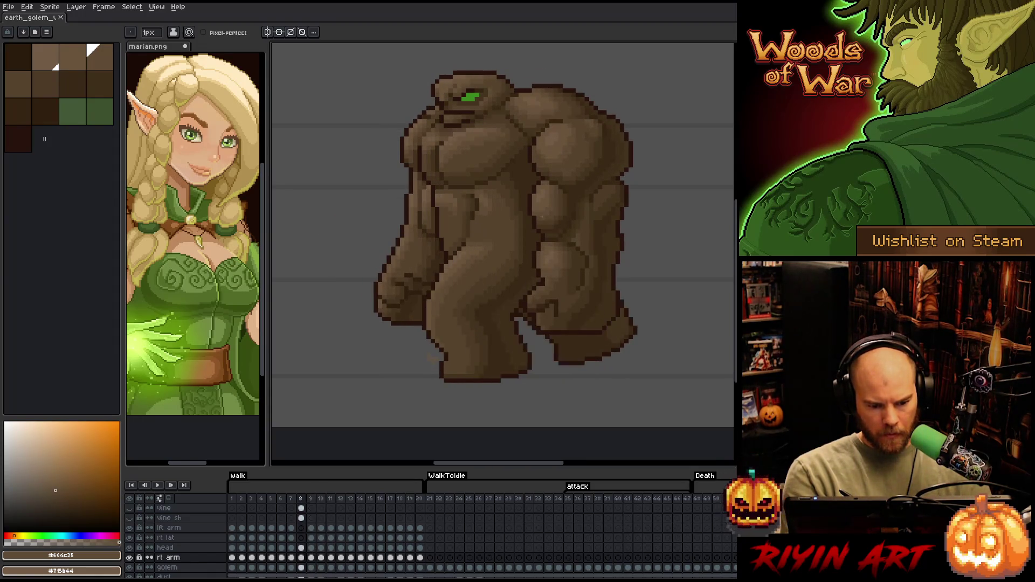
key(comma)
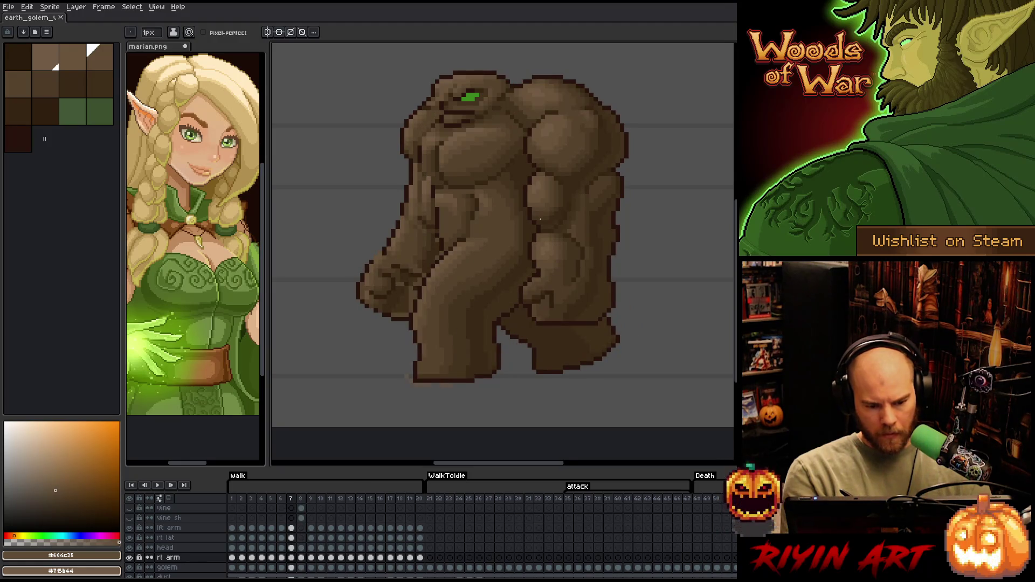
key(comma)
key(comma)
key(period)
key(period)
key(period)
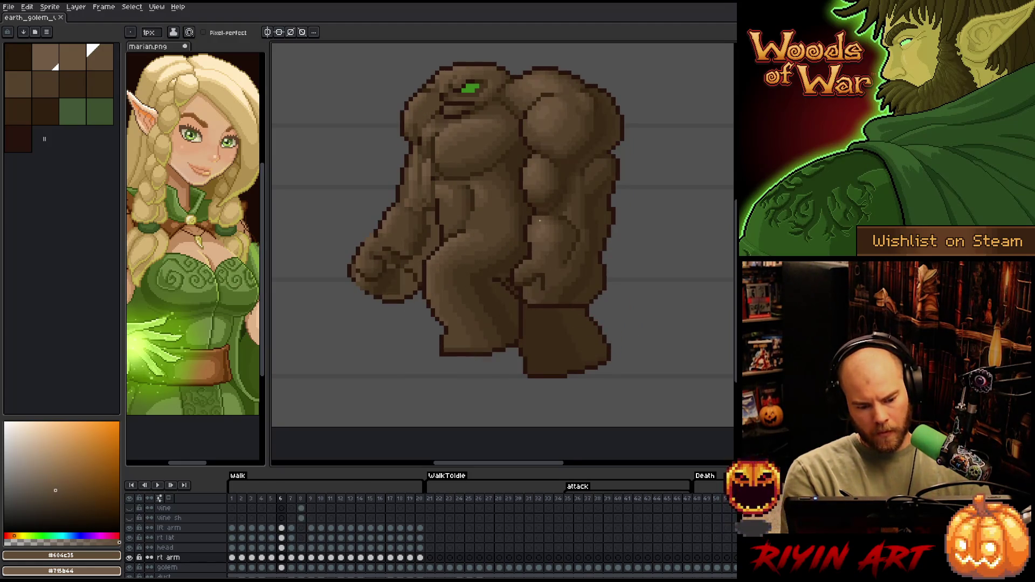
key(period)
key(period)
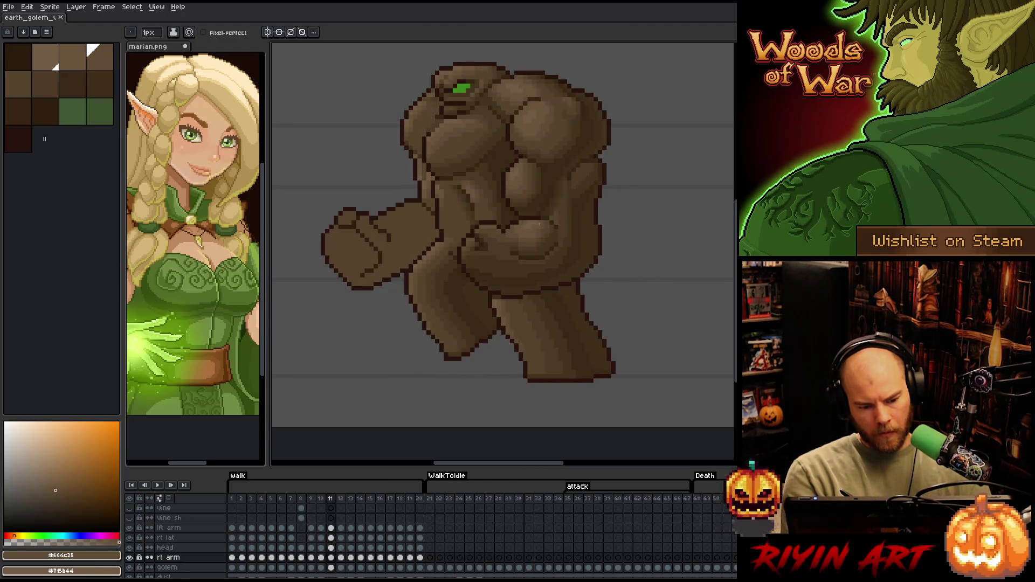
- Sample darker and mid brown #604c35 from the golem, comparing frames 10 and 11
alt+click(423, 139)
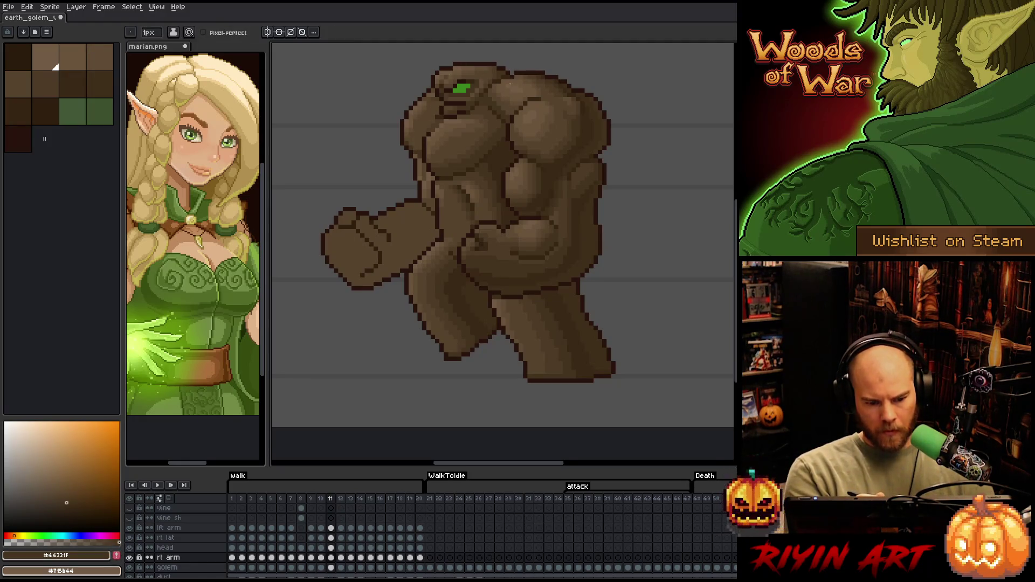
alt+click(415, 124)
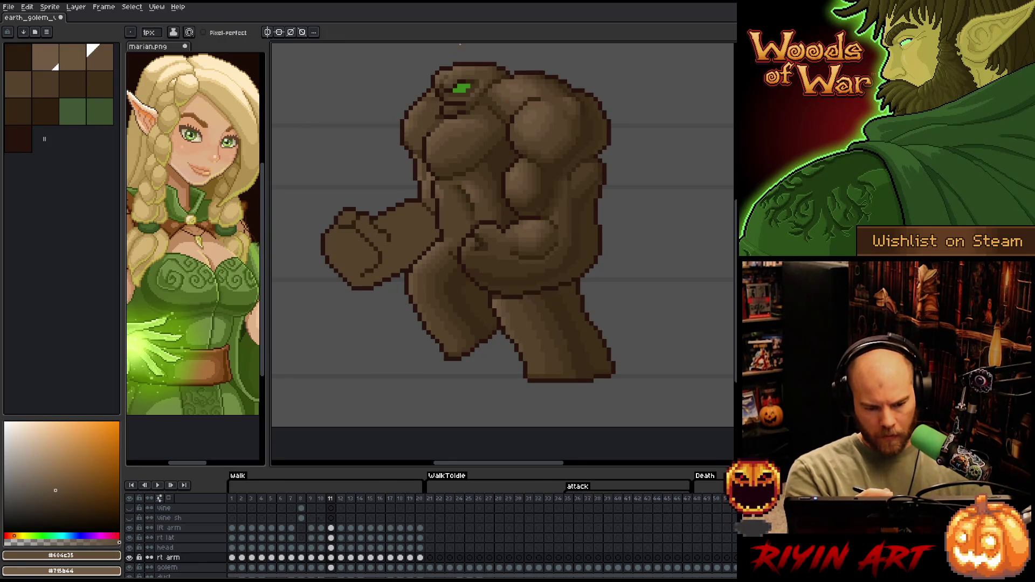
key(comma)
key(period)
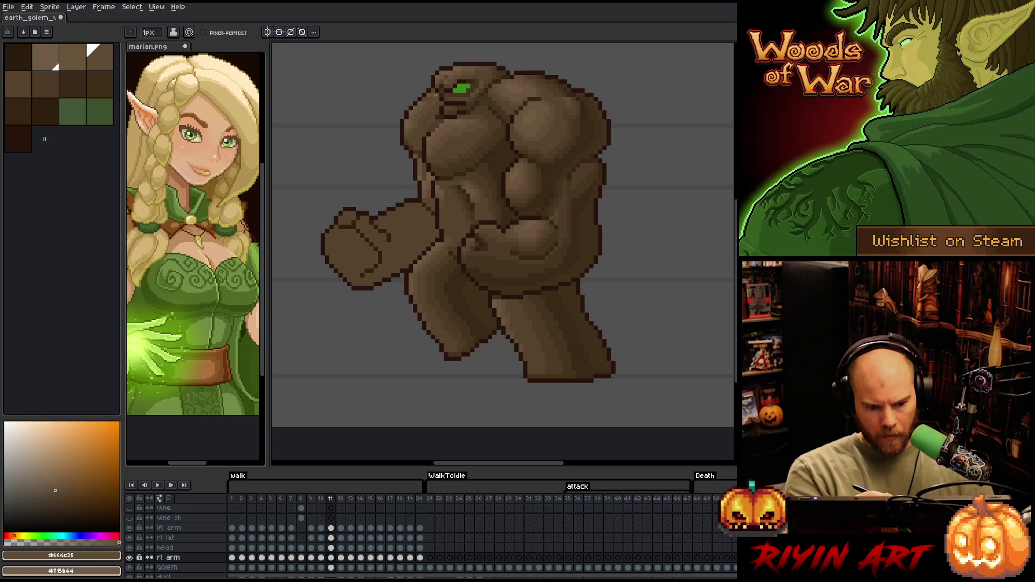
key(bracketleft)
key(bracketleft)
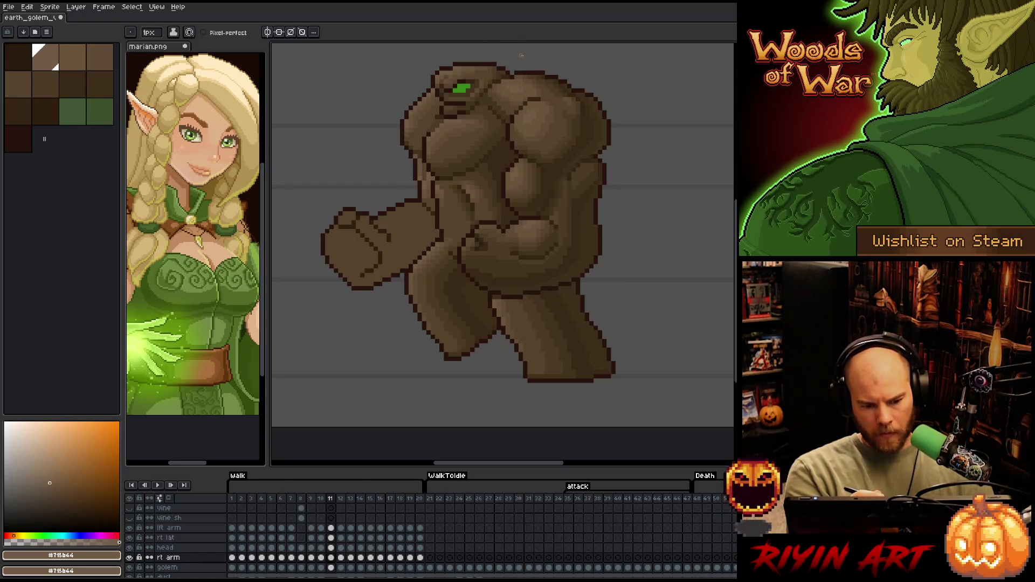
- Toggle the rt arm layer's visibility off and on to inspect the shoulder
click(129, 557)
click(130, 557)
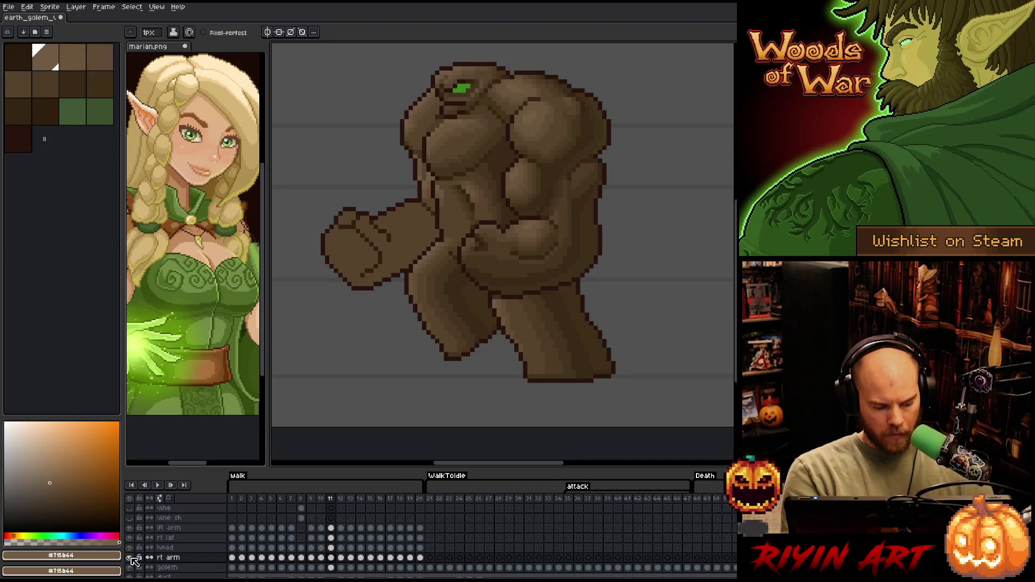
key(b)
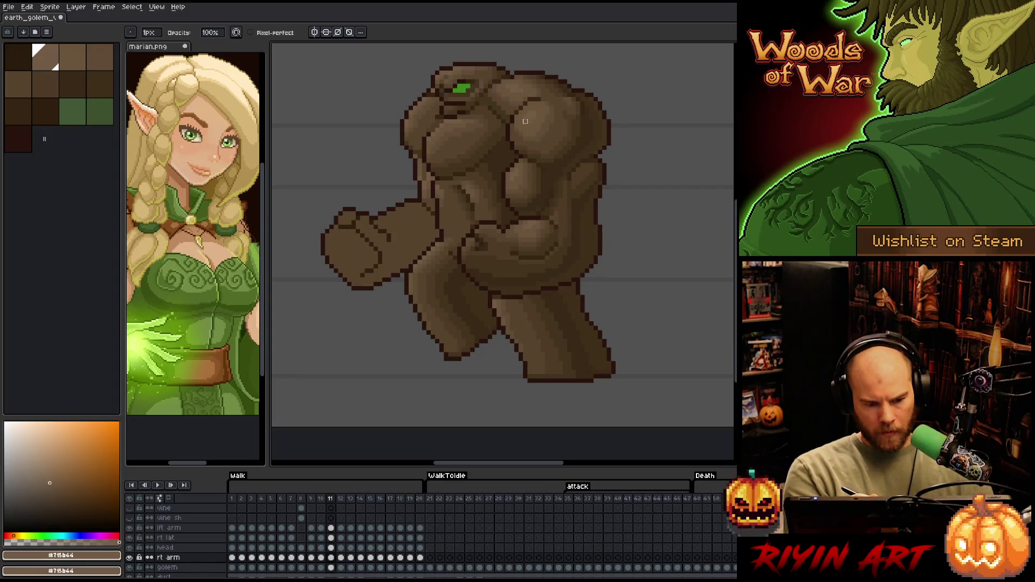
click(129, 557)
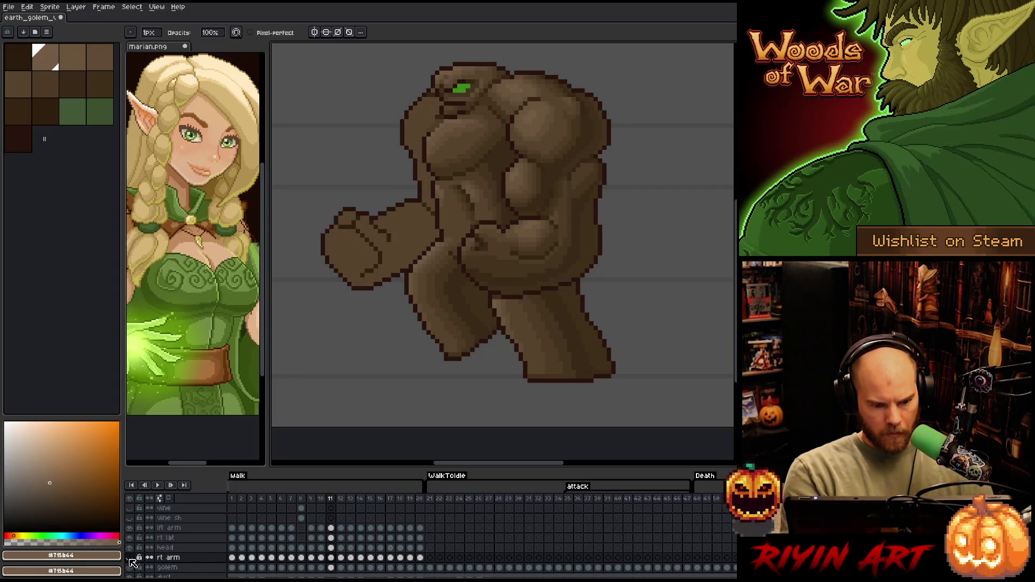
click(130, 558)
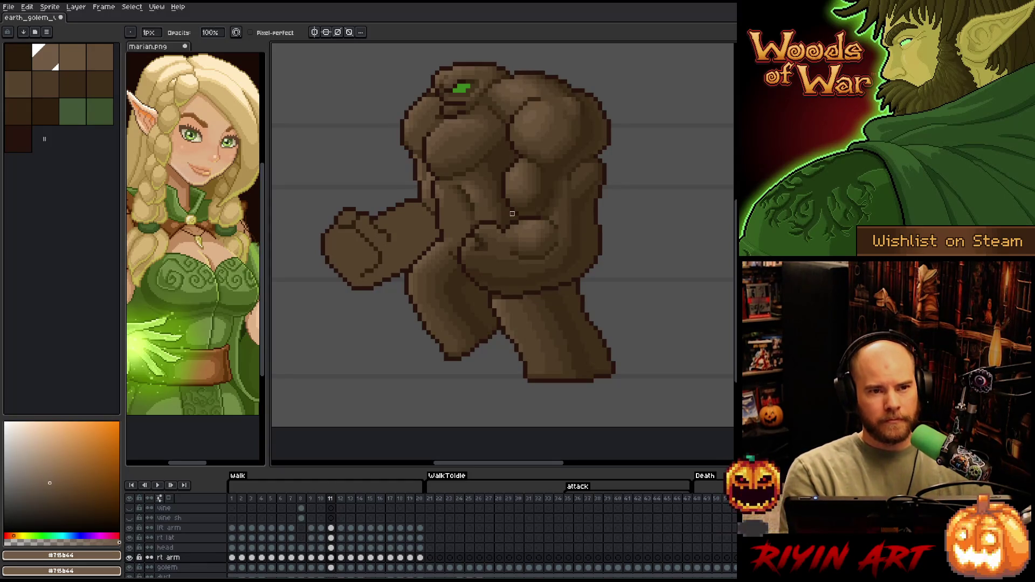
key(ctrl)
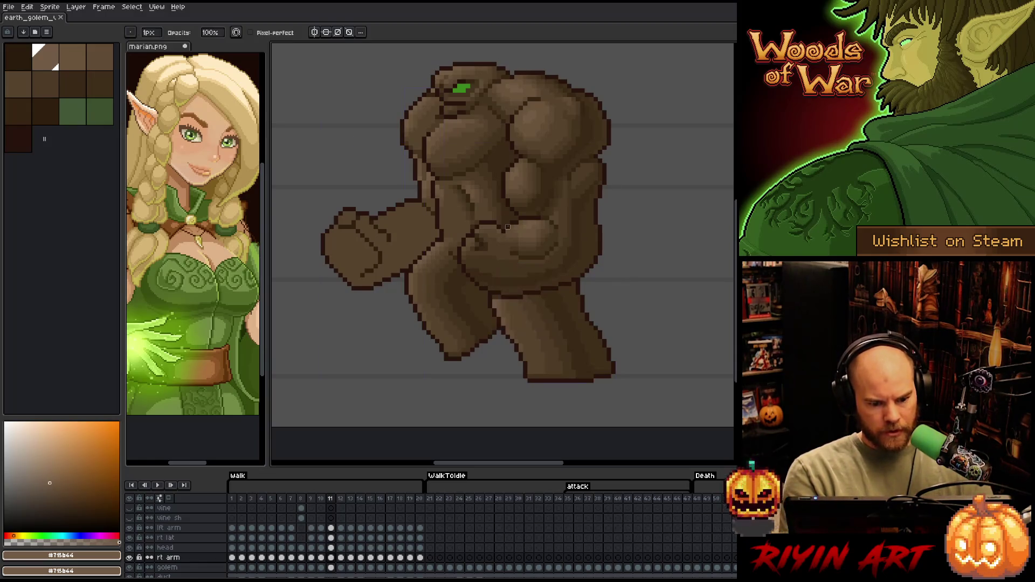
- Touch up a pixel on the golem's chest and save the sprite
click(503, 152)
key(ctrl+s)
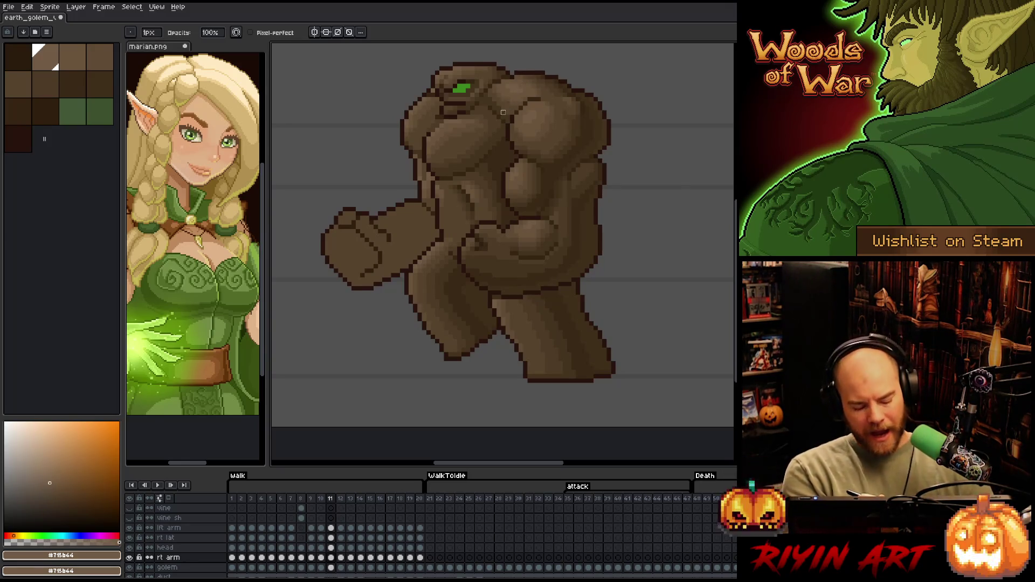
key(ctrl+s)
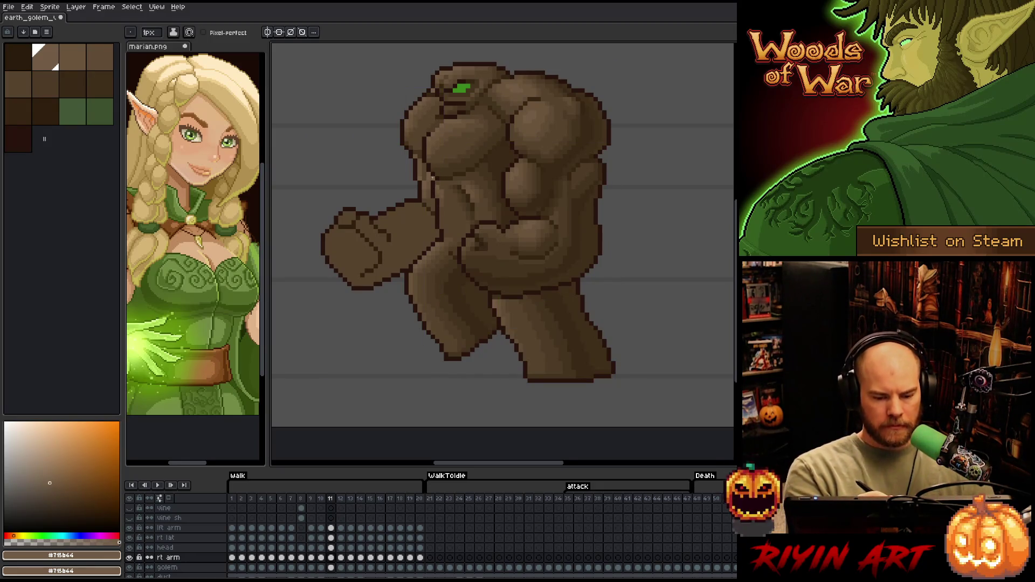
- Sample browns #57442c and #604c35 from the golem's body, then save again
alt+click(431, 155)
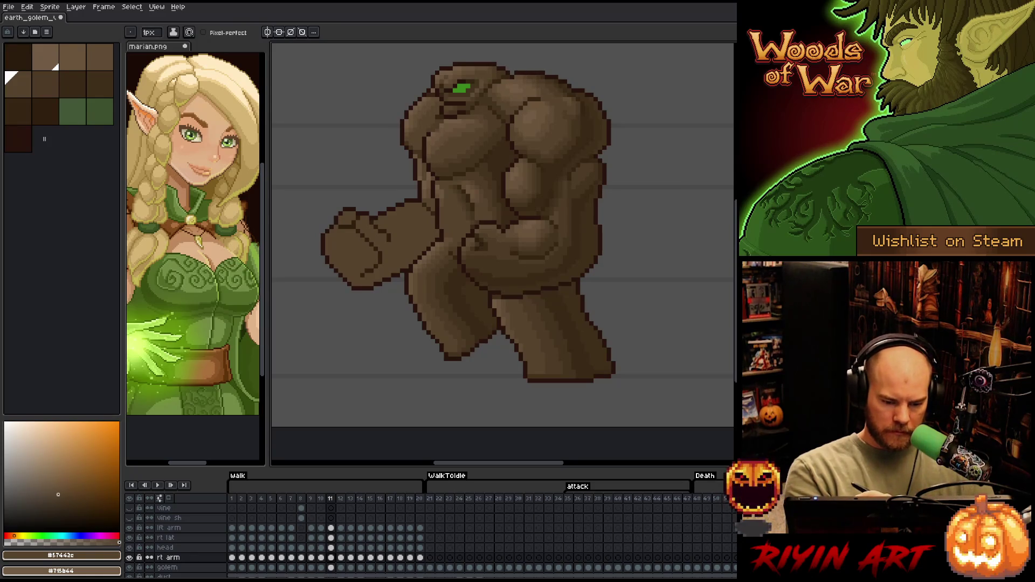
alt+click(432, 178)
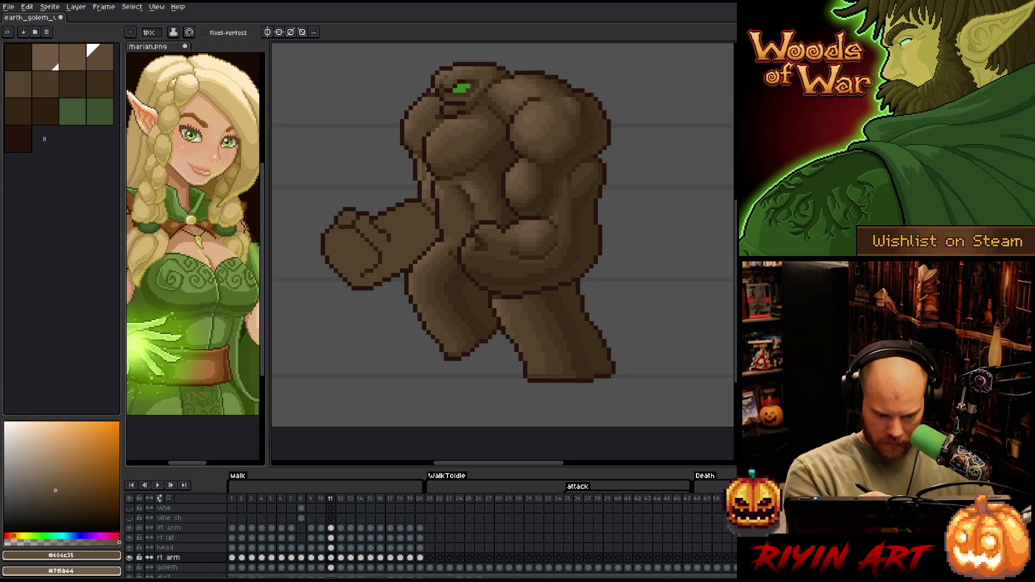
alt+click(429, 134)
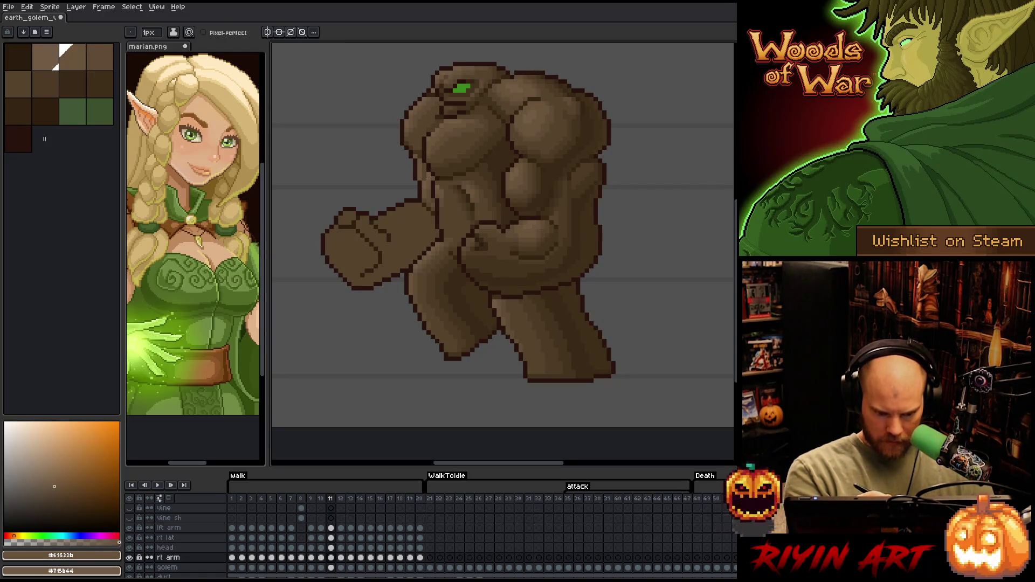
alt+click(424, 152)
key(ctrl+s)
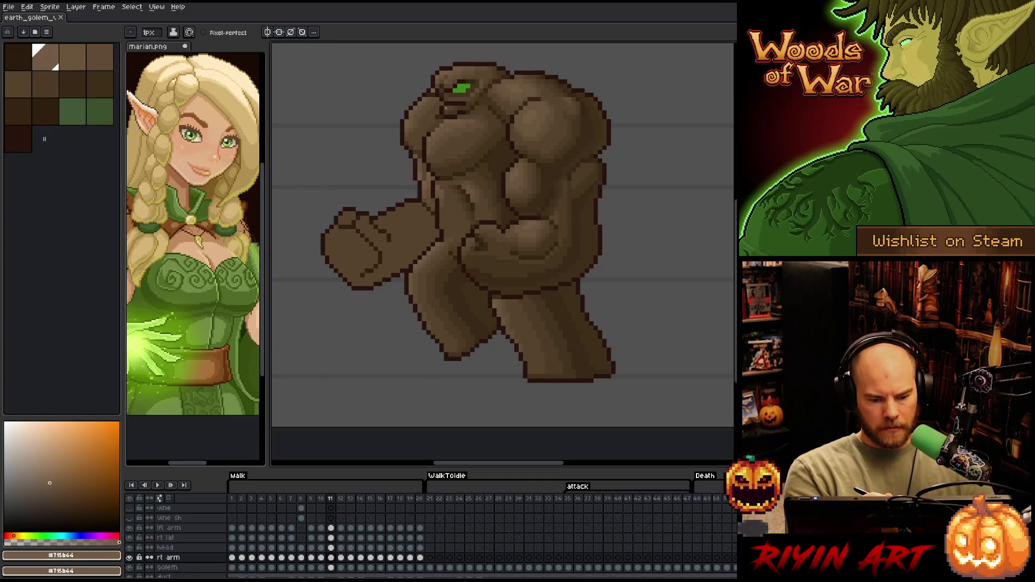
- Flip between frames 10 and 11, ending on frame 10 with the lowered arm
key(comma)
key(period)
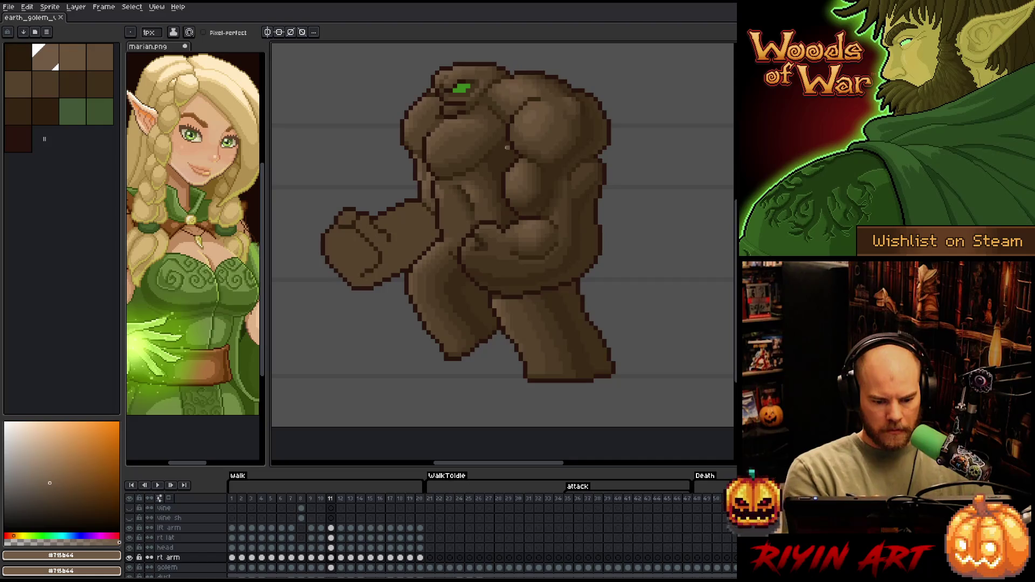
key(comma)
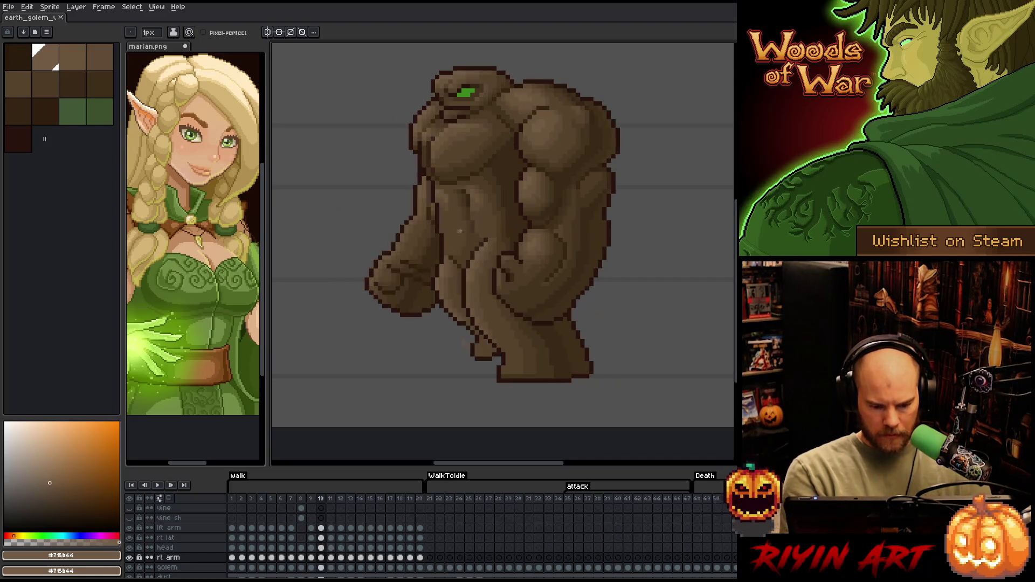
- Pick the dark outline brown and draw dark strokes along frame 11's extended arm and fist
alt+click(440, 231)
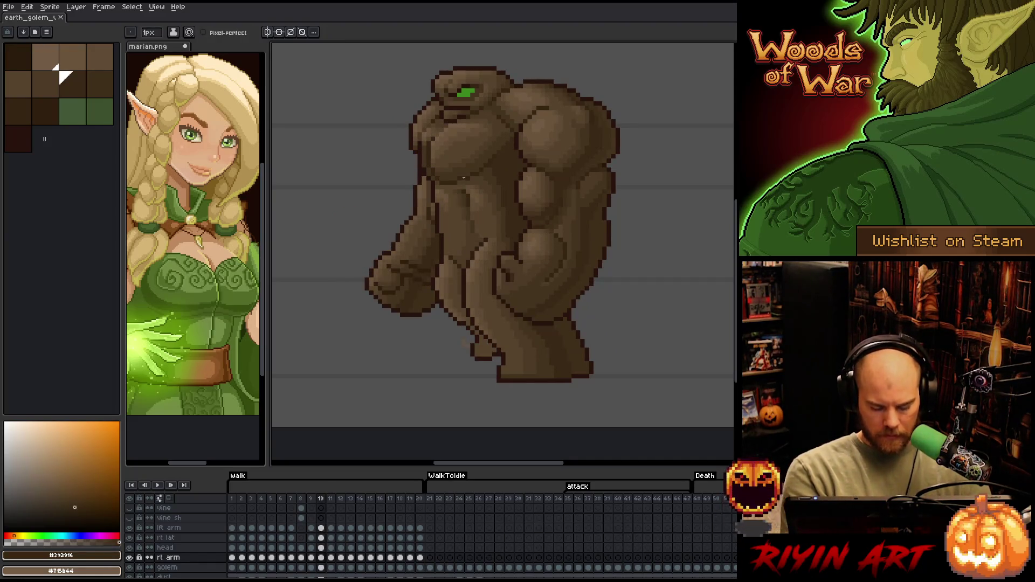
key(period)
drag(430, 220, 394, 239)
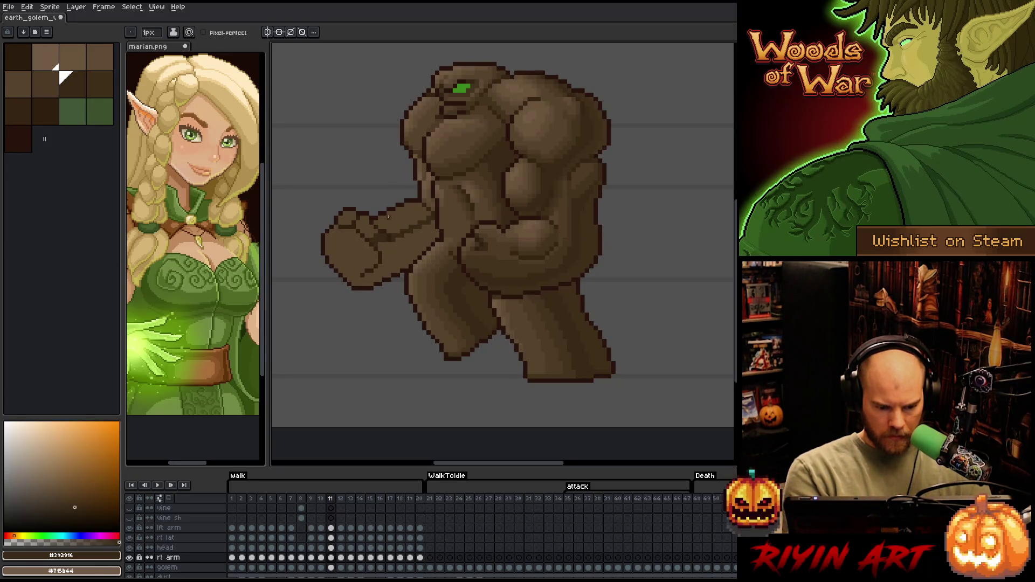
drag(360, 239, 345, 267)
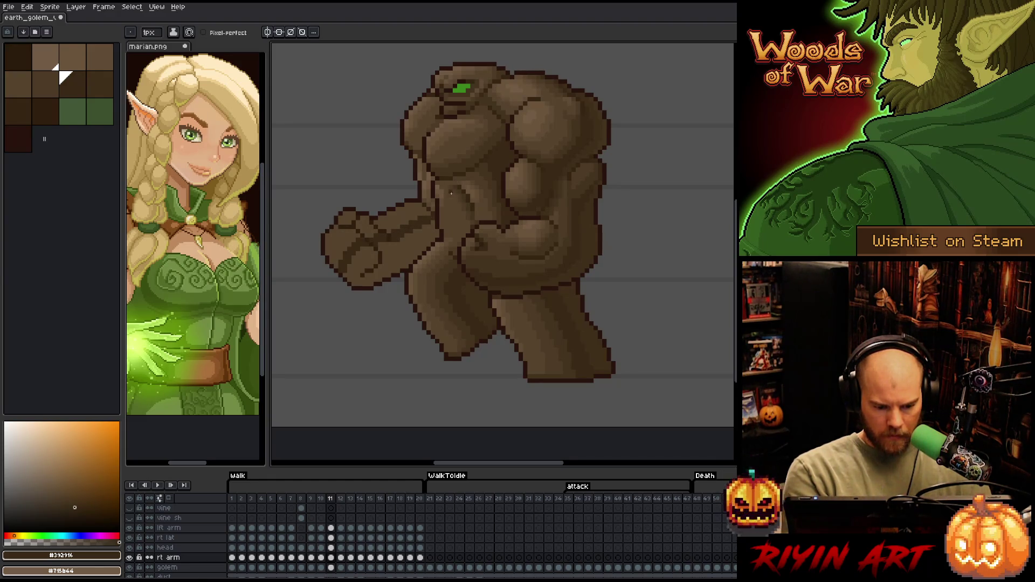
- Pick a slightly lighter dark brown and darken pixels along the fist's edge
key(comma)
alt+click(443, 229)
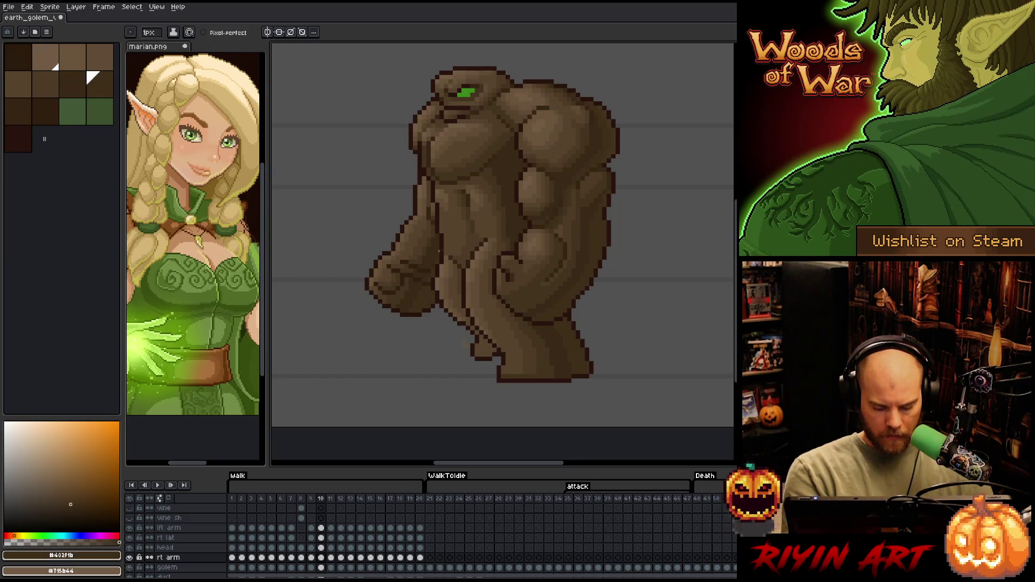
key(period)
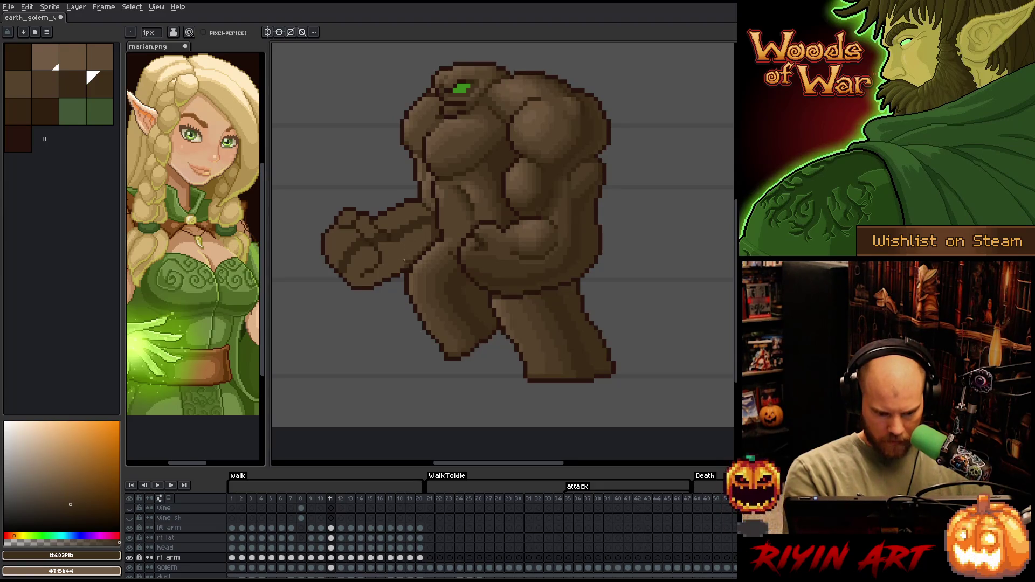
drag(372, 278, 382, 274)
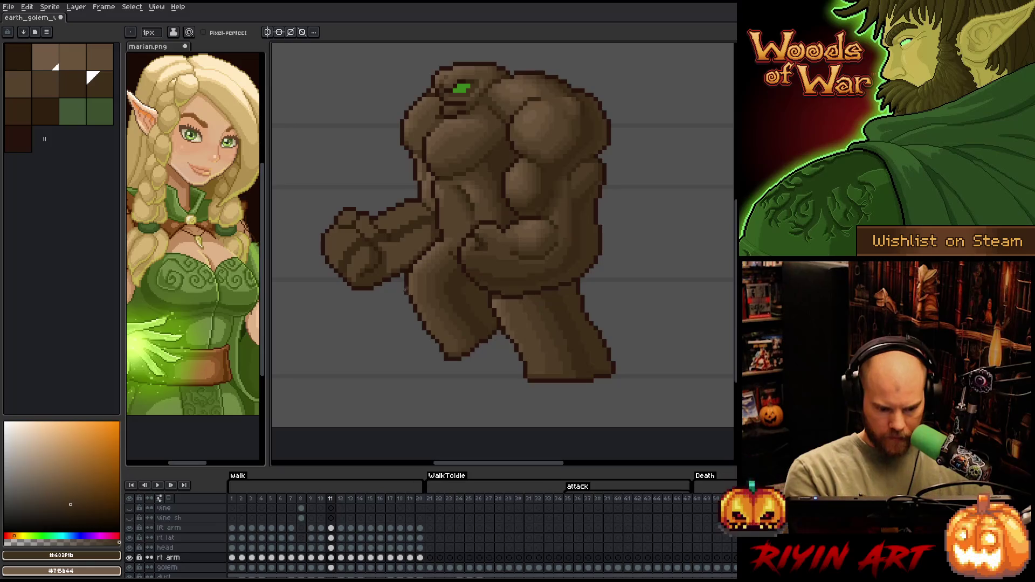
- Undo an accidental bucket fill, then sample dark brown #44331f and return to frame 11
key(g)
click(402, 269)
key(ctrl+z)
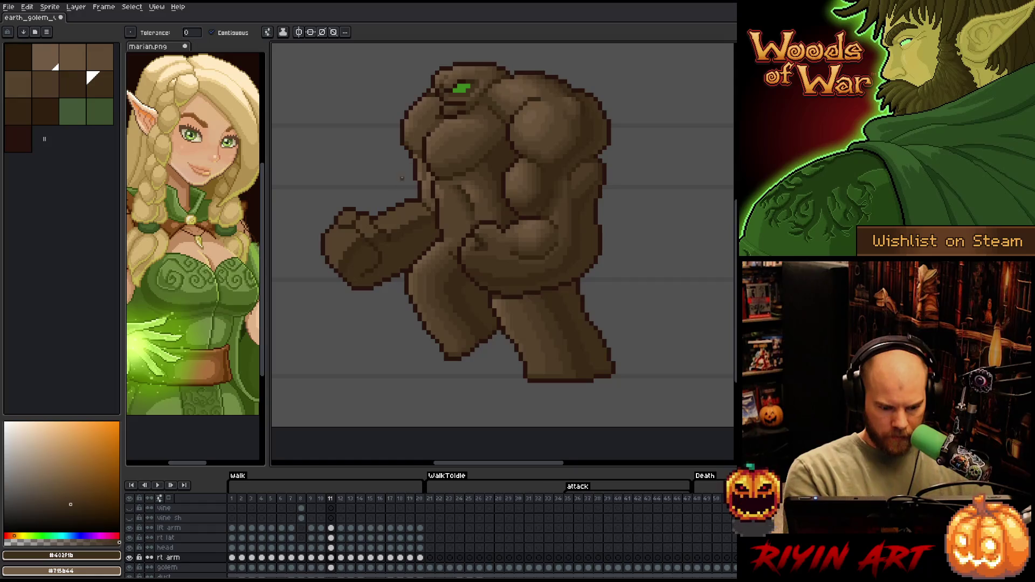
key(Left)
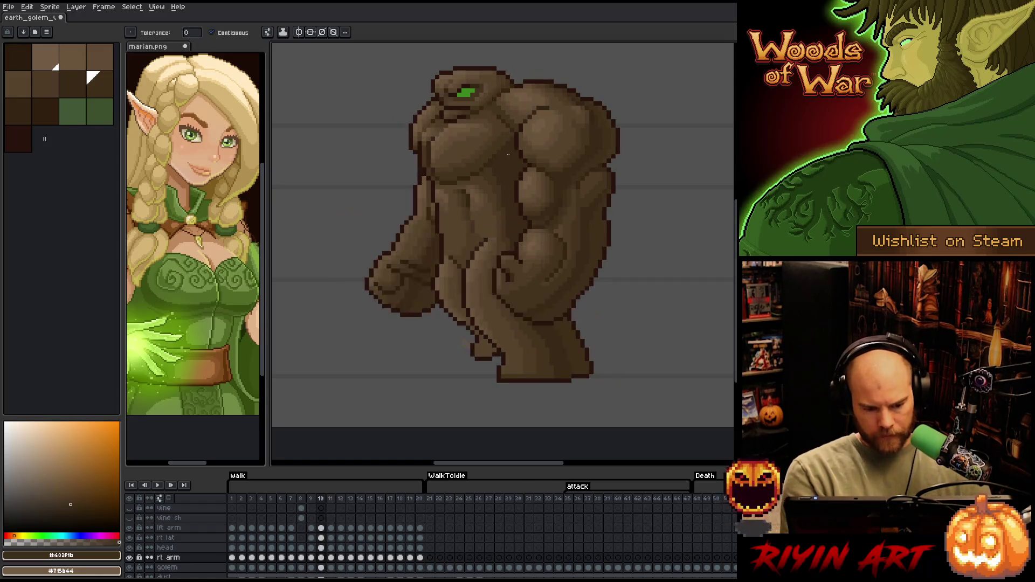
key(i)
click(399, 282)
key(b)
key(Right)
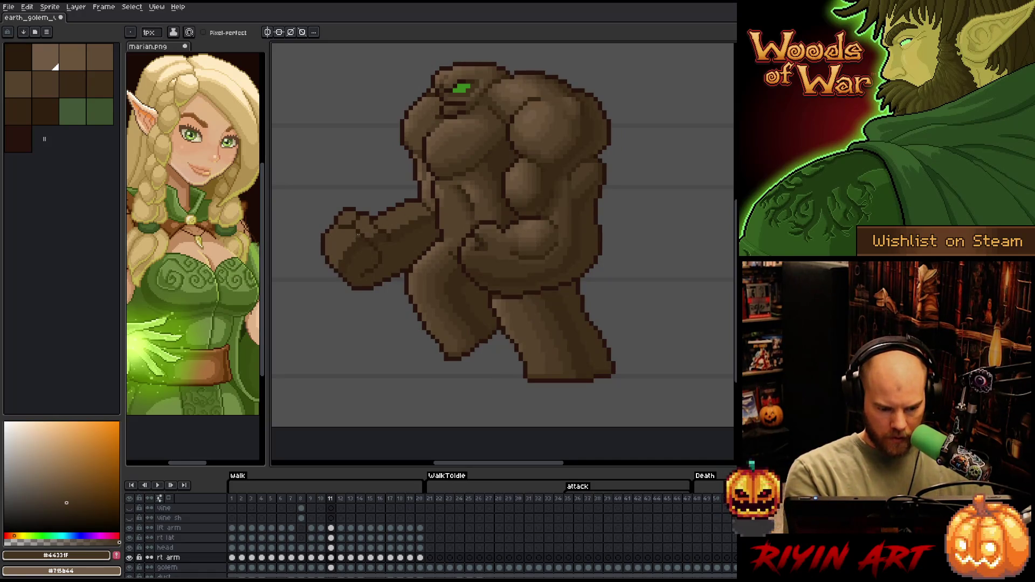
- Draw dark pixels down the fist's lower edge on frame 11, checking against frame 10
drag(356, 235, 335, 262)
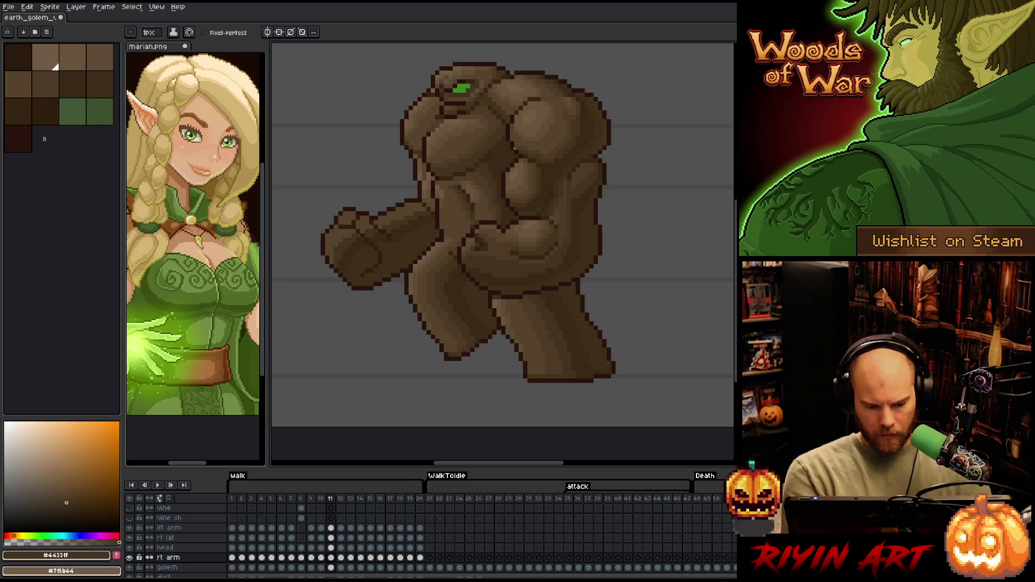
key(Left)
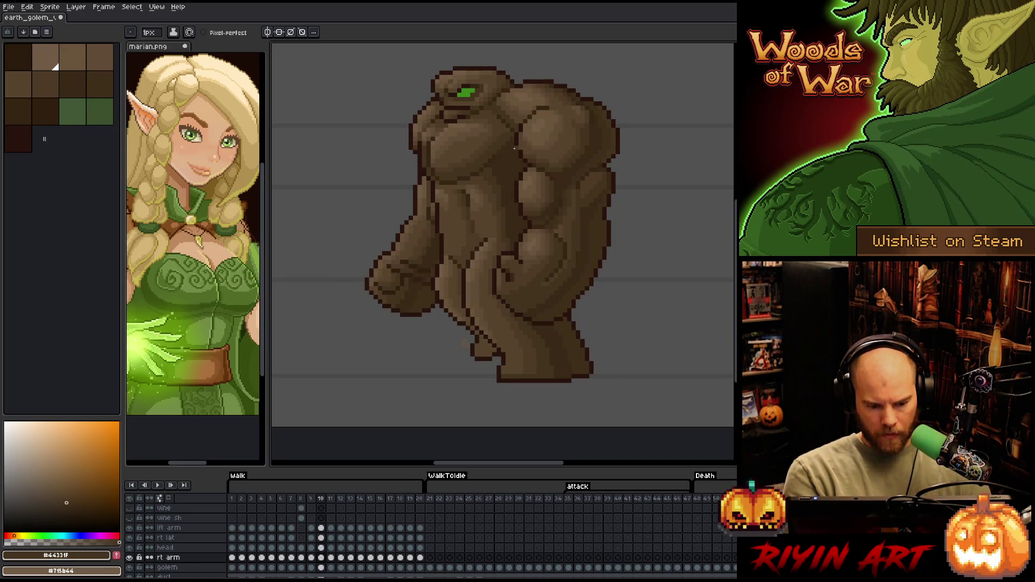
key(Right)
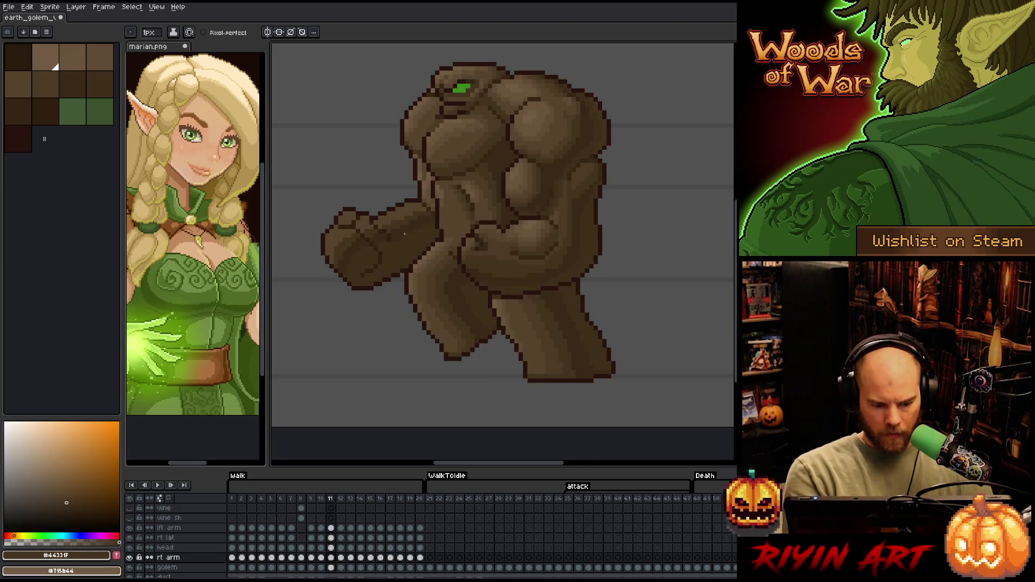
- Sample several dark and mid browns from the fist and frame 10's arm, ending on frame 11
alt+click(433, 235)
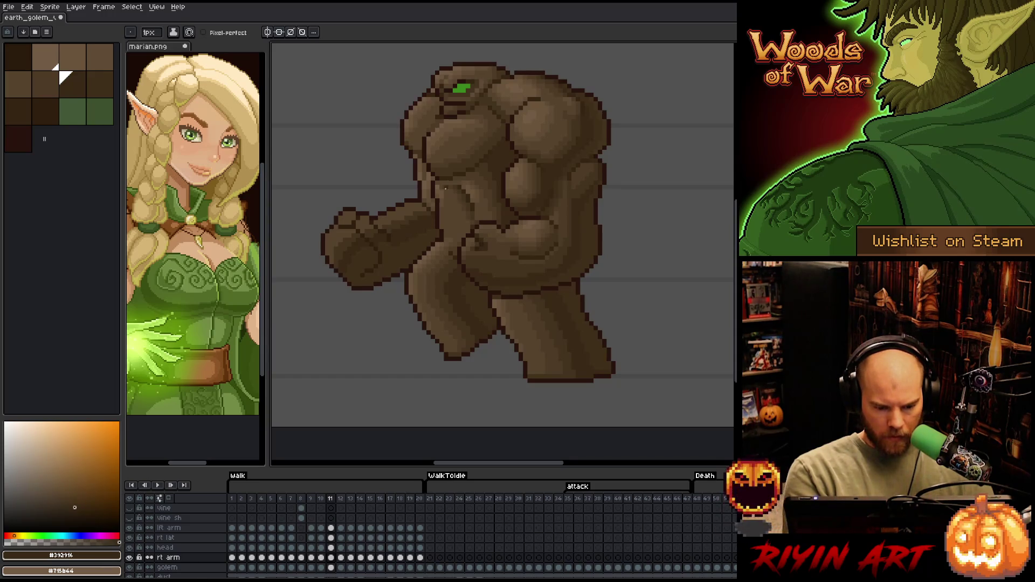
alt+click(383, 248)
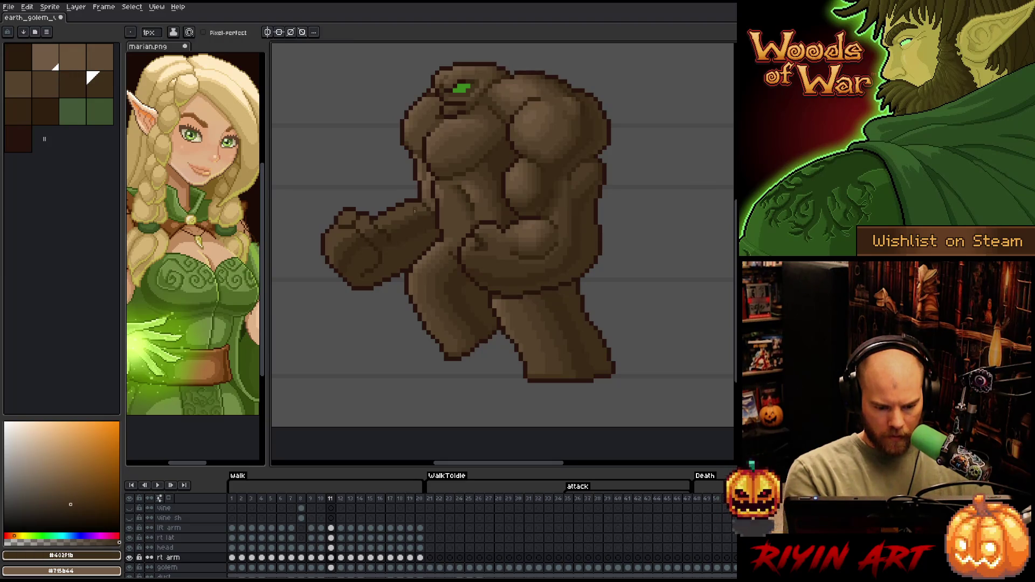
alt+click(372, 249)
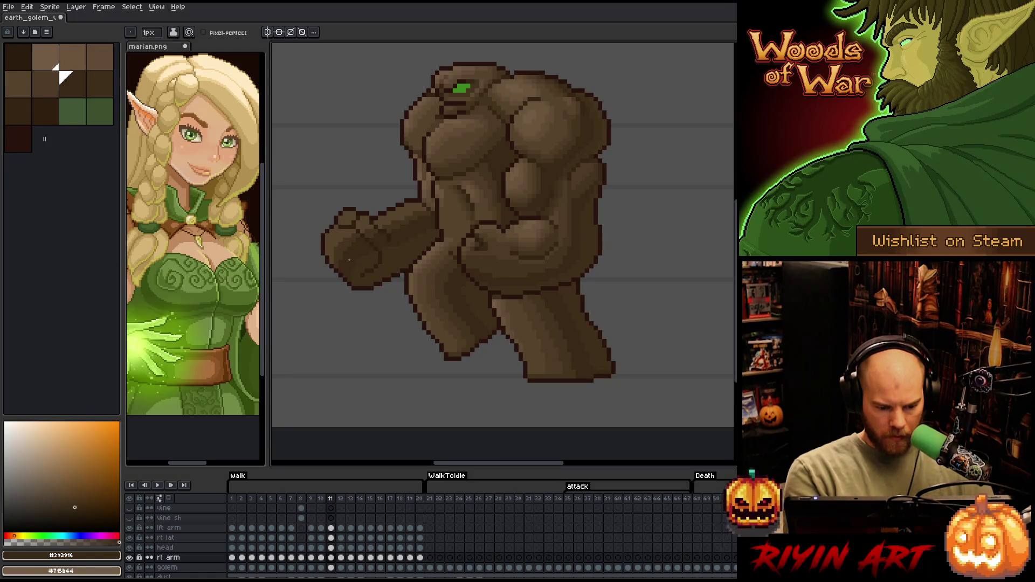
alt+click(347, 265)
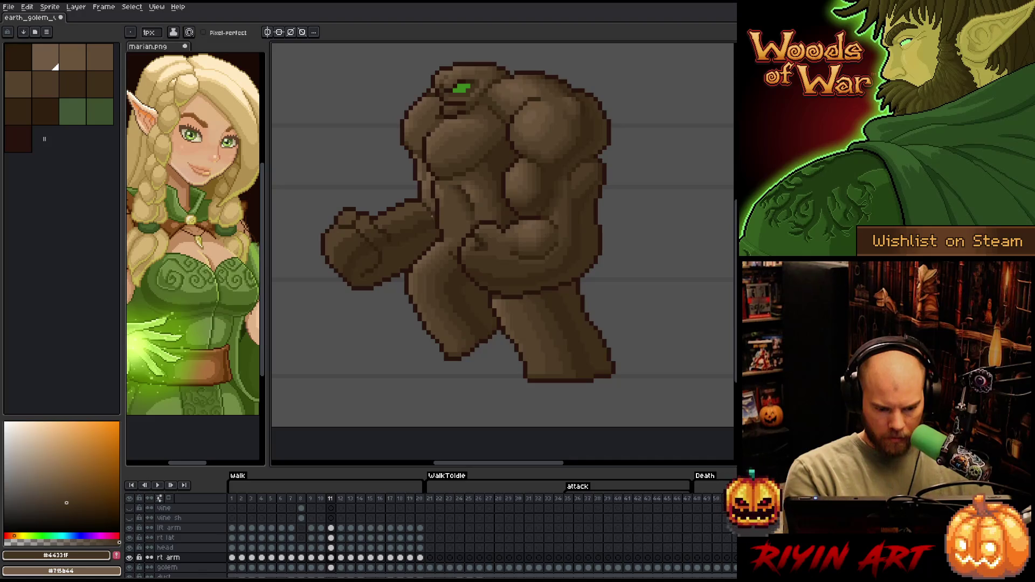
alt+click(430, 192)
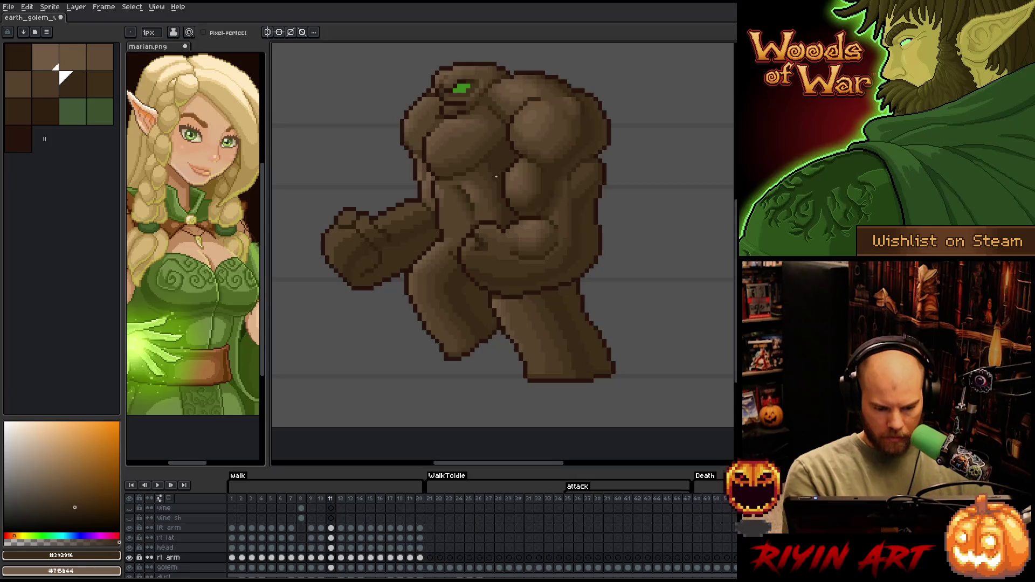
key(comma)
alt+click(423, 238)
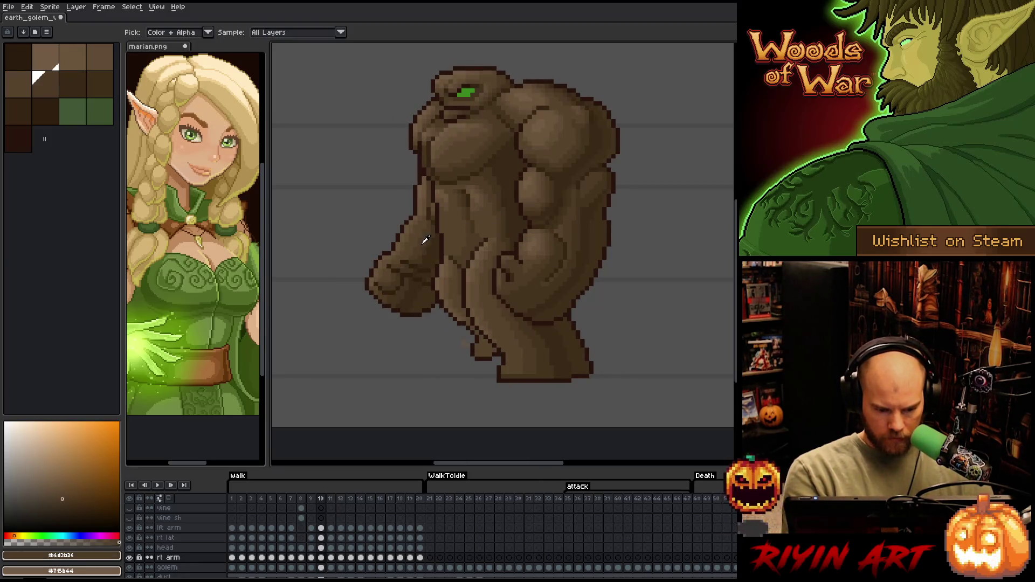
key(period)
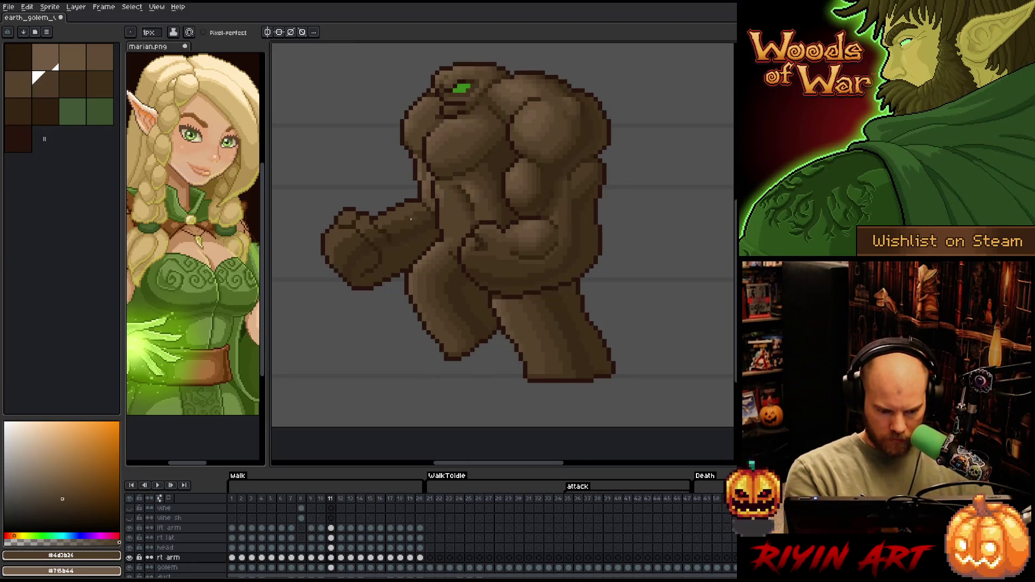
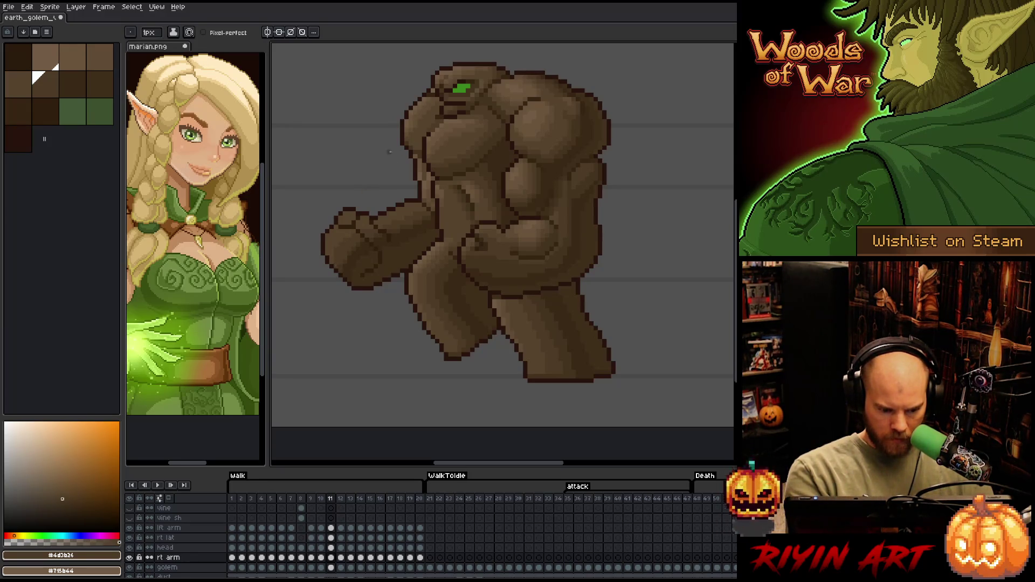
- Sample dark, mid and darkest browns from the golem, then save the sprite
alt+click(409, 164)
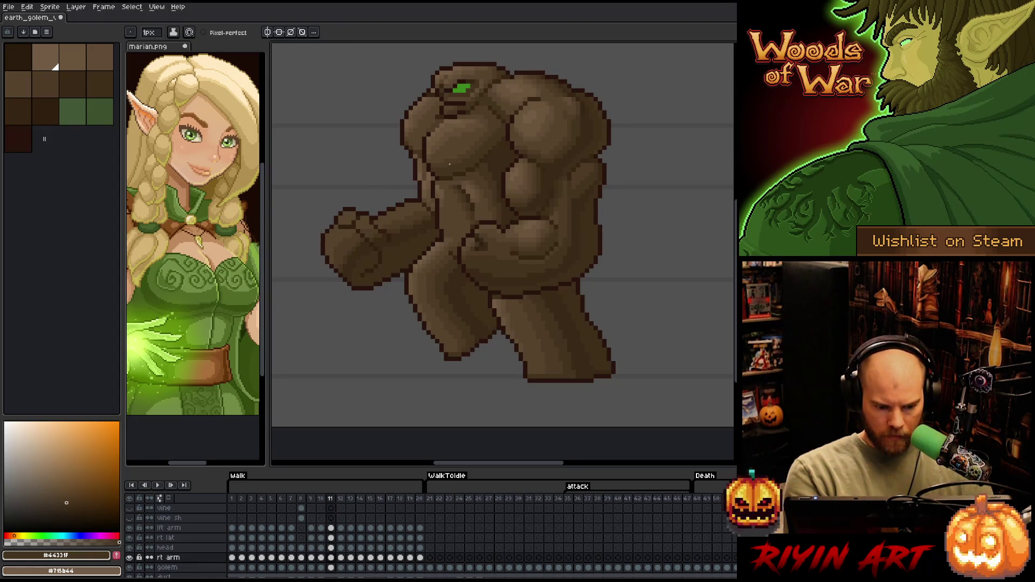
alt+click(378, 220)
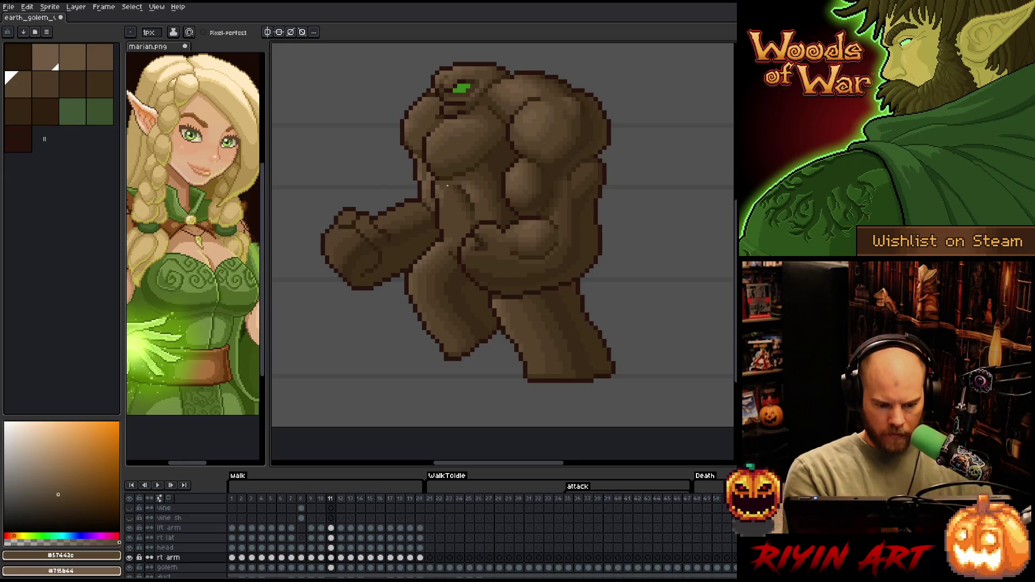
alt+click(397, 248)
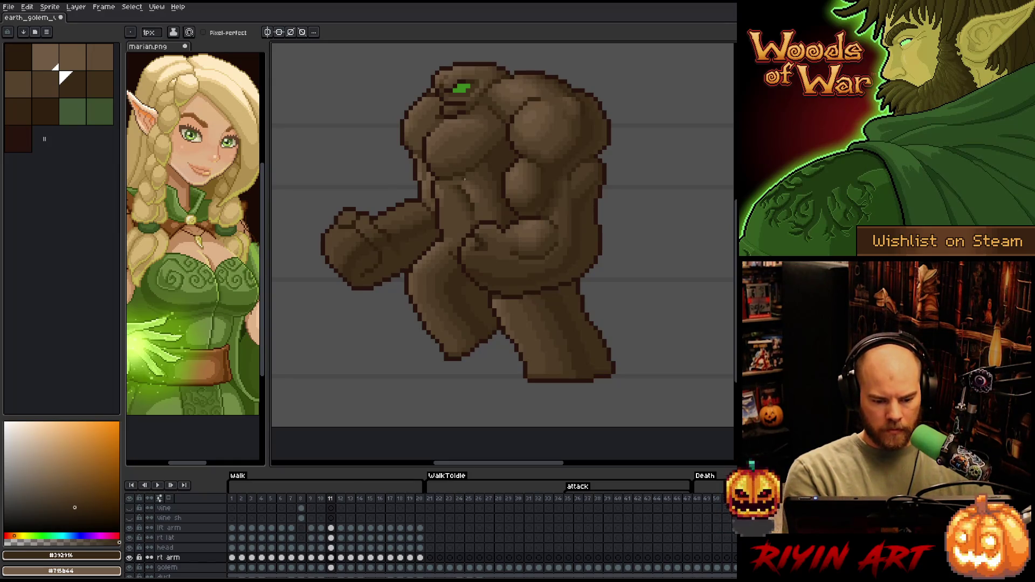
alt+click(410, 242)
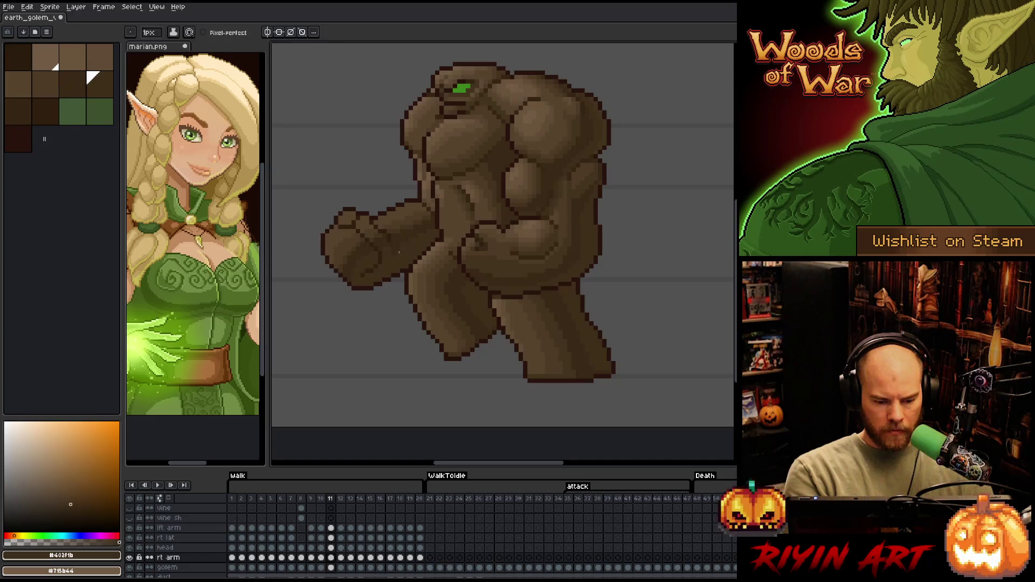
alt+click(389, 258)
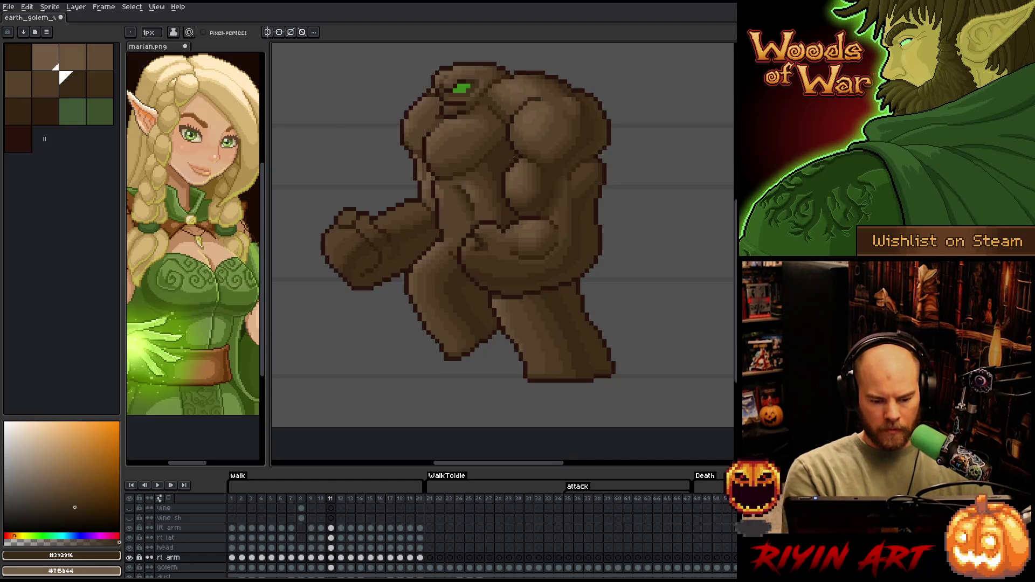
key(ctrl+s)
- Compare frames 10 and 11 while sampling more golem browns, ending on frame 11
alt+click(412, 241)
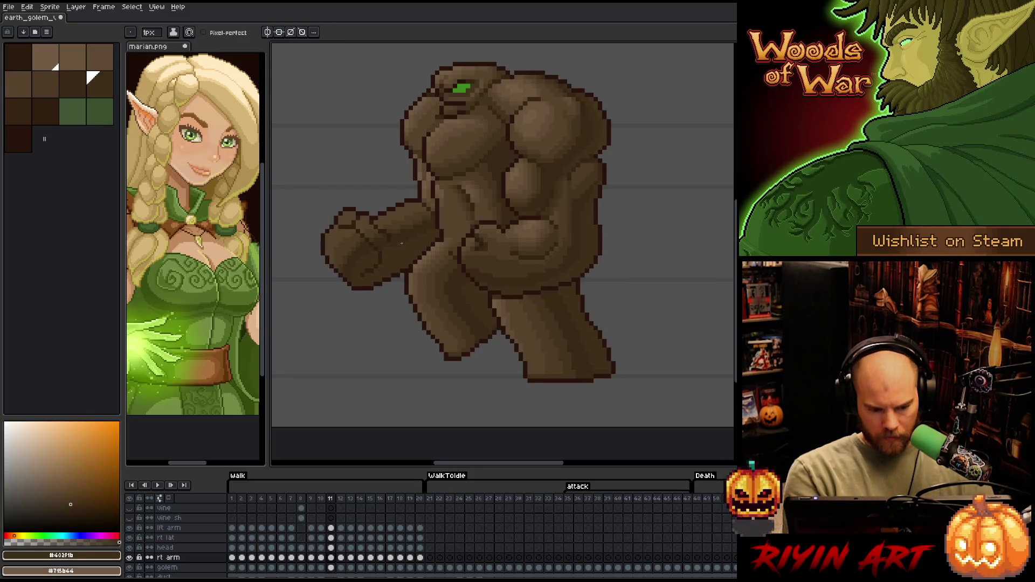
key(Left)
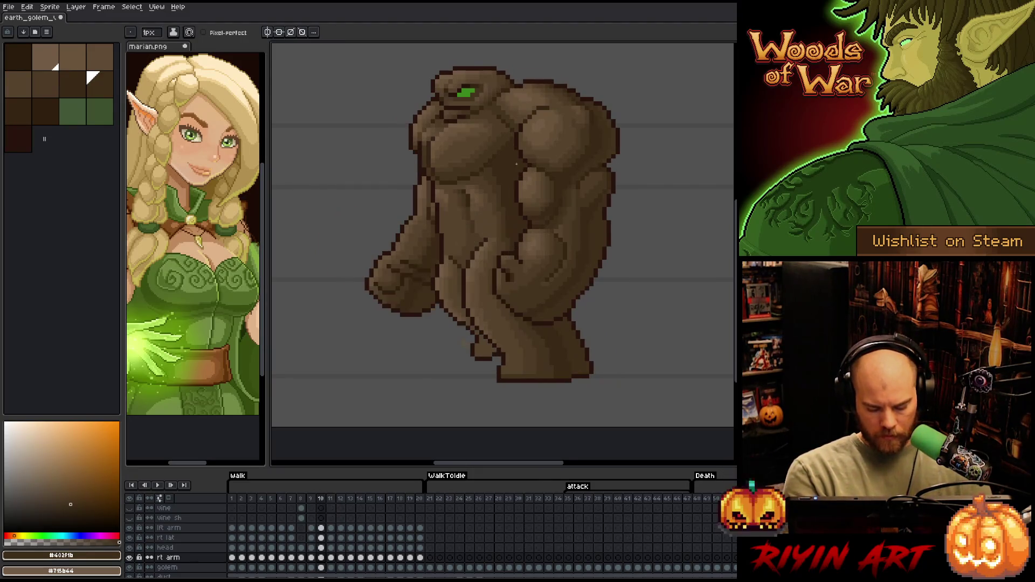
alt+click(434, 201)
key(Right)
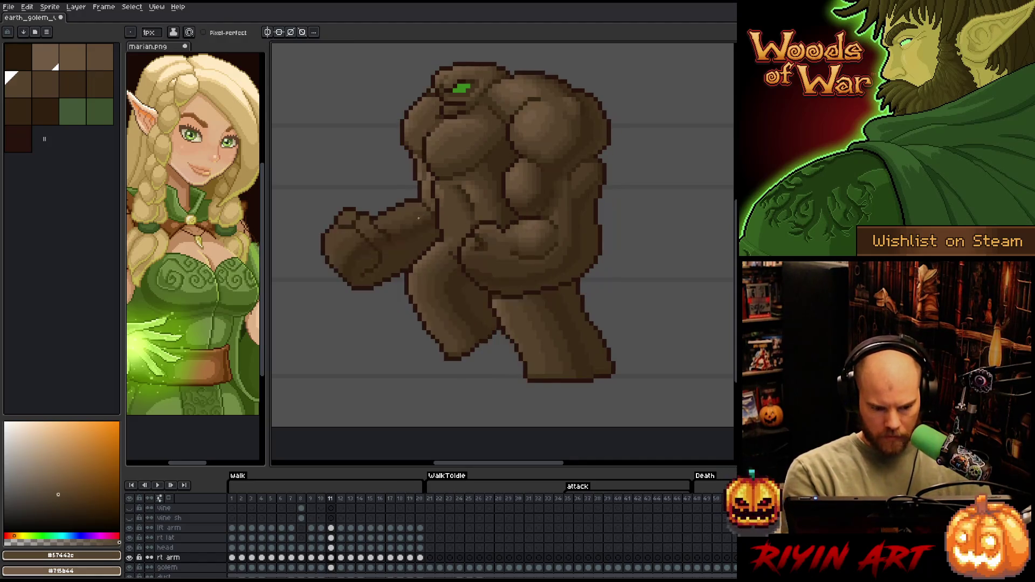
key(Left)
alt+click(410, 232)
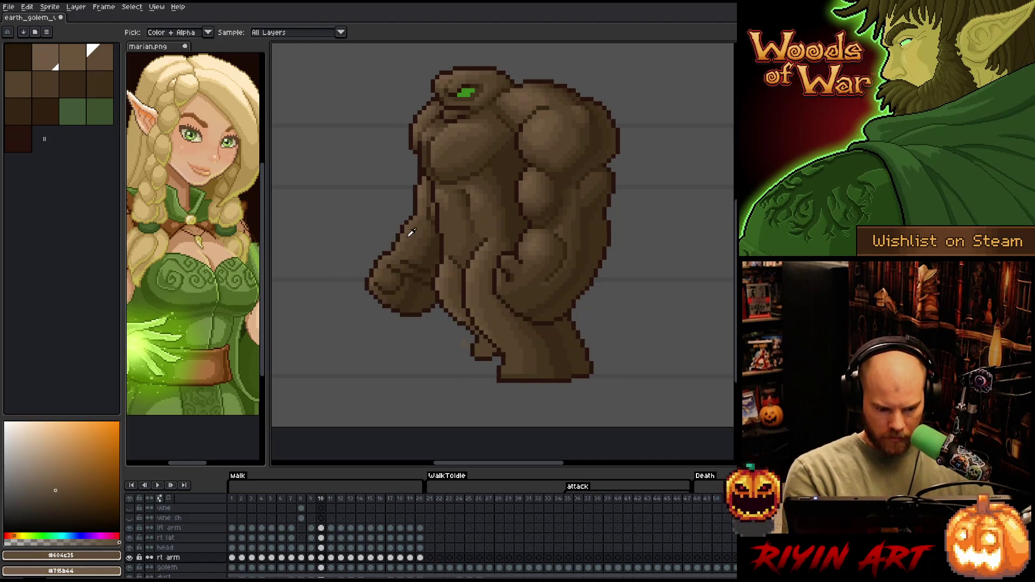
key(Right)
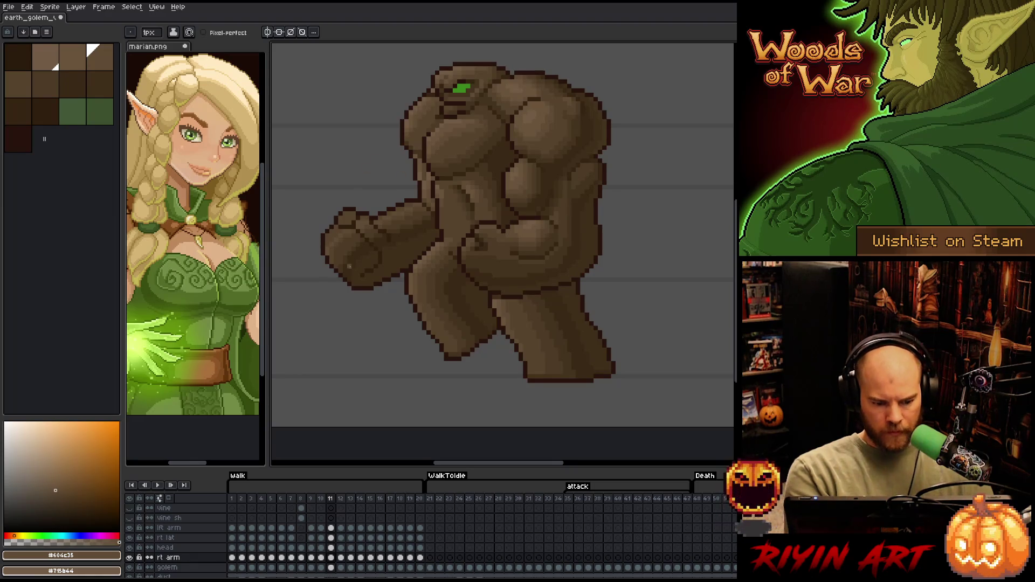
alt+click(356, 237)
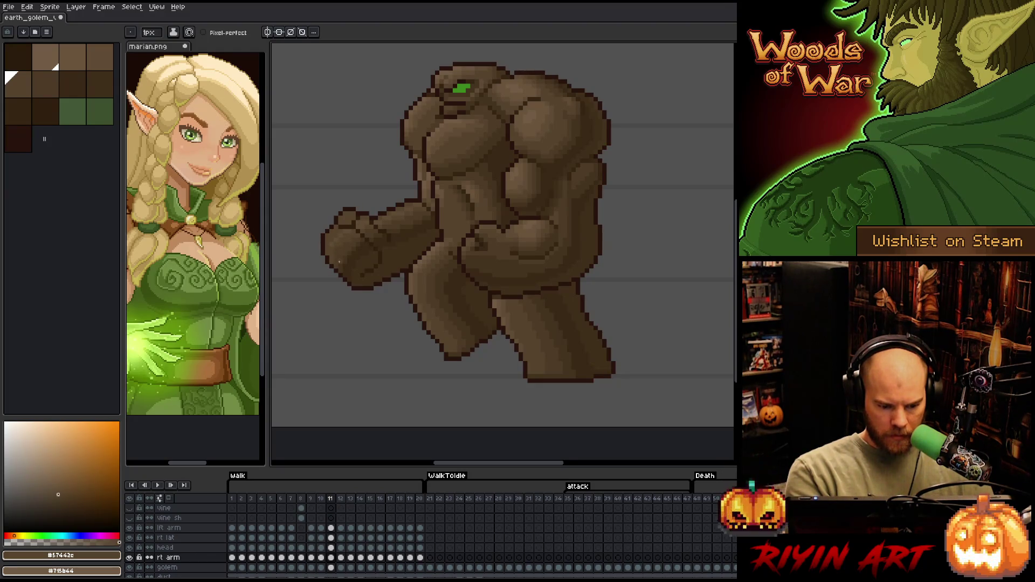
- Add a dark shading pixel on the fist edge and sample lighter fist browns
alt+click(373, 226)
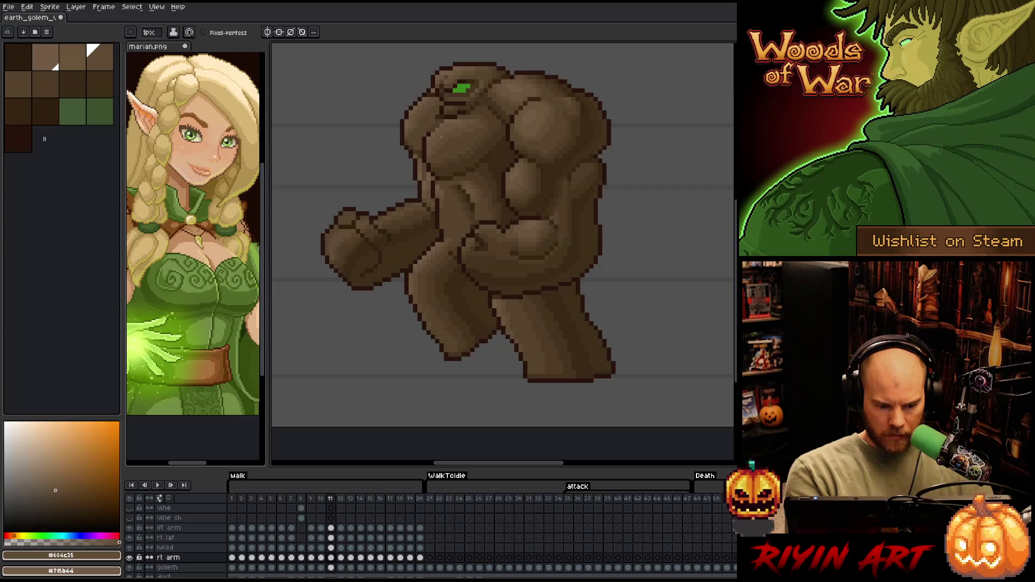
alt+click(351, 255)
click(354, 216)
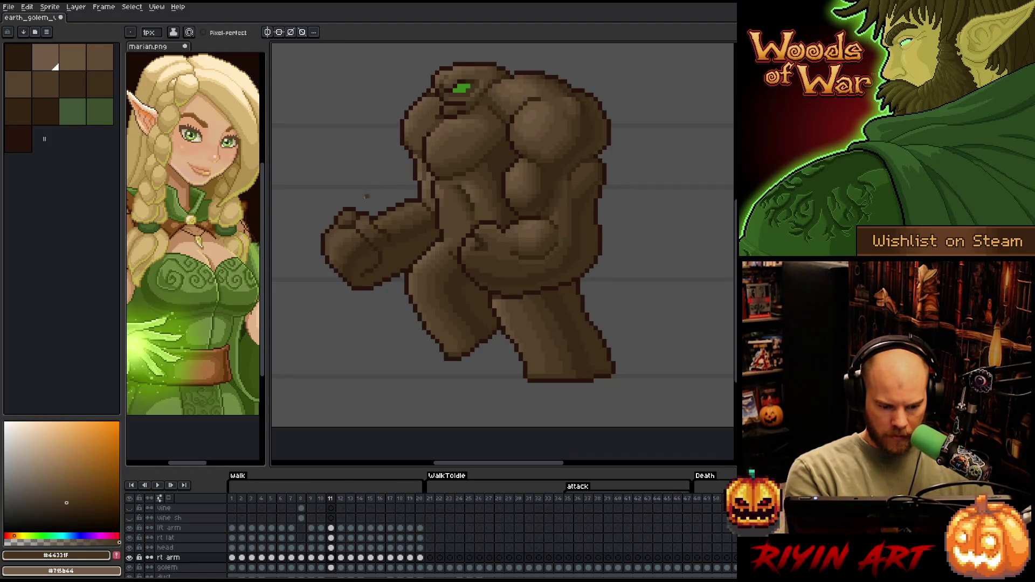
alt+click(344, 237)
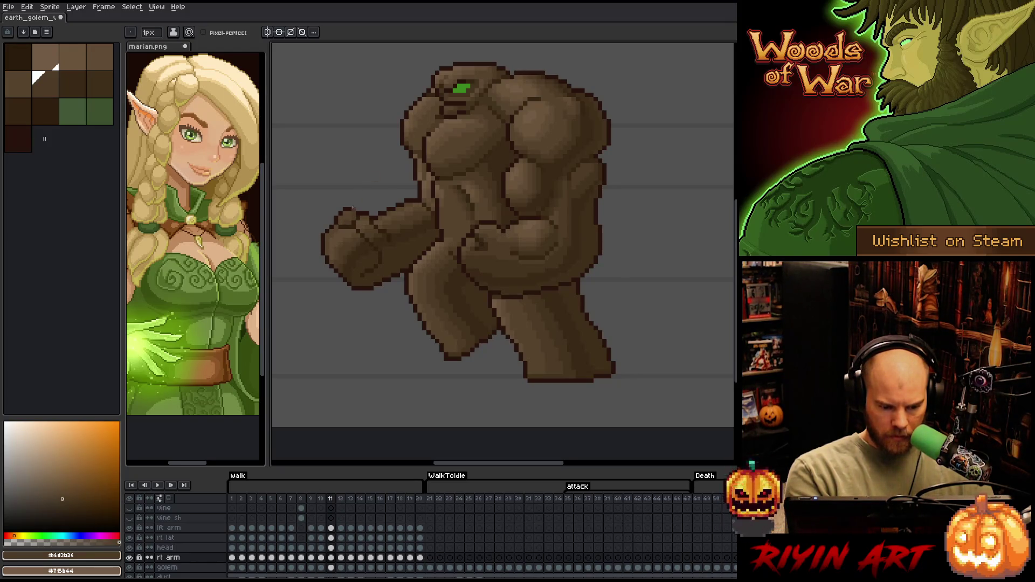
alt+click(352, 229)
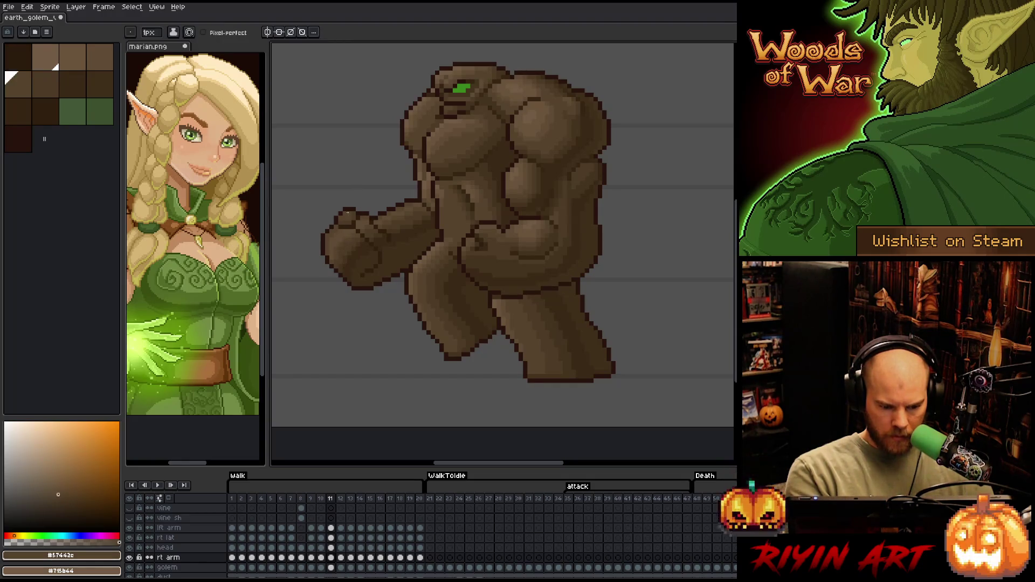
alt+click(351, 210)
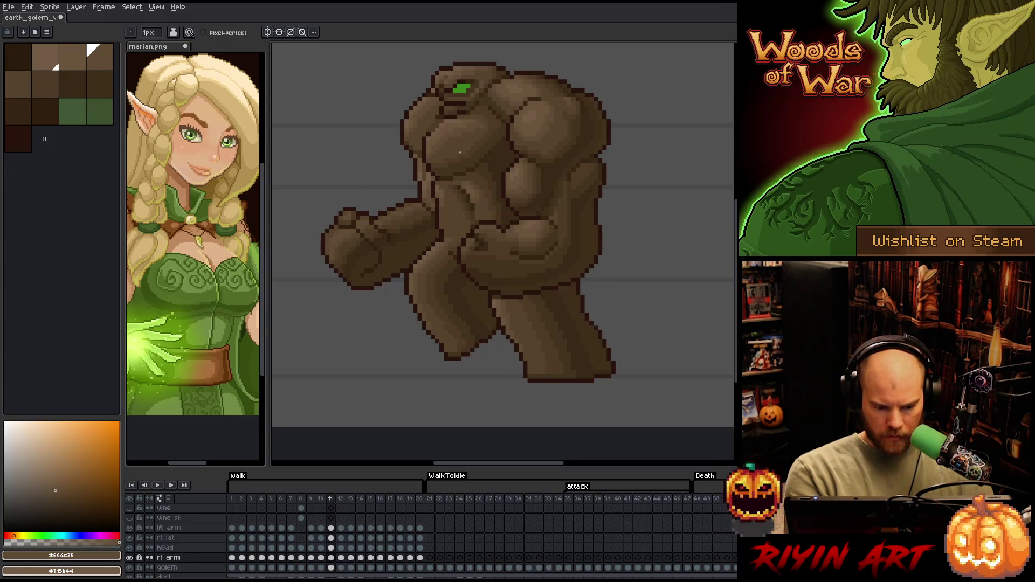
- Check frame 11 against frames 10 and 12, saving the sprite along the way
key(comma)
alt+click(409, 231)
key(period)
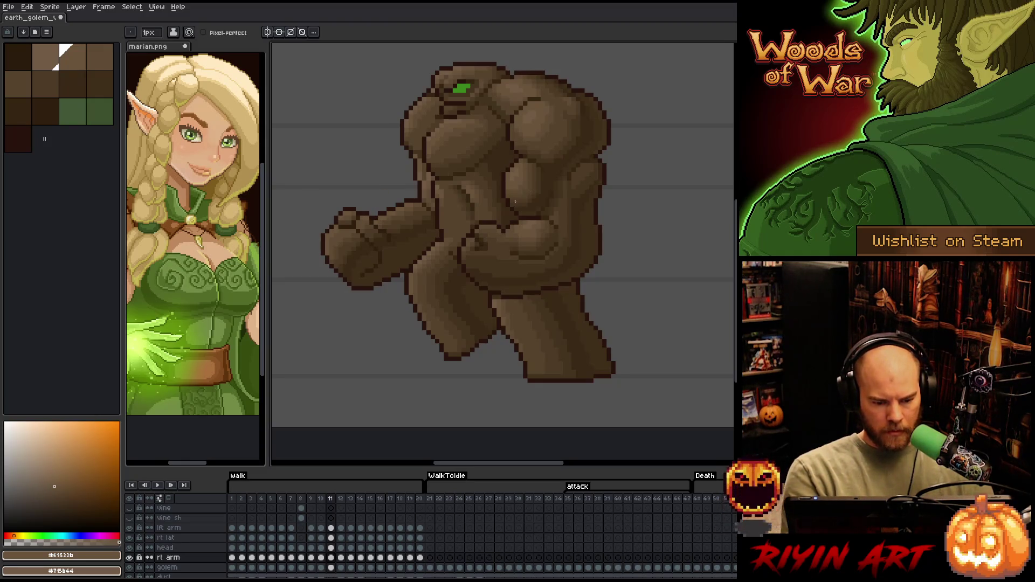
key(ctrl+s)
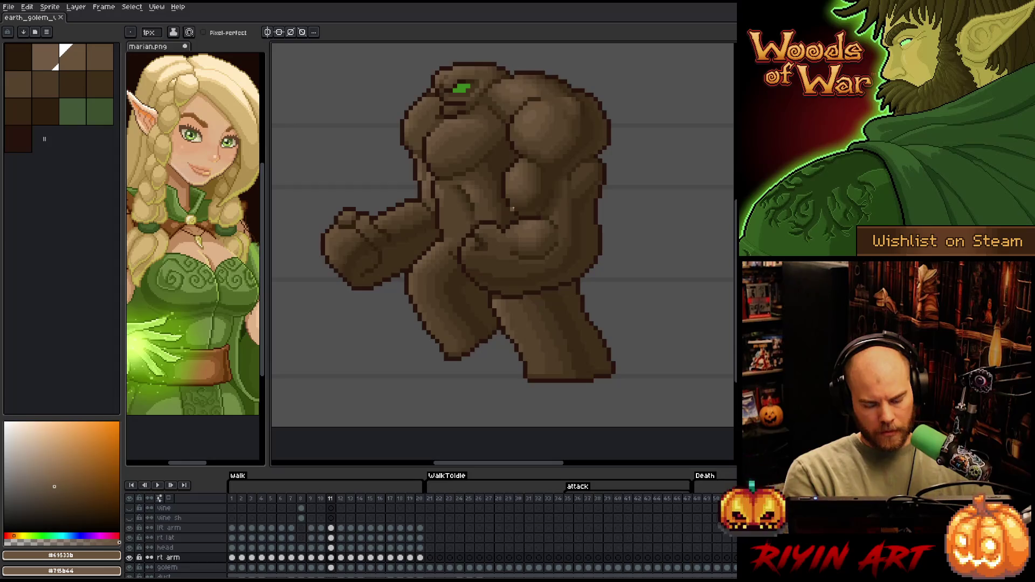
key(period)
key(comma)
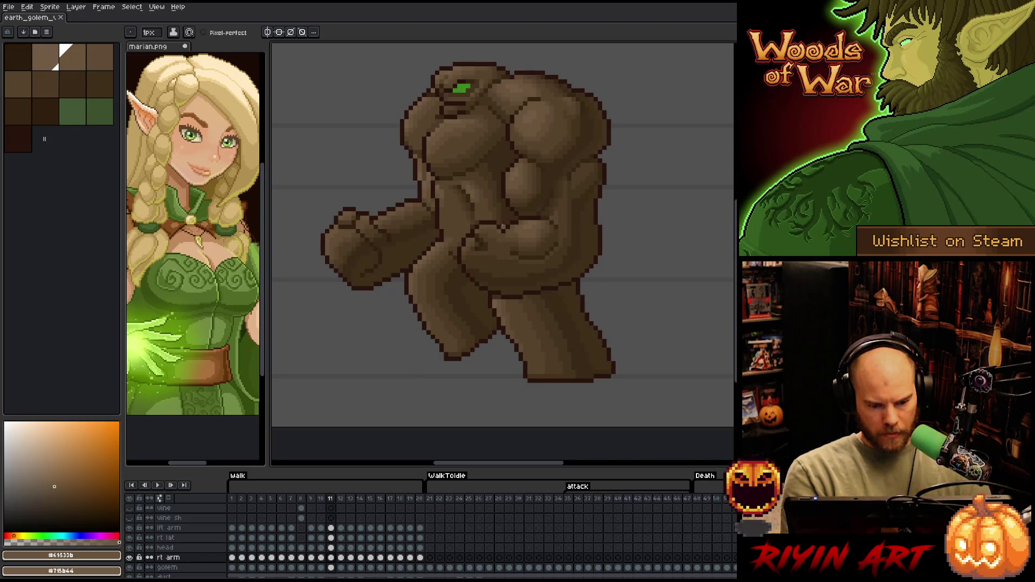
- Lasso the arm beside the chest and shift it about 3 pixels lower on frame 12
key(q)
mouse_move(413, 72)
mouse_down()
mouse_move(456, 114)
mouse_move(440, 218)
mouse_move(383, 141)
mouse_move(386, 76)
mouse_up()
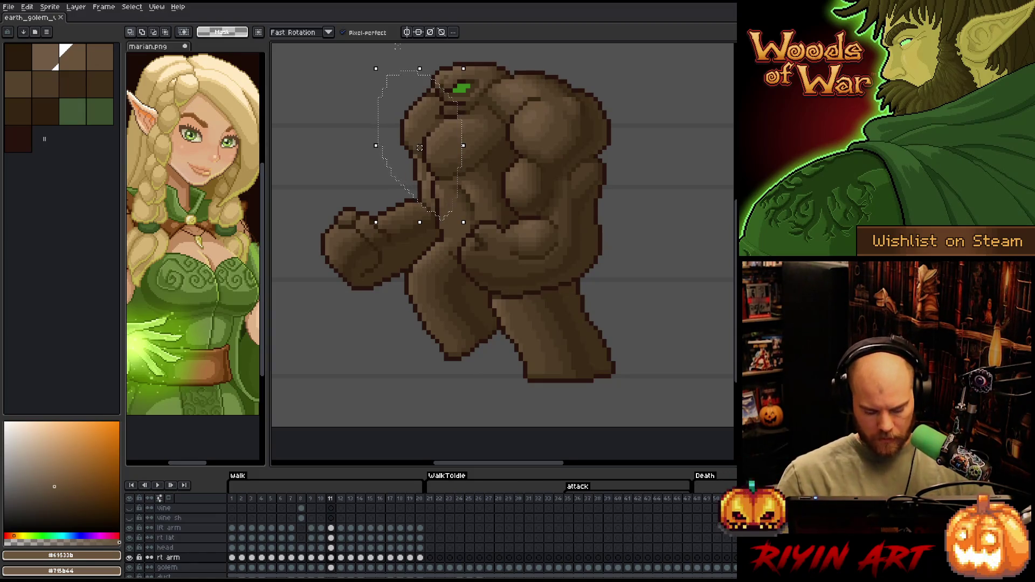
key(period)
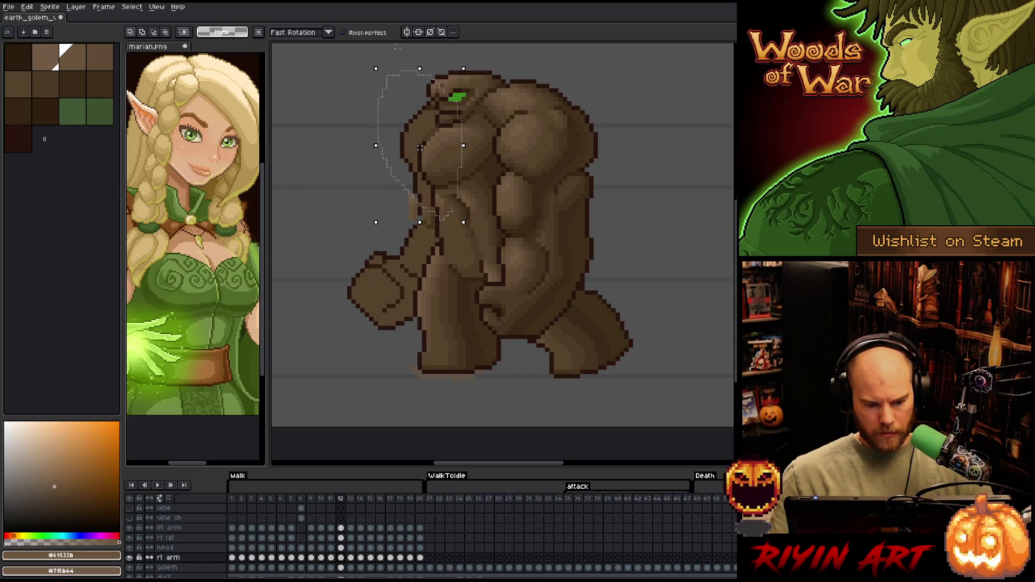
key(Down)
key(Down)
key(Down)
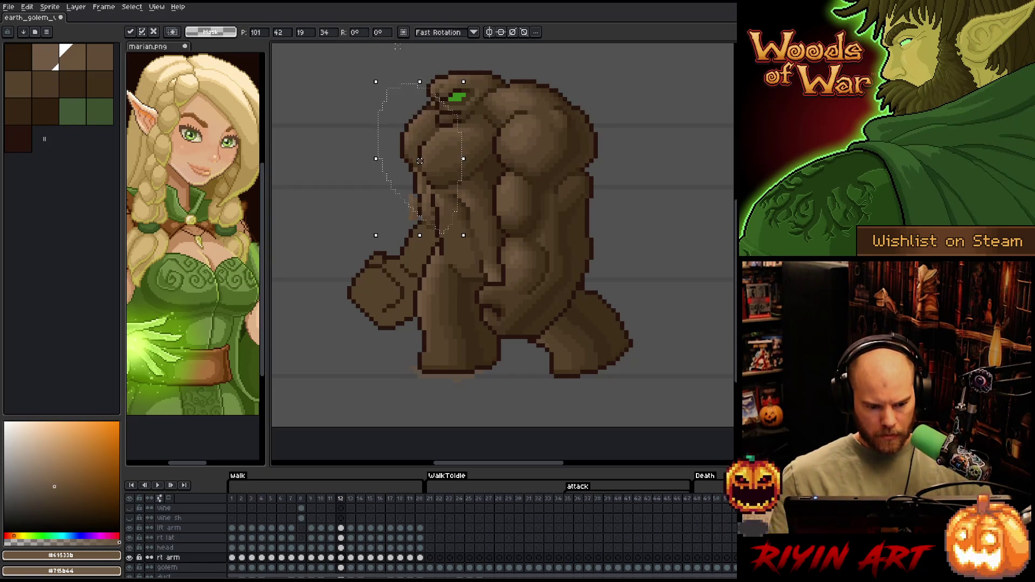
key(ctrl+d)
key(b)
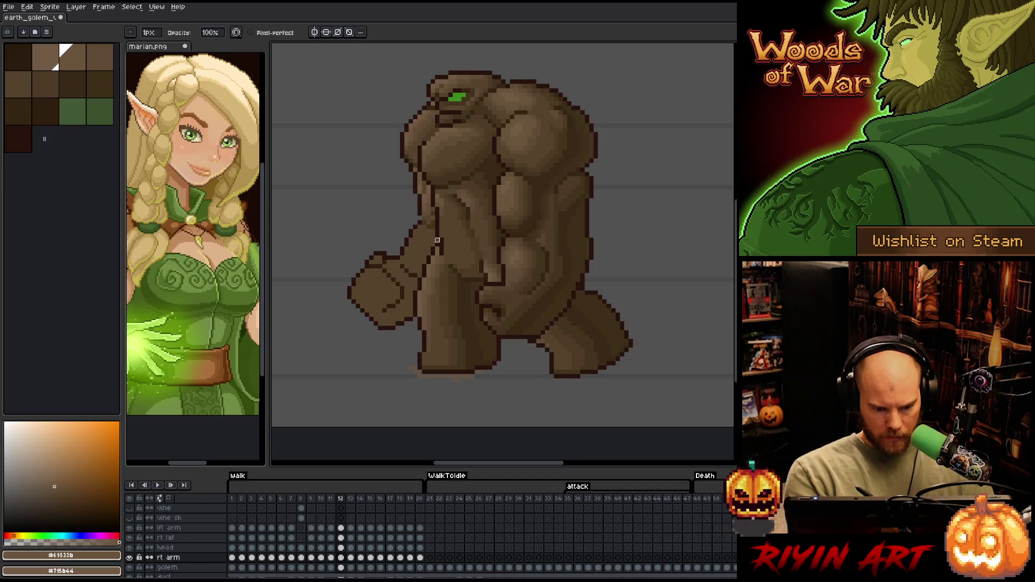
- Sample chest and highlight browns across frames 11 and 12, then save the animation
alt+click(434, 210)
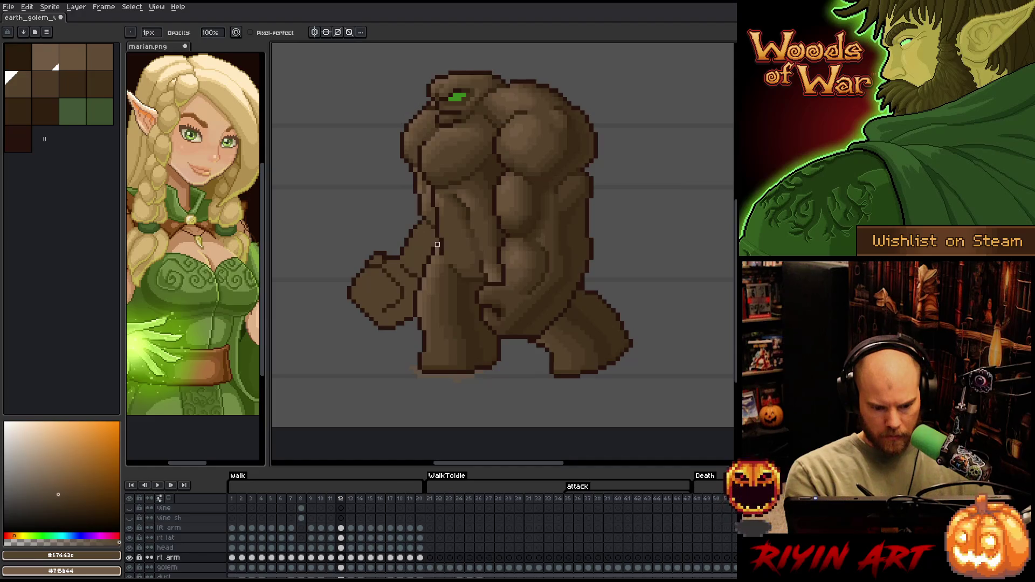
key(e)
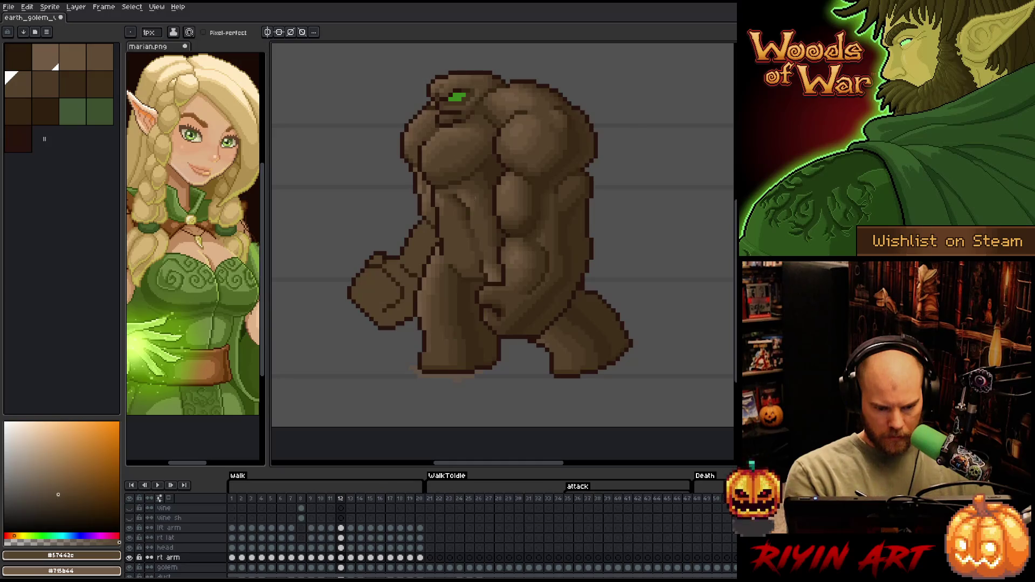
key(comma)
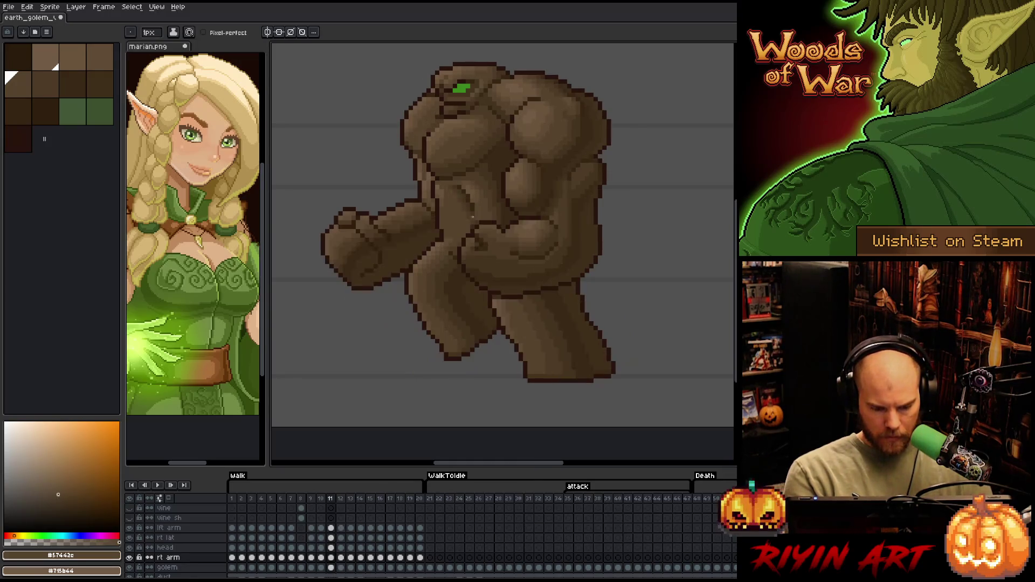
alt+click(412, 201)
key(period)
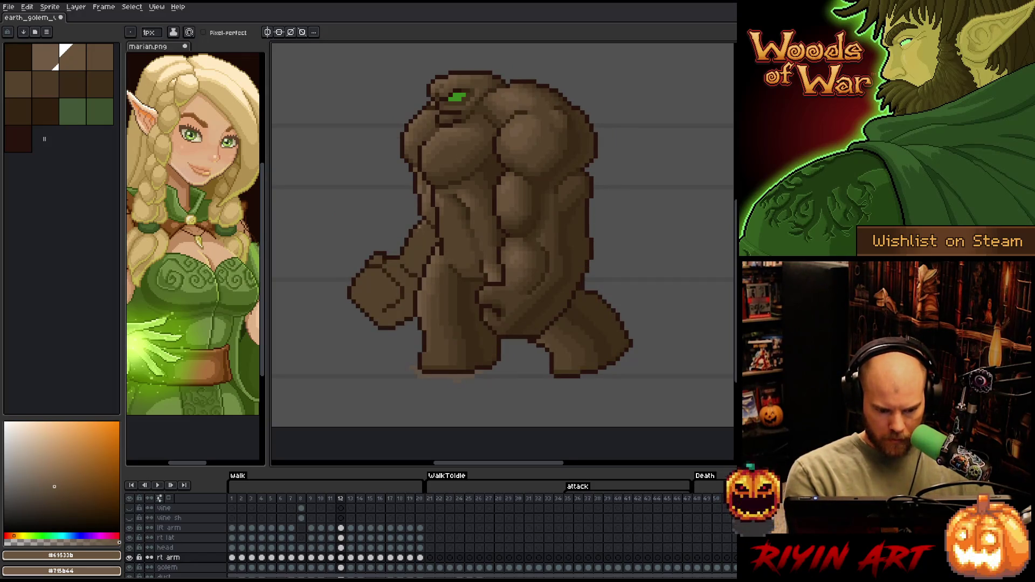
alt+click(429, 226)
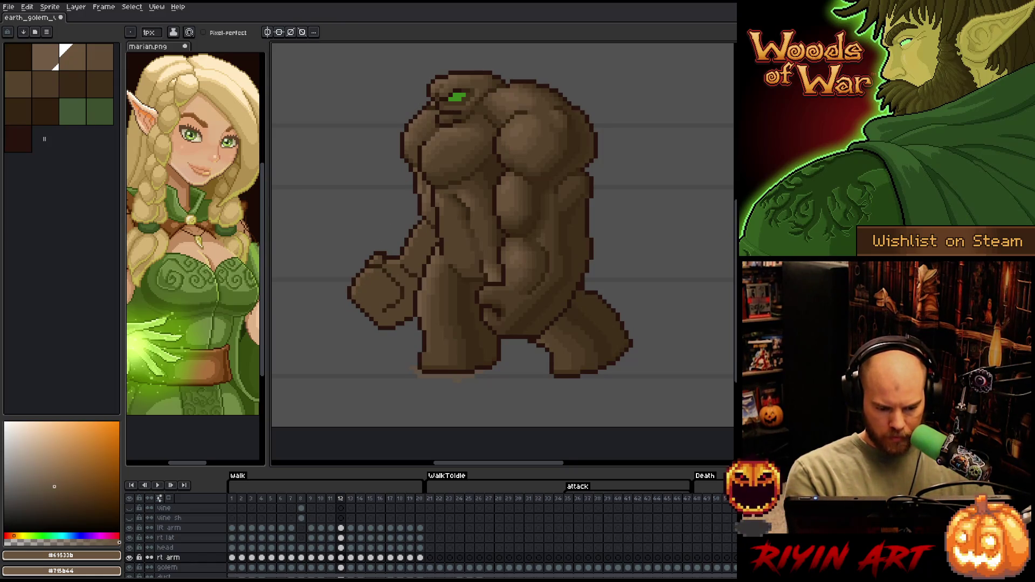
key(ctrl+s)
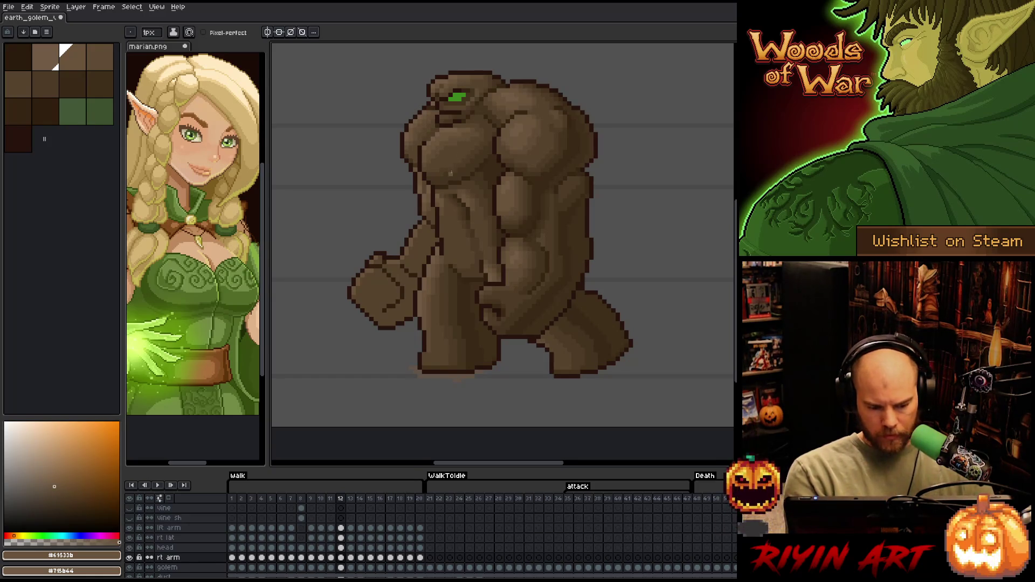
- Pick up a darker brown from frame 11's golem and return to frame 12
key(Left)
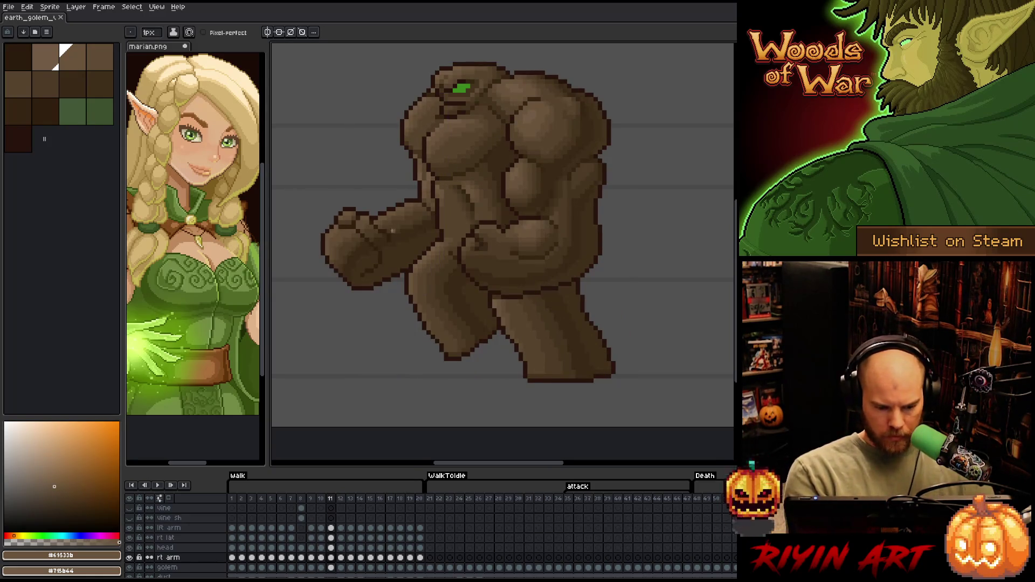
key(i)
click(346, 231)
key(b)
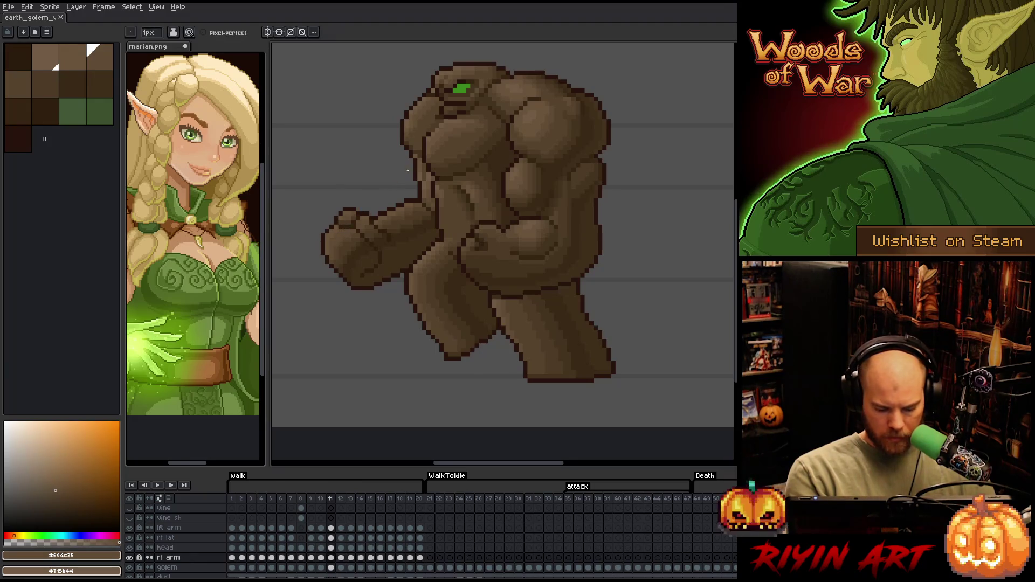
key(Right)
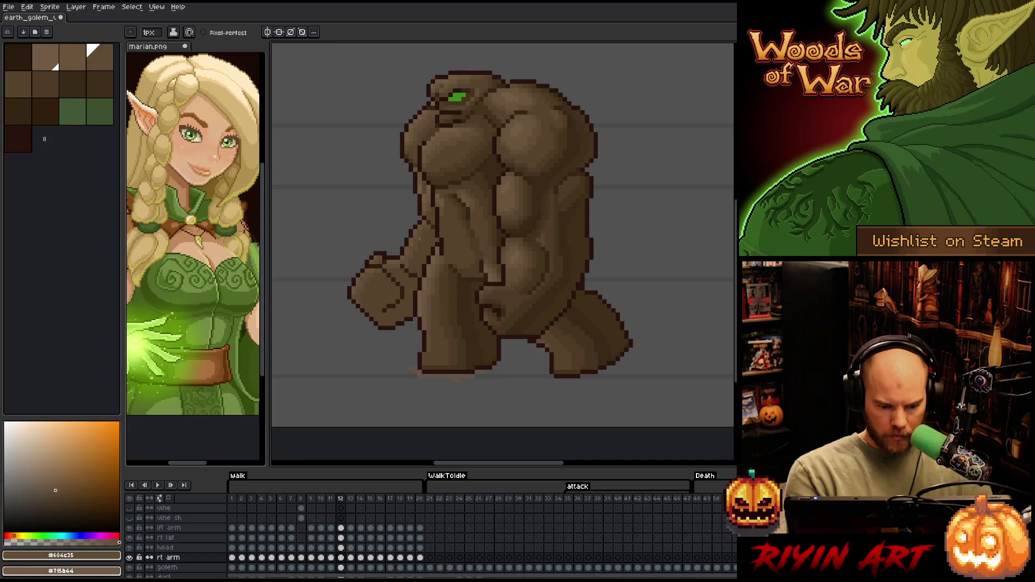
- Shade frame 11's fist with darker and mid browns, then compare with frame 12
key(comma)
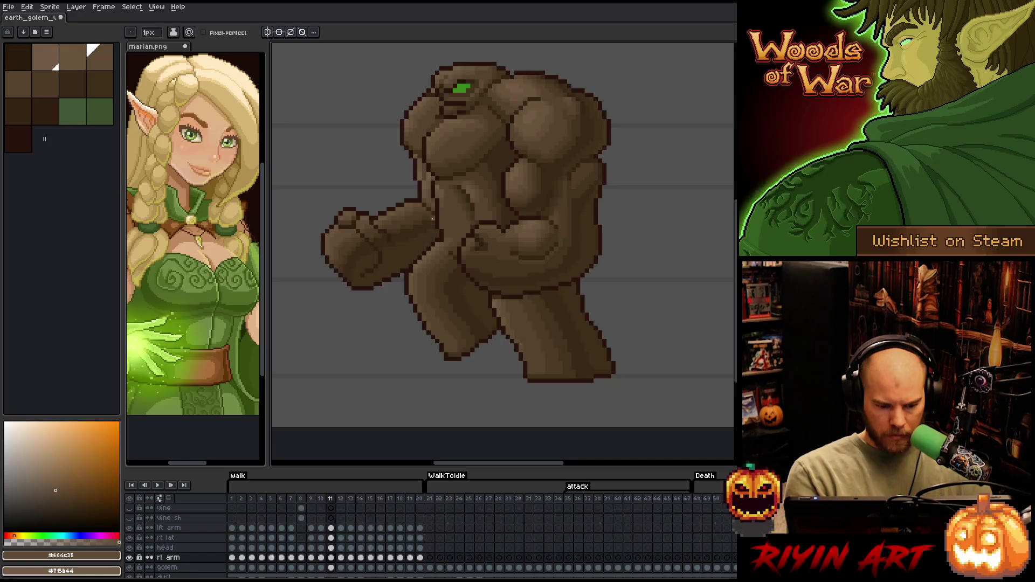
key(i)
click(398, 215)
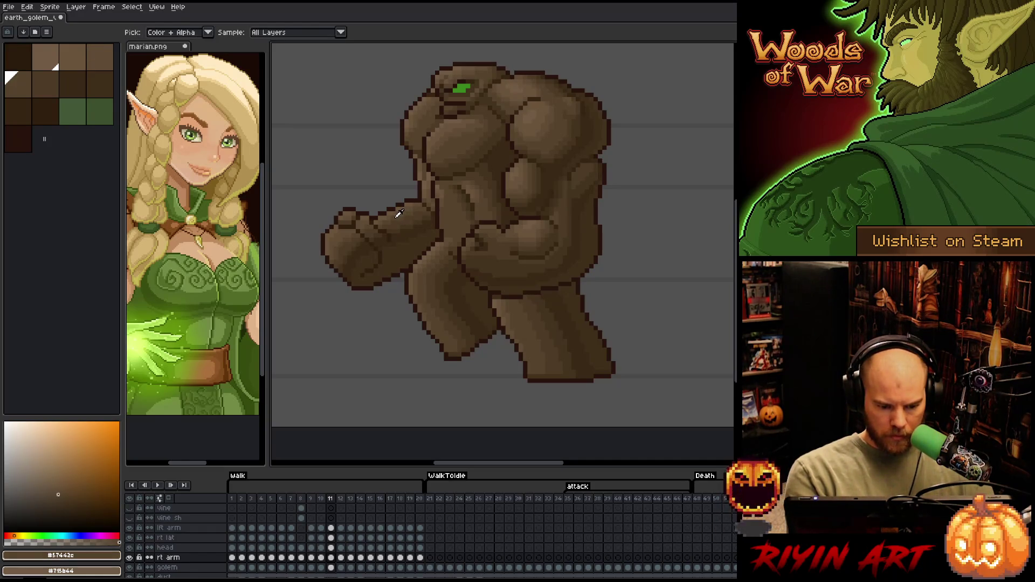
key(b)
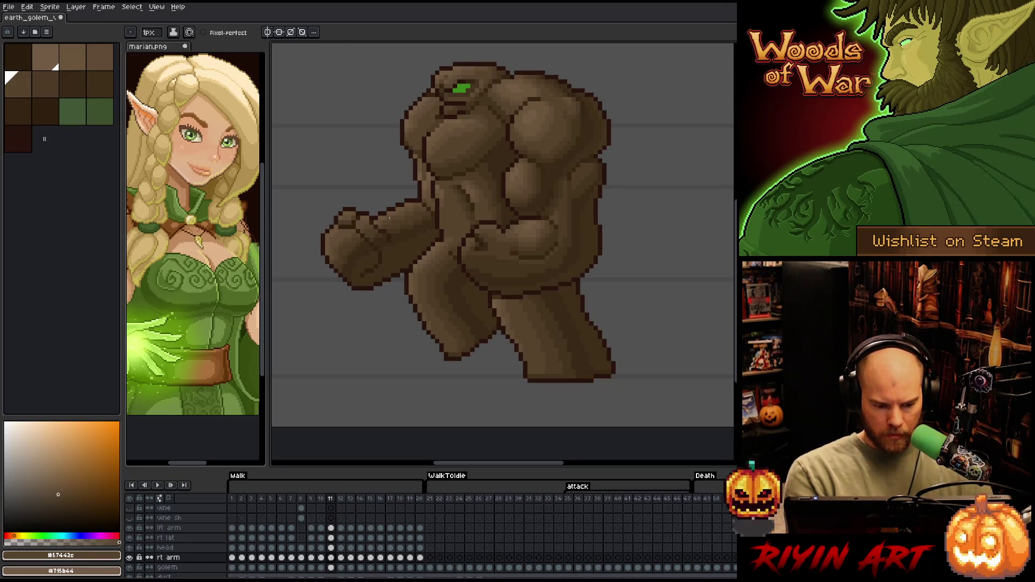
alt+click(397, 219)
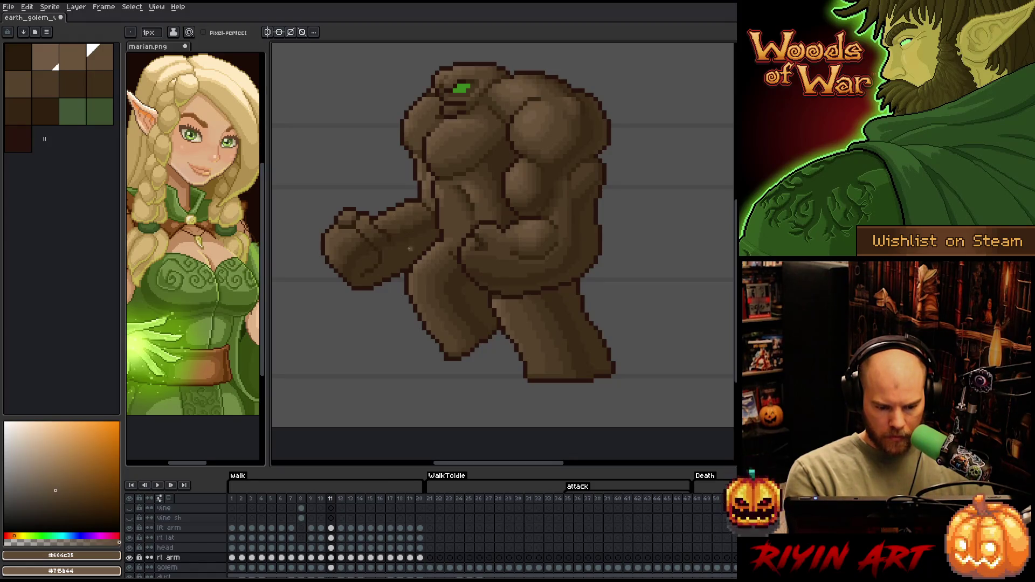
alt+click(394, 223)
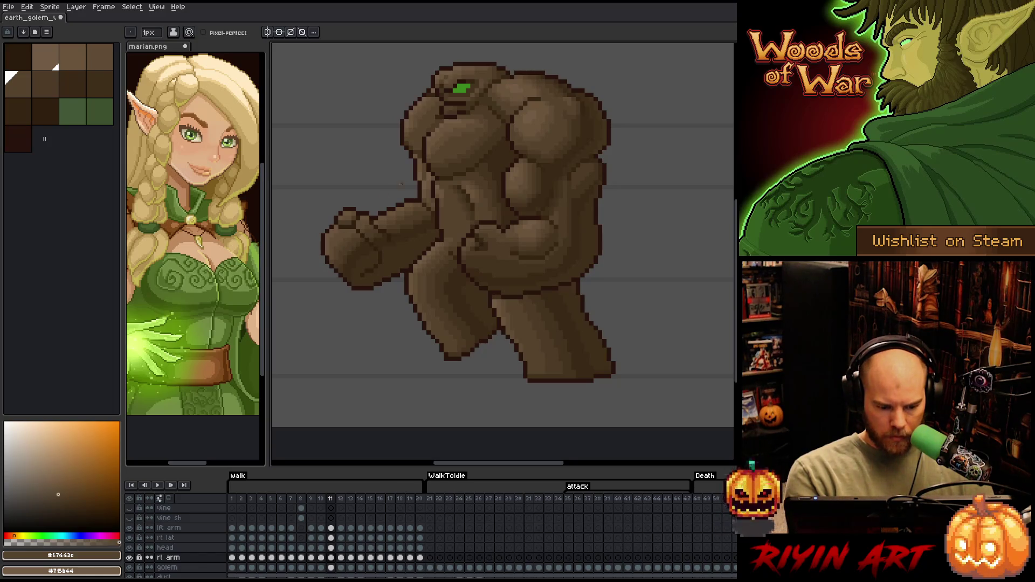
key(period)
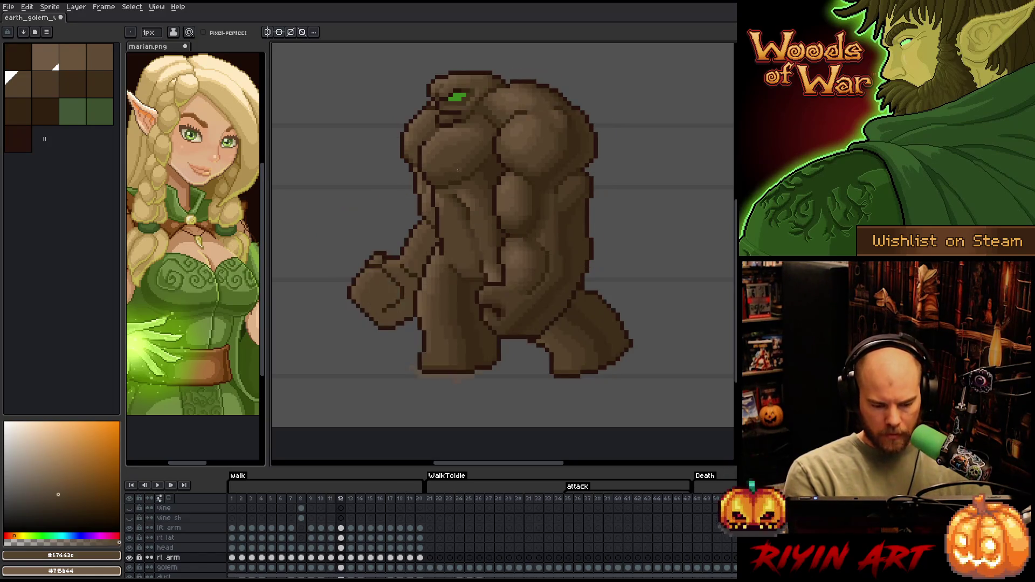
- Compare frames 11 and 12 and eyedrop the dark brown #4d3b26 from the fist
key(comma)
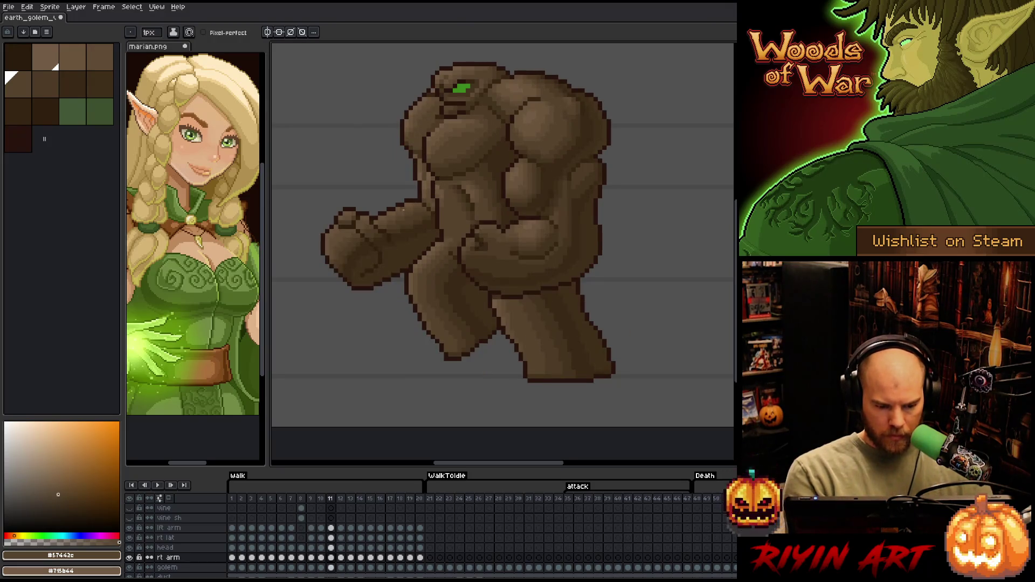
key(period)
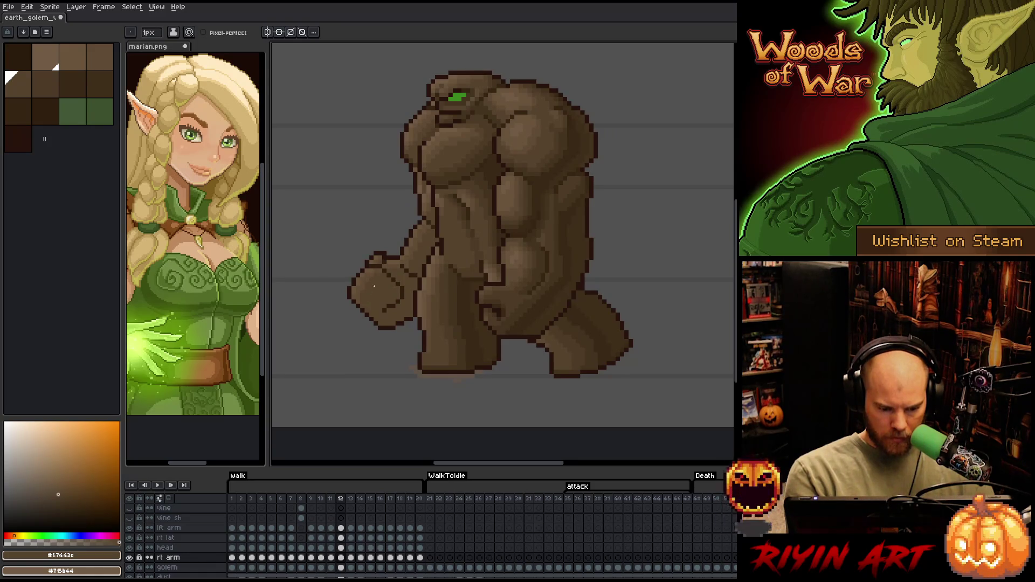
key(comma)
key(alt)
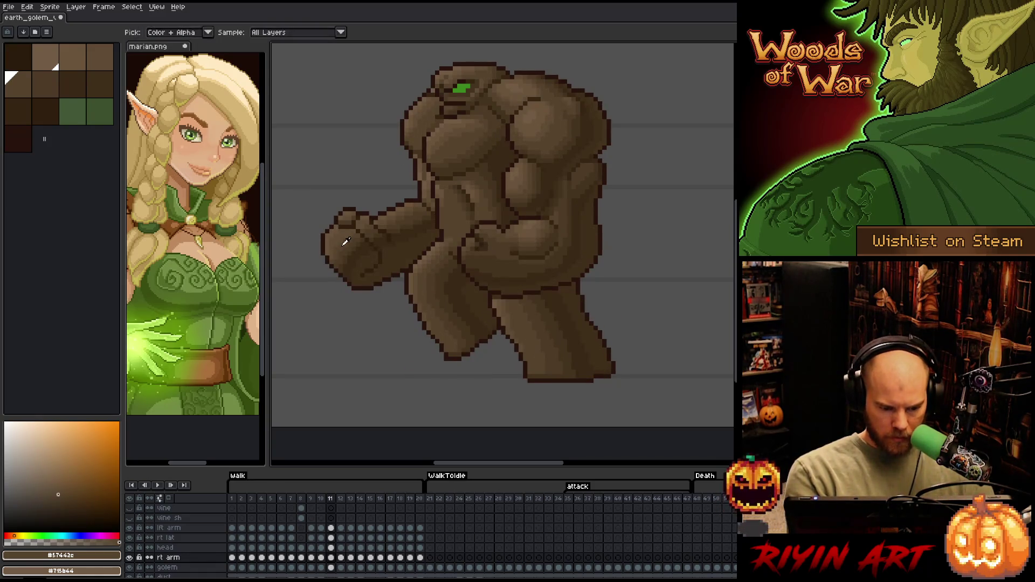
alt+click(346, 241)
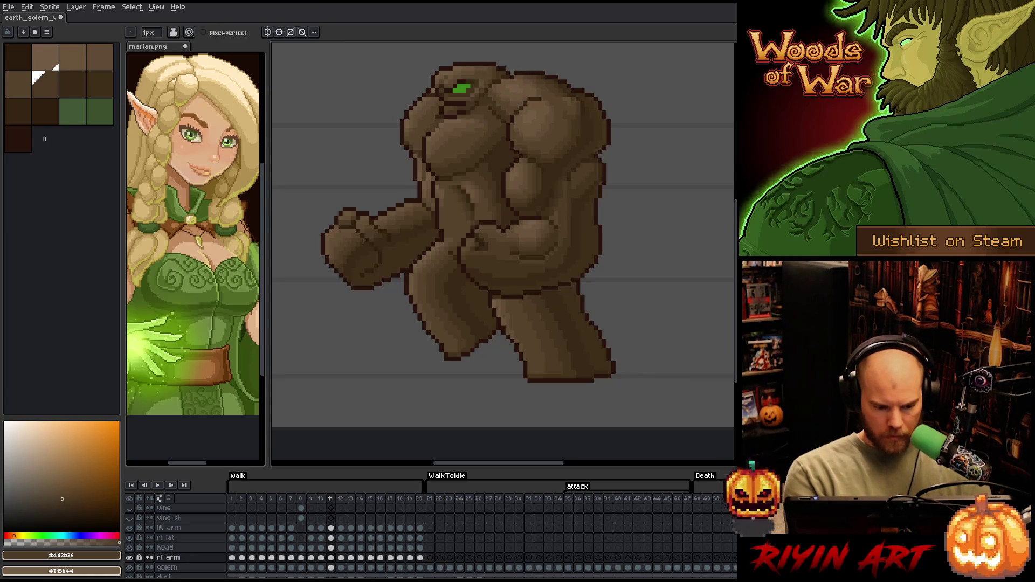
key(alt)
- Paint deep-brown shadow pixels with the Pixel-perfect pencil, finishing on frame 11
key(period)
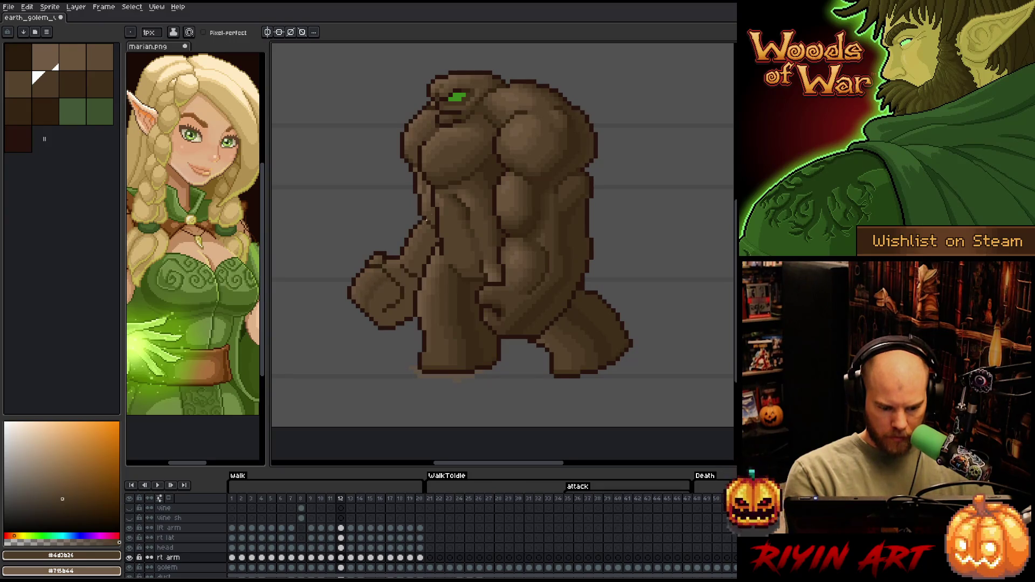
key(comma)
key(period)
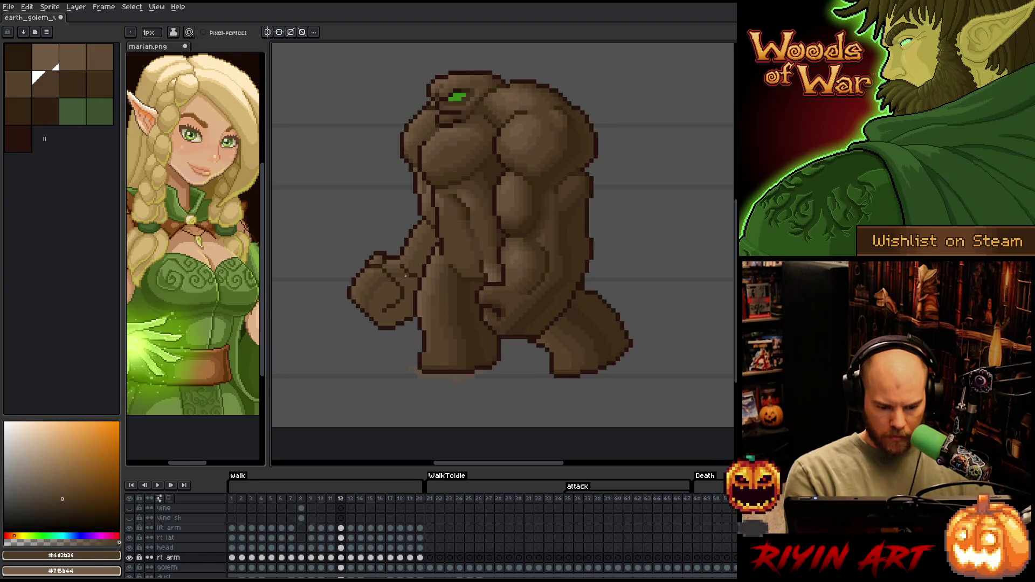
alt+click(410, 258)
alt+click(426, 245)
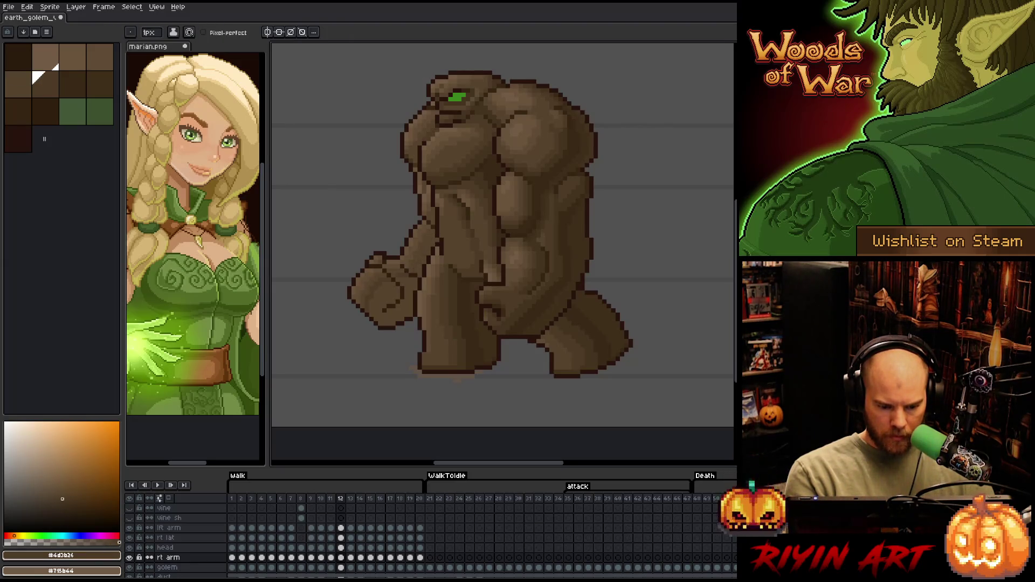
key(b)
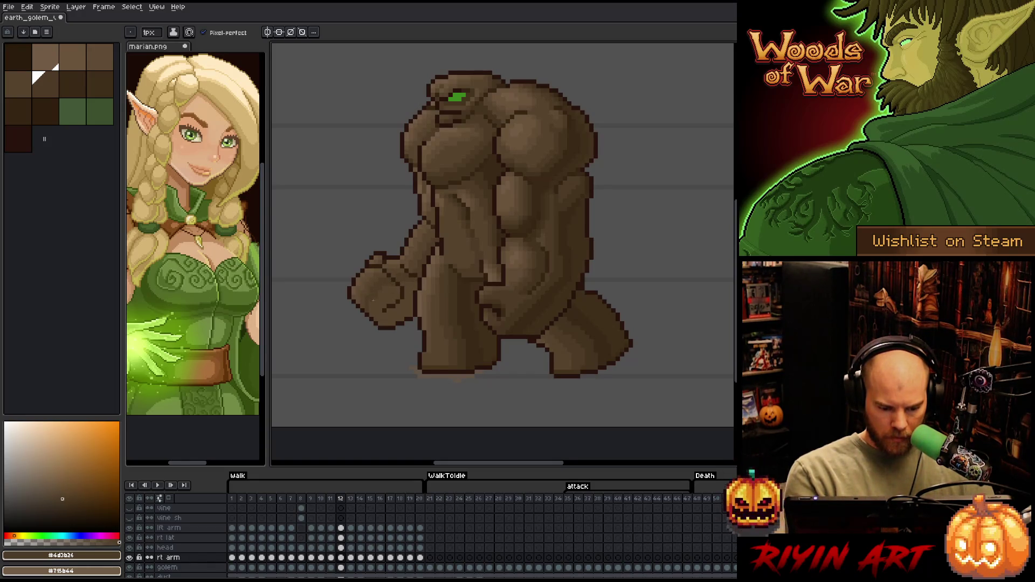
key(comma)
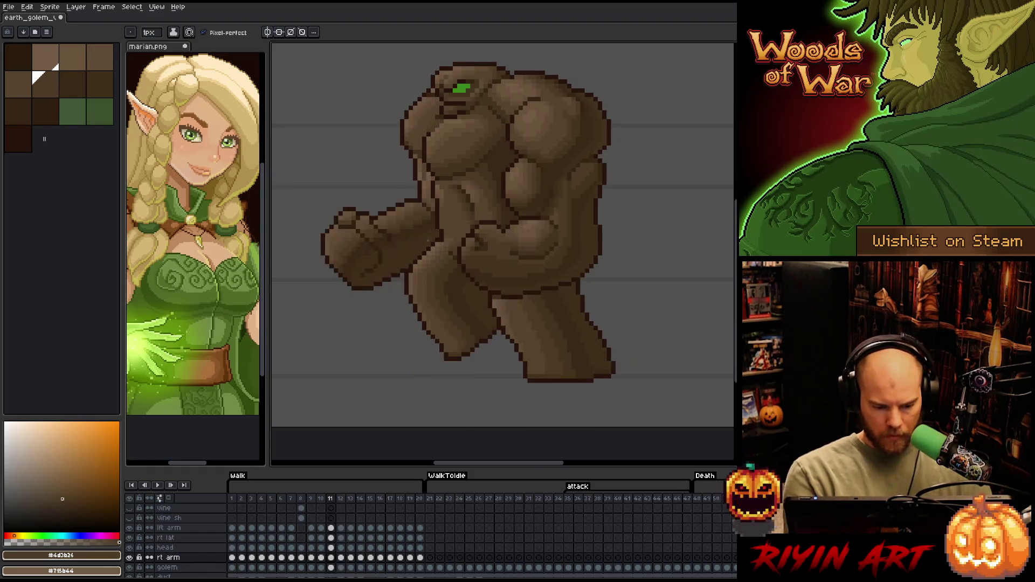
- Eyedrop #44331F and #392916 from the fist and paint knuckle shadows on frame 12
key(alt)
alt+click(357, 245)
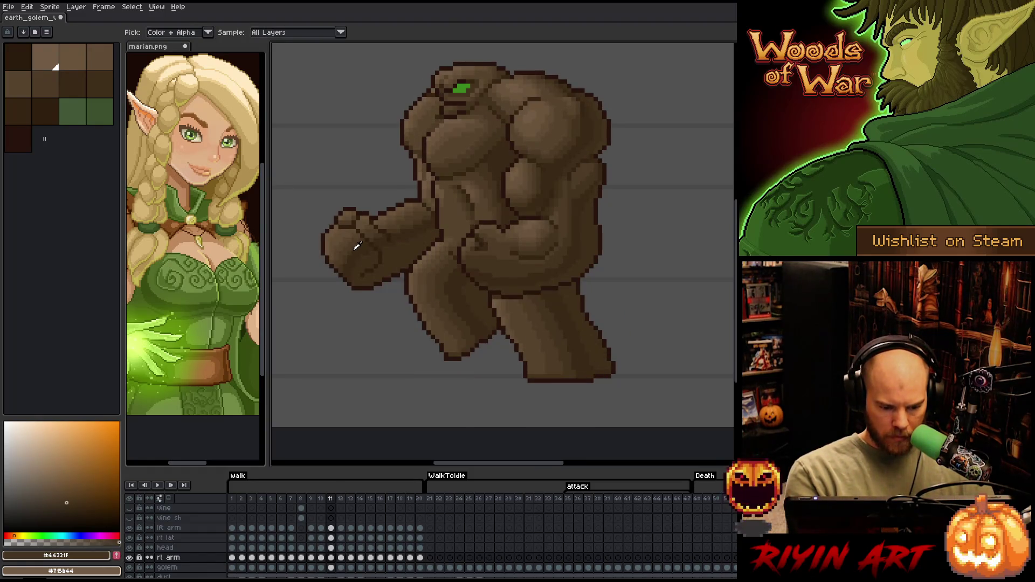
key(period)
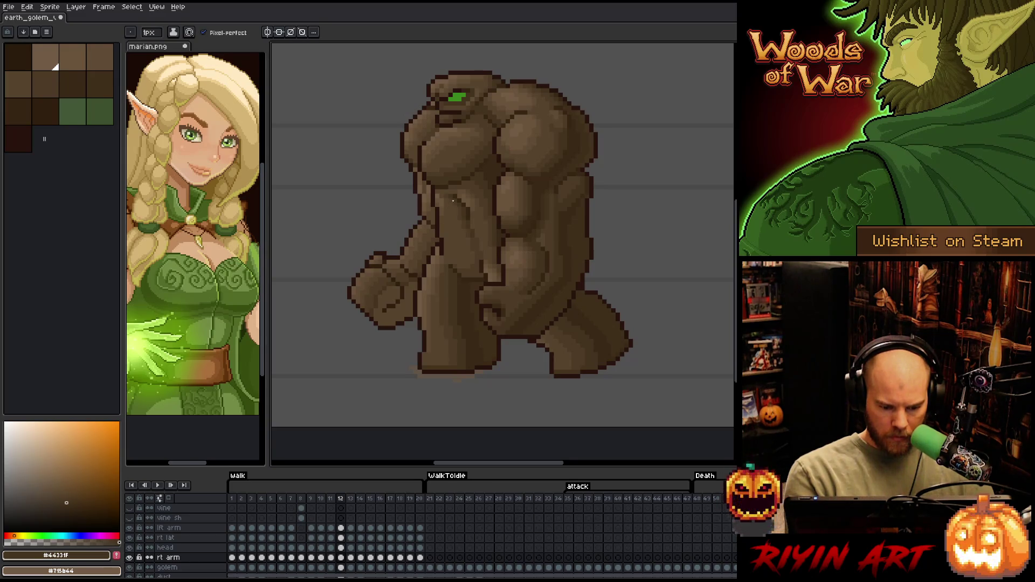
key(comma)
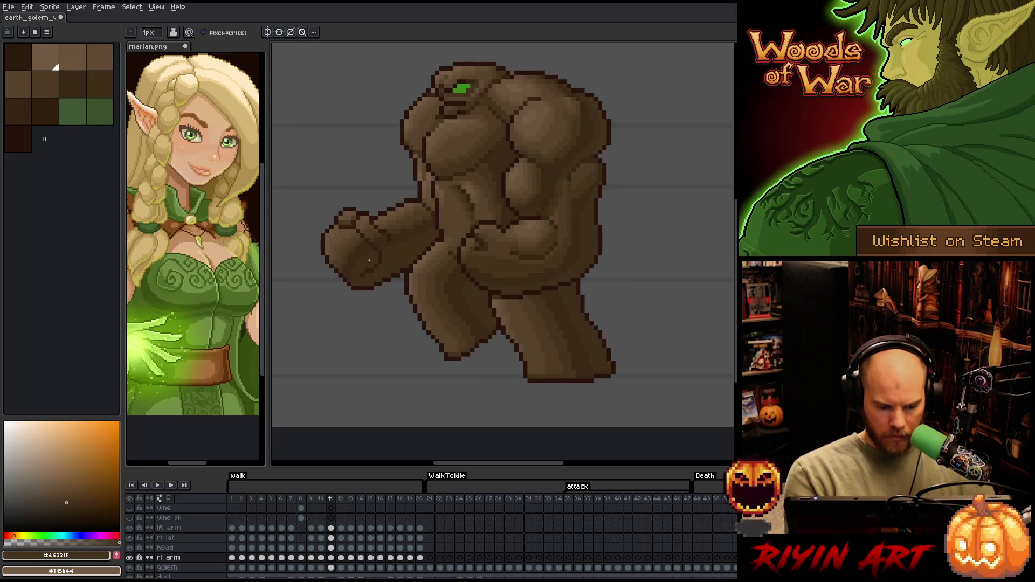
alt+click(369, 245)
key(period)
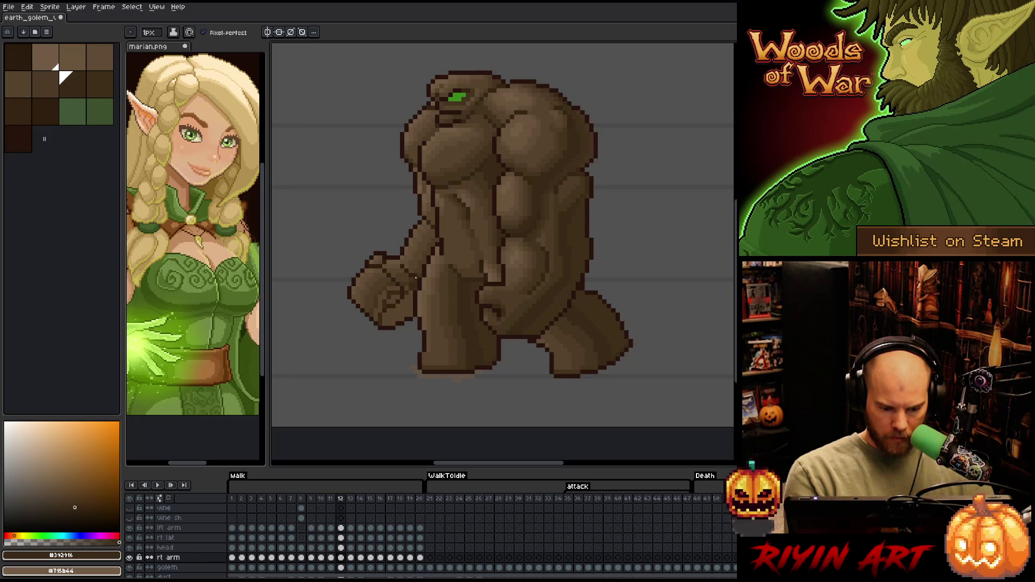
- Review the fist shading on the layer alone and across frames 11 and 12, then undo once
key(ctrl)
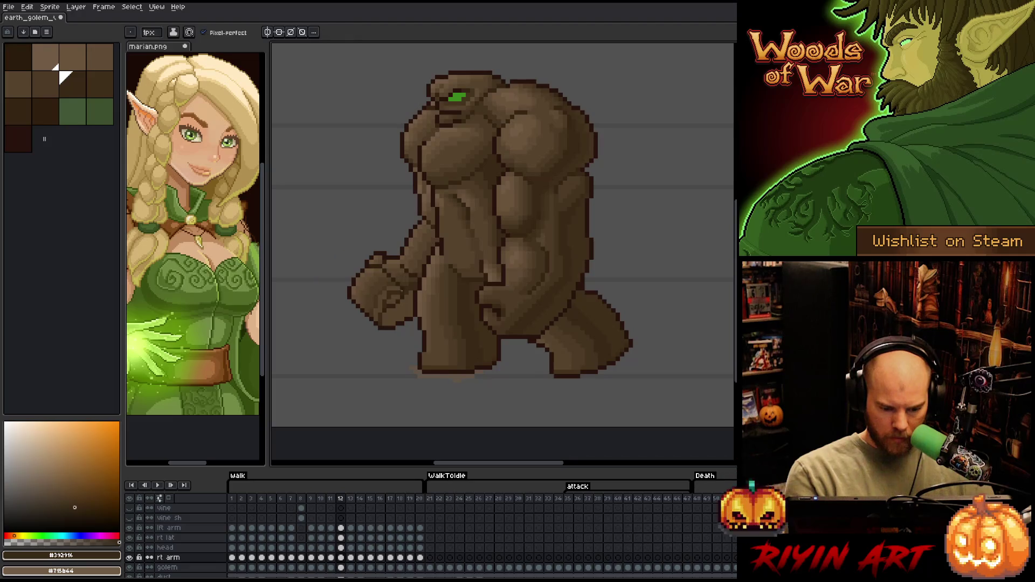
key(ctrl)
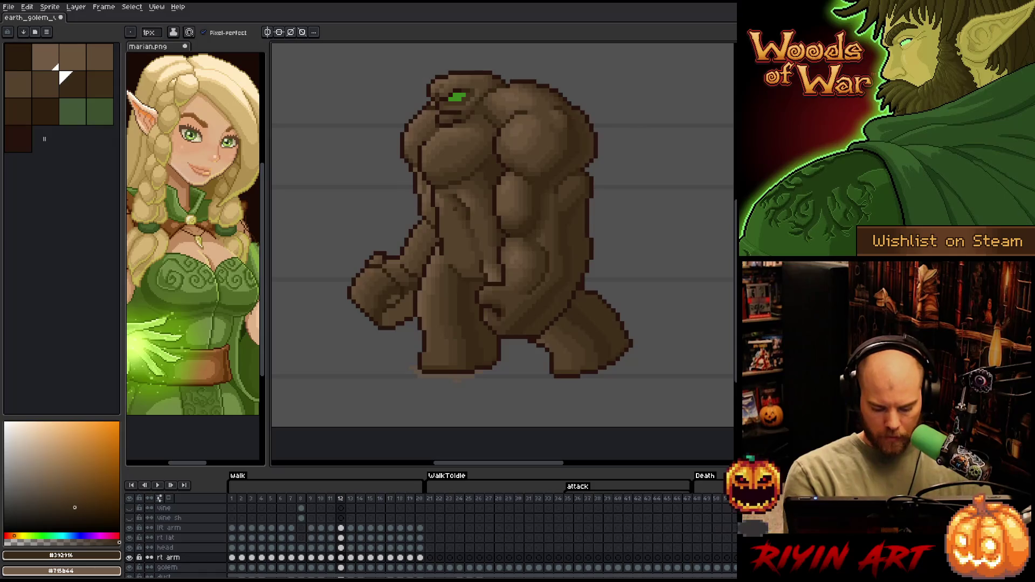
key(comma)
key(period)
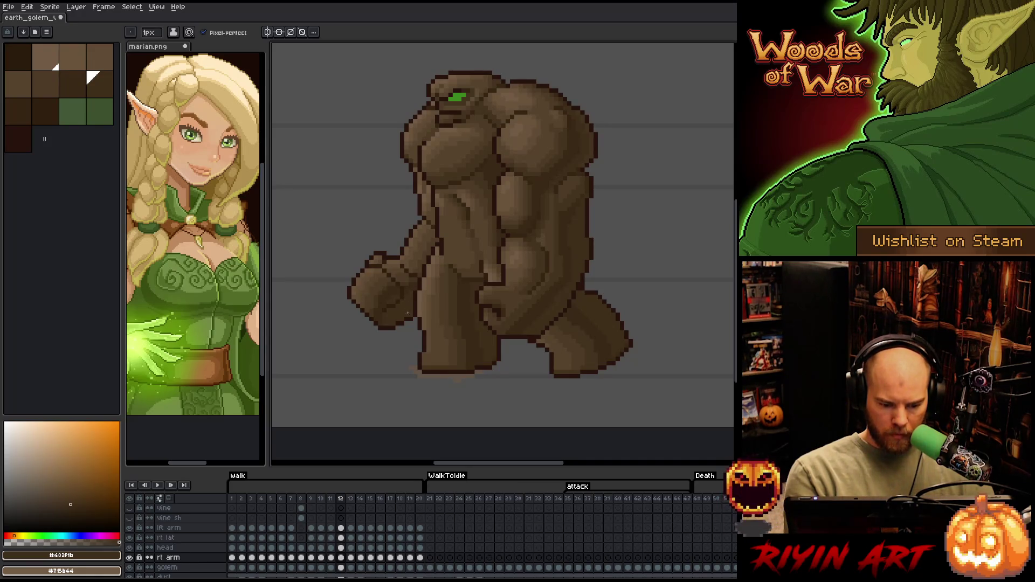
right_click(500, 210)
key(Escape)
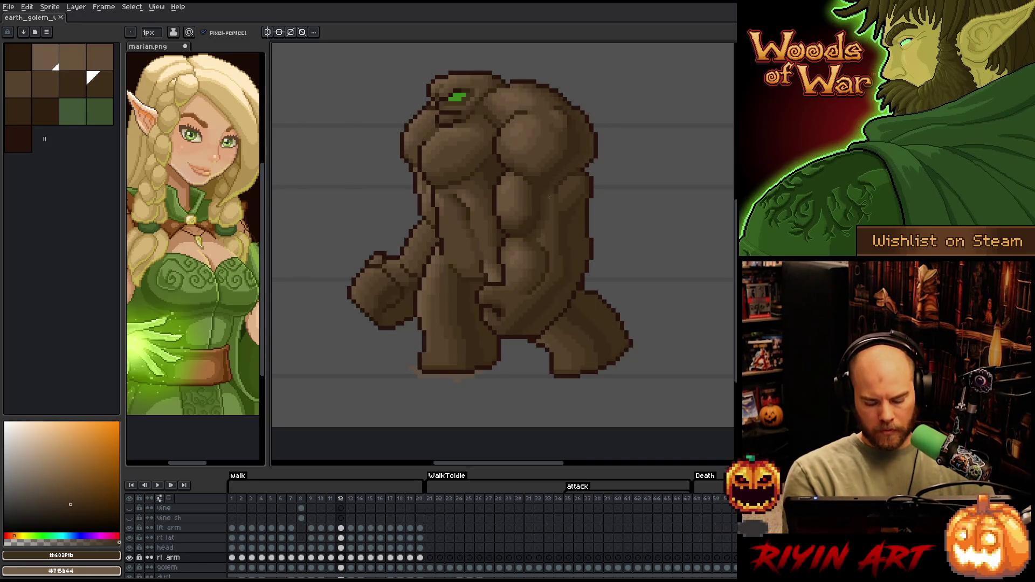
key(ctrl+z)
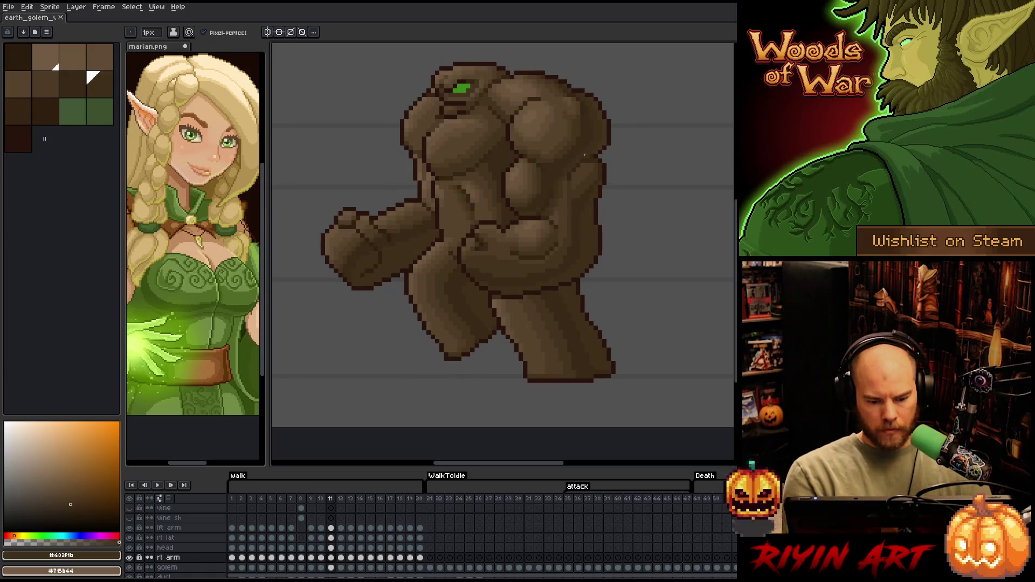